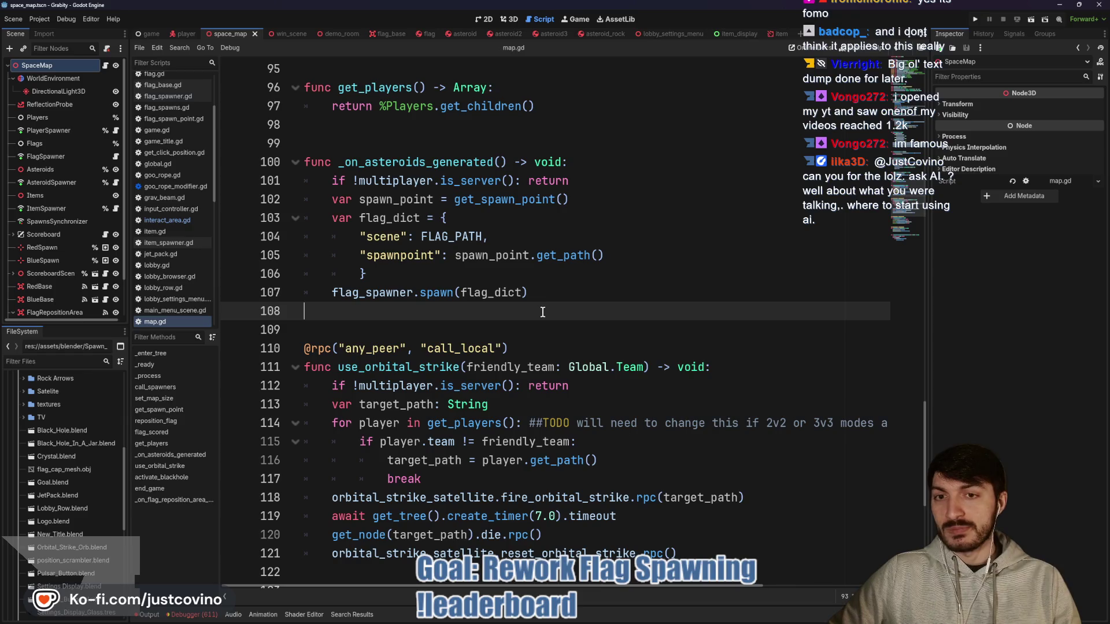
Put the cursor on empty line 98 of map.gd and bring up a new Claude chat window
{"action": "left_click", "coordinate": [405, 124]}
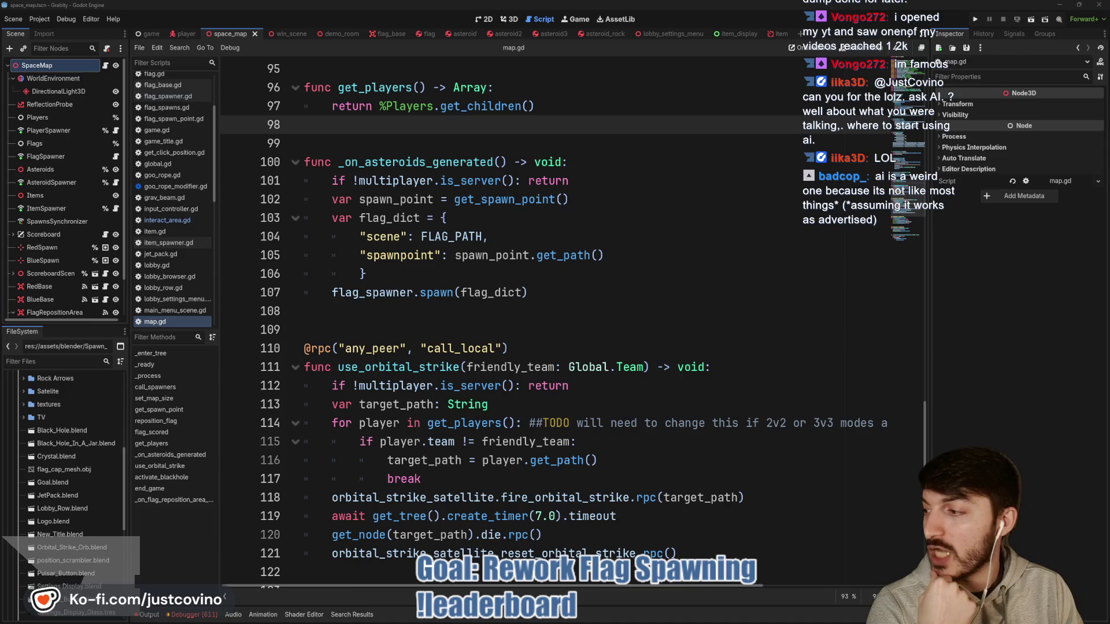
{"action": "key", "text": "alt+Tab"}
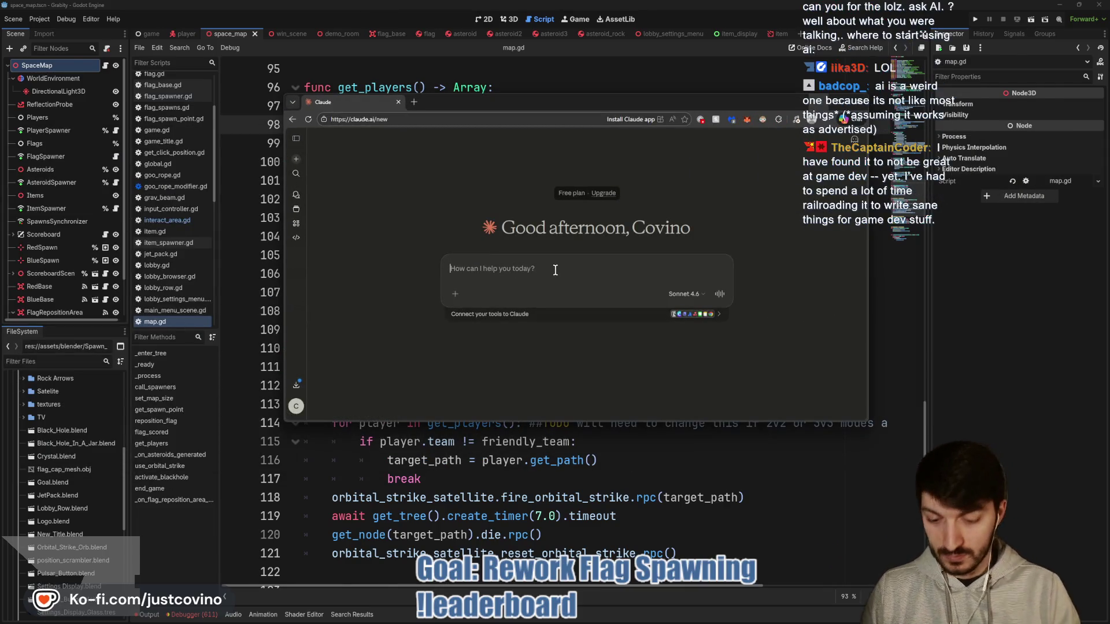
Send Claude a two-line message: a year and a half learning GDScript, aiming to use AI later
{"action": "type", "text": "Hey Claude, I've been learning about"}
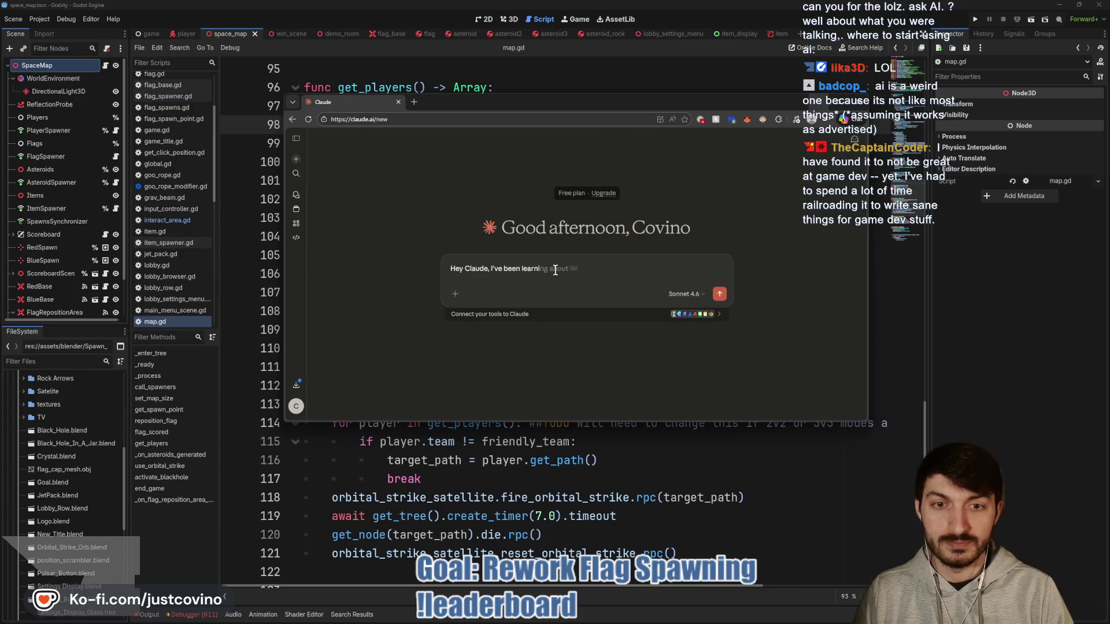
{"action": "key", "text": "BackSpace"}
{"action": "key", "text": "BackSpace"}
{"action": "key", "text": "BackSpace"}
{"action": "type", "text": "trying to learn GDscript for a little over"}
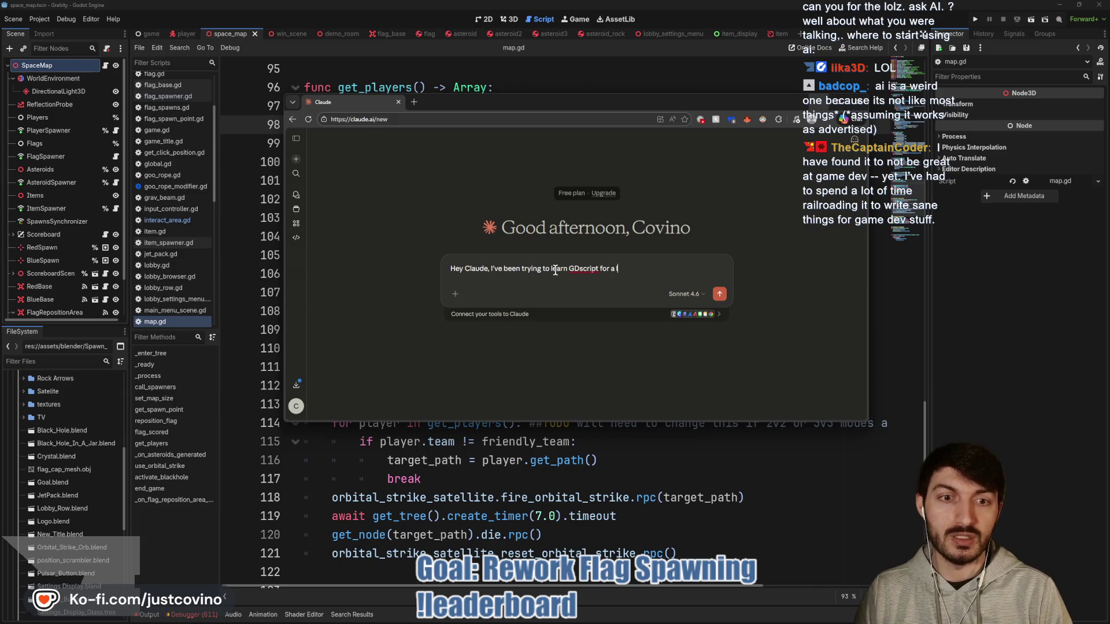
{"action": "type", "text": " a year and a half"}
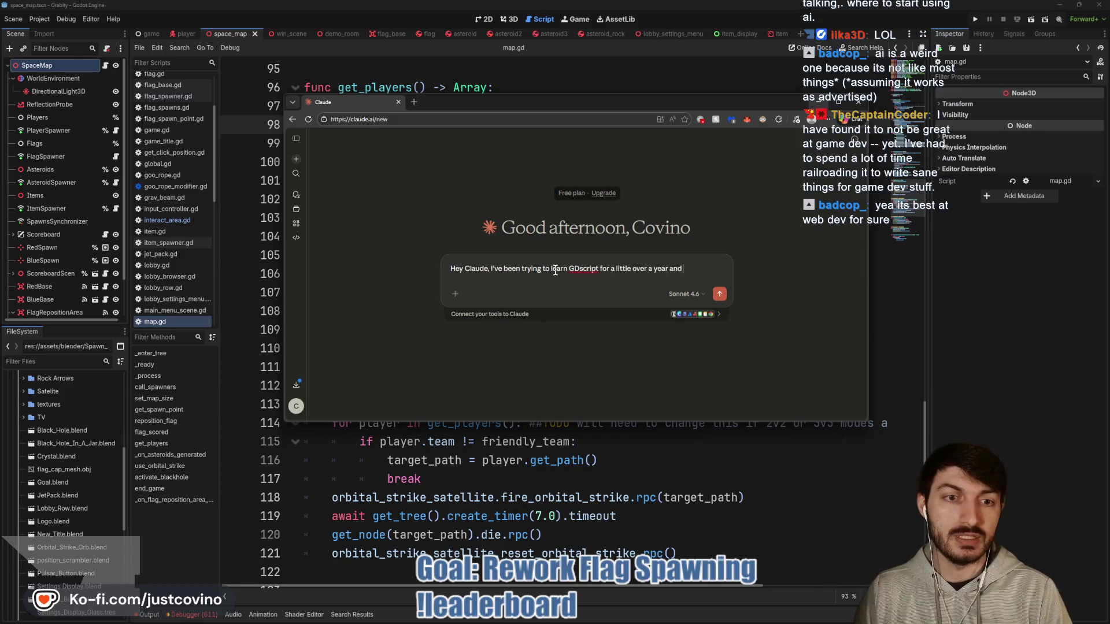
{"action": "type", "text": " now."}
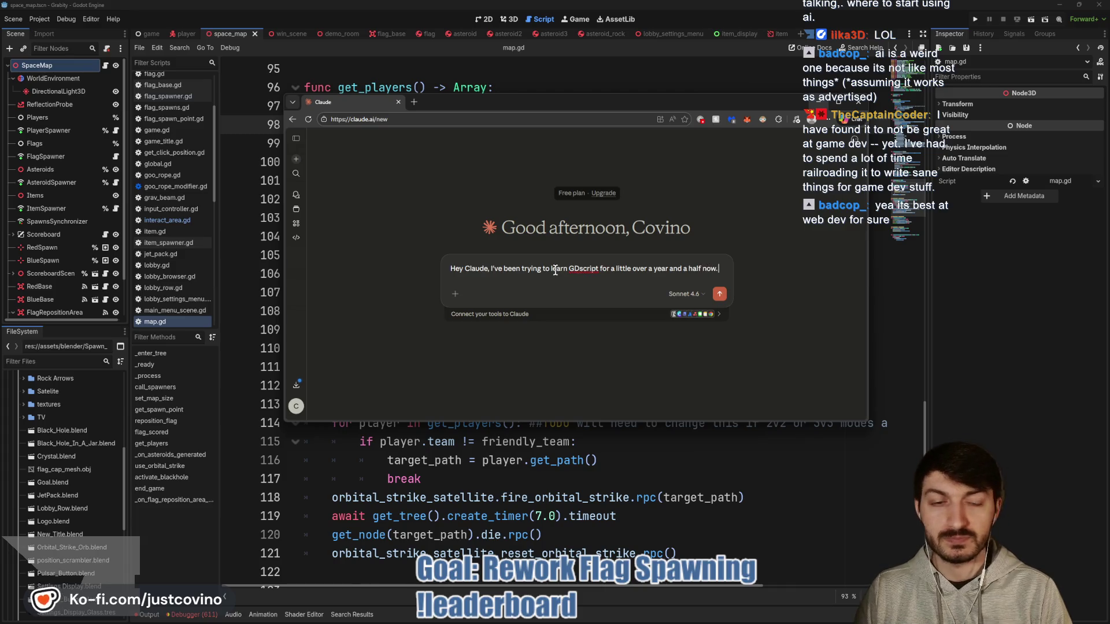
{"action": "key", "text": "shift+Return"}
{"action": "type", "text": "My goal is to learn programming so"}
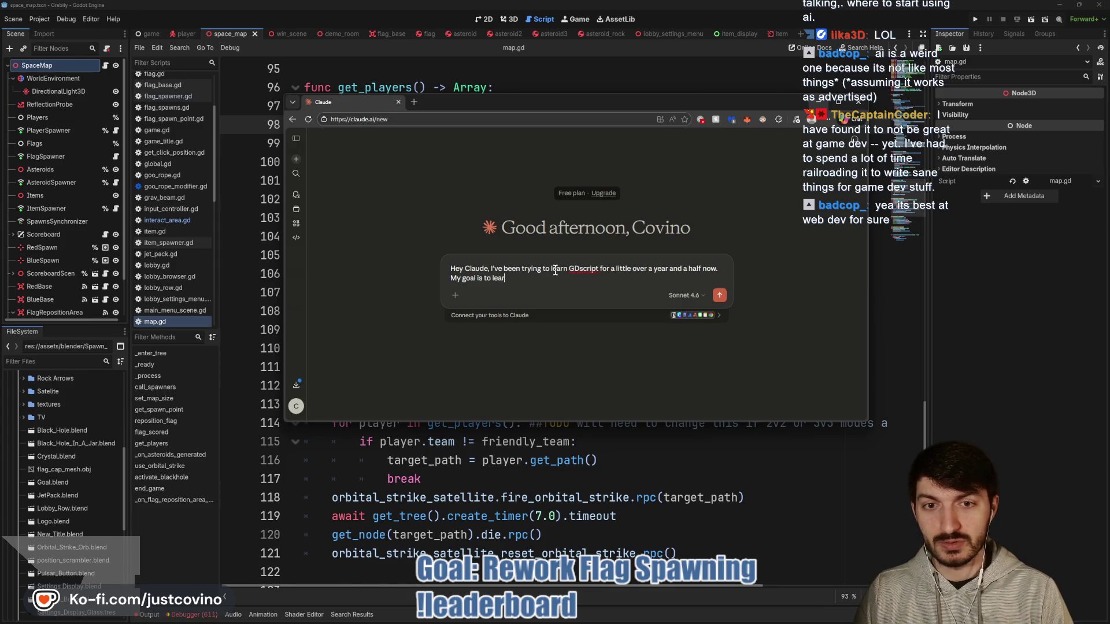
{"action": "type", "text": " that I may better ut"}
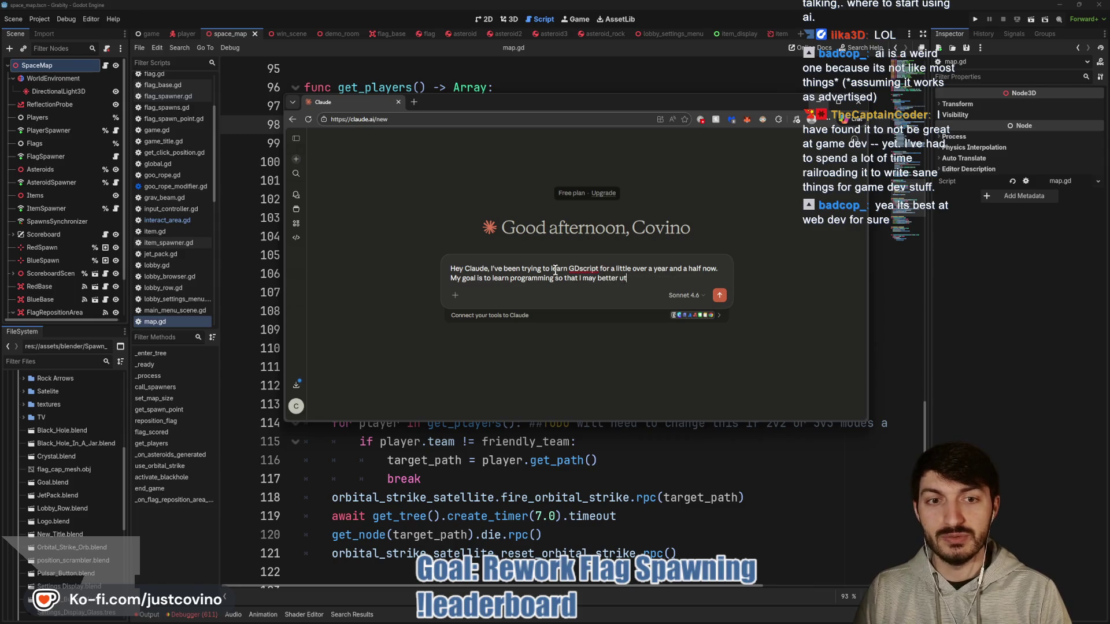
{"action": "type", "text": "ilize AI later as I belie"}
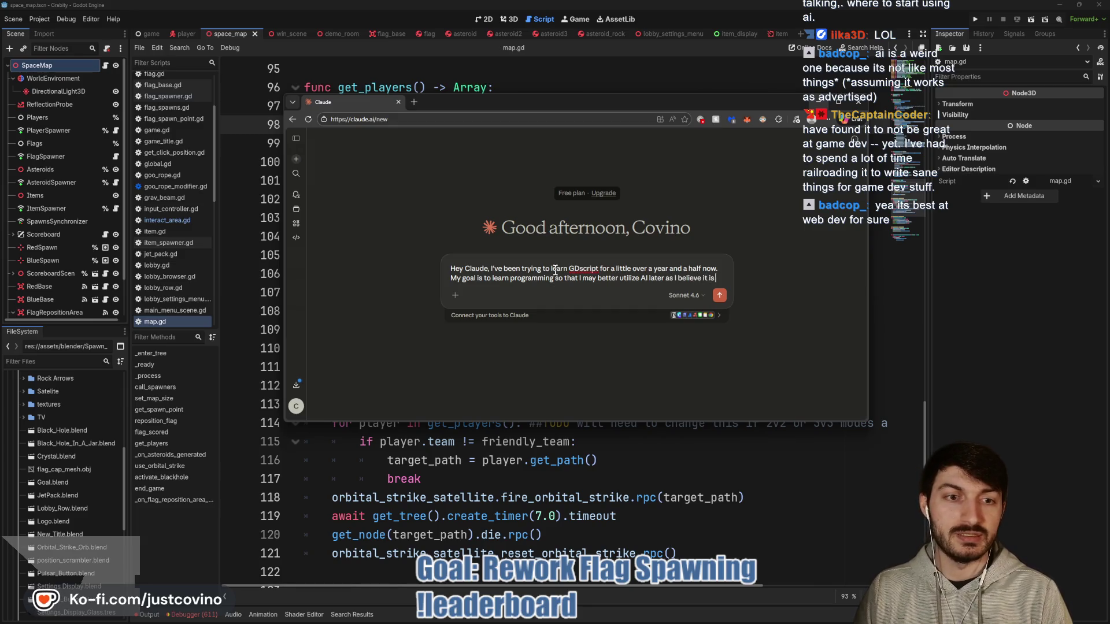
{"action": "type", "text": "ve it is inevi"}
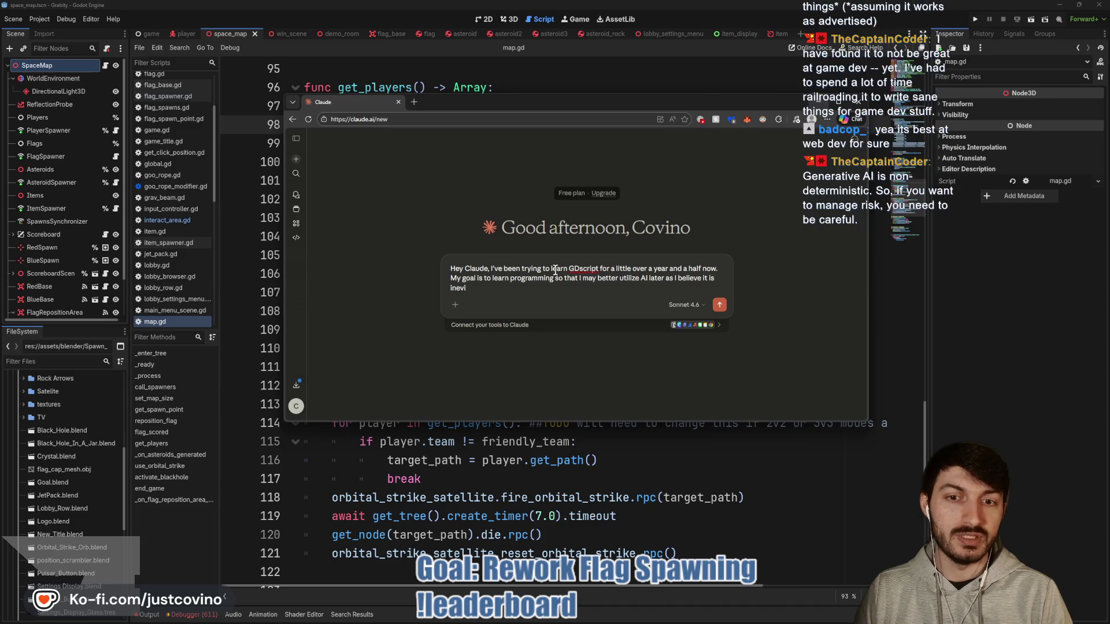
{"action": "type", "text": "table that "}
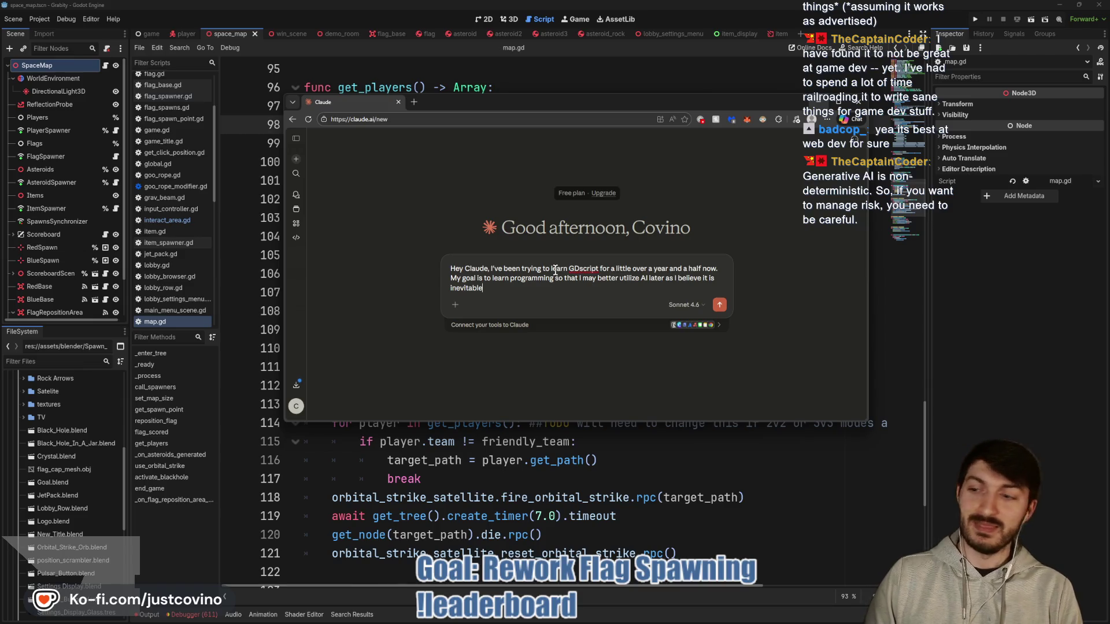
{"action": "type", "text": "it is the future."}
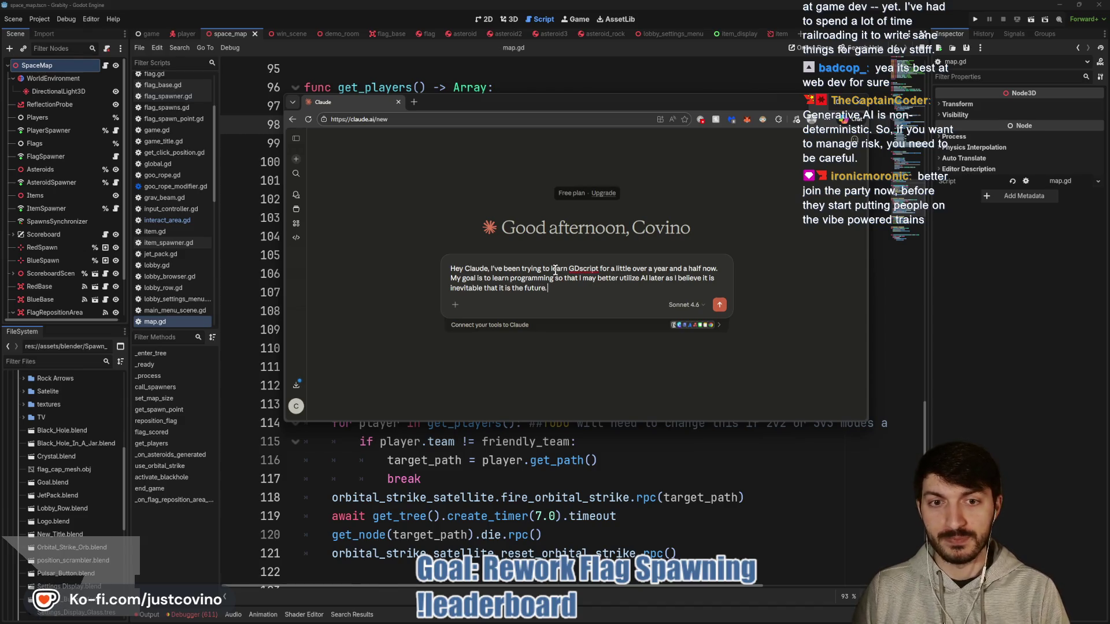
{"action": "type", "text": " At what point would"}
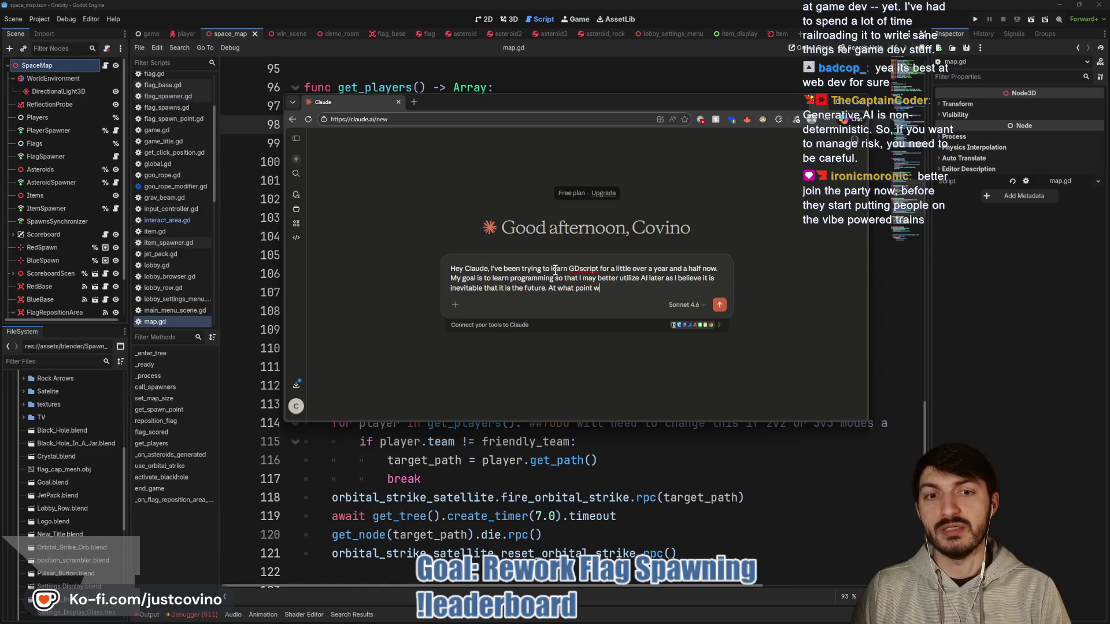
{"action": "type", "text": " you suggest star"}
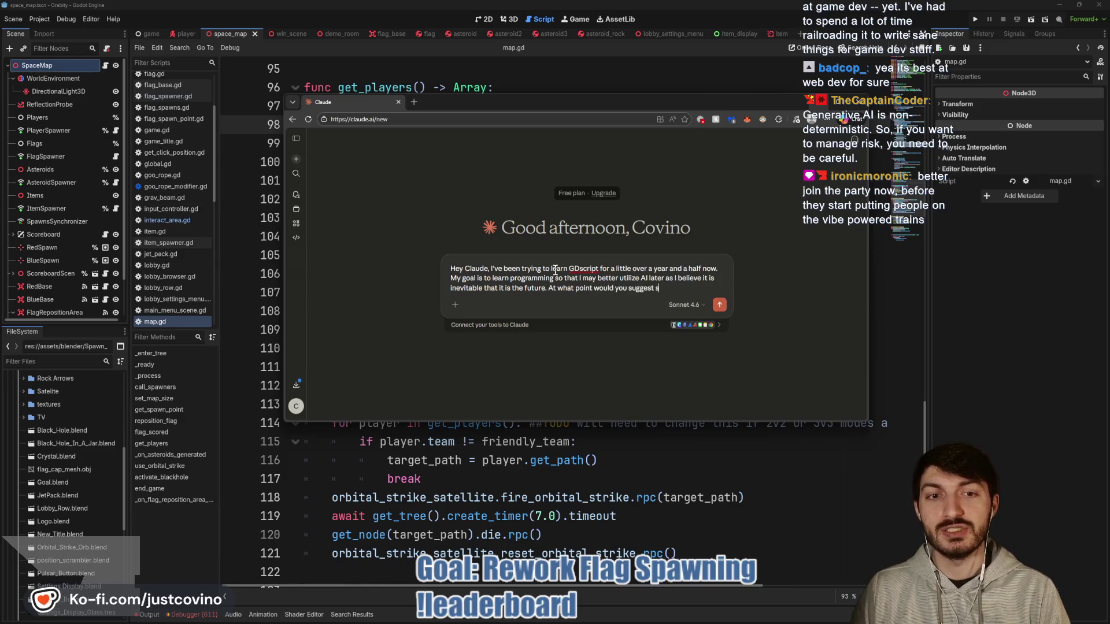
{"action": "type", "text": "ting to us"}
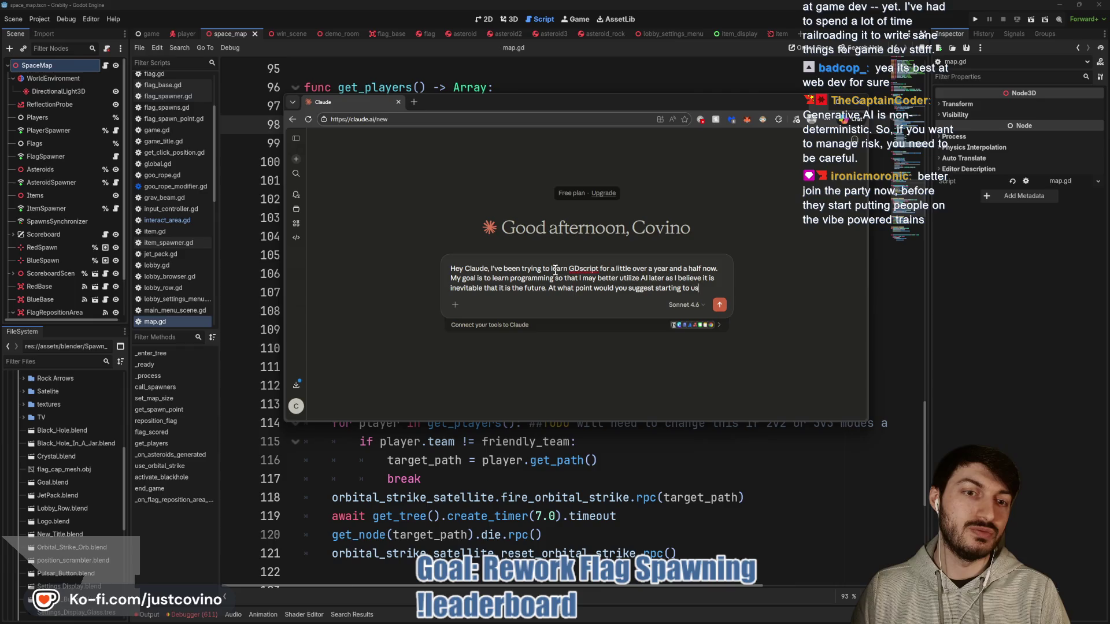
{"action": "type", "text": " utilize AI in my Game Development projects?"}
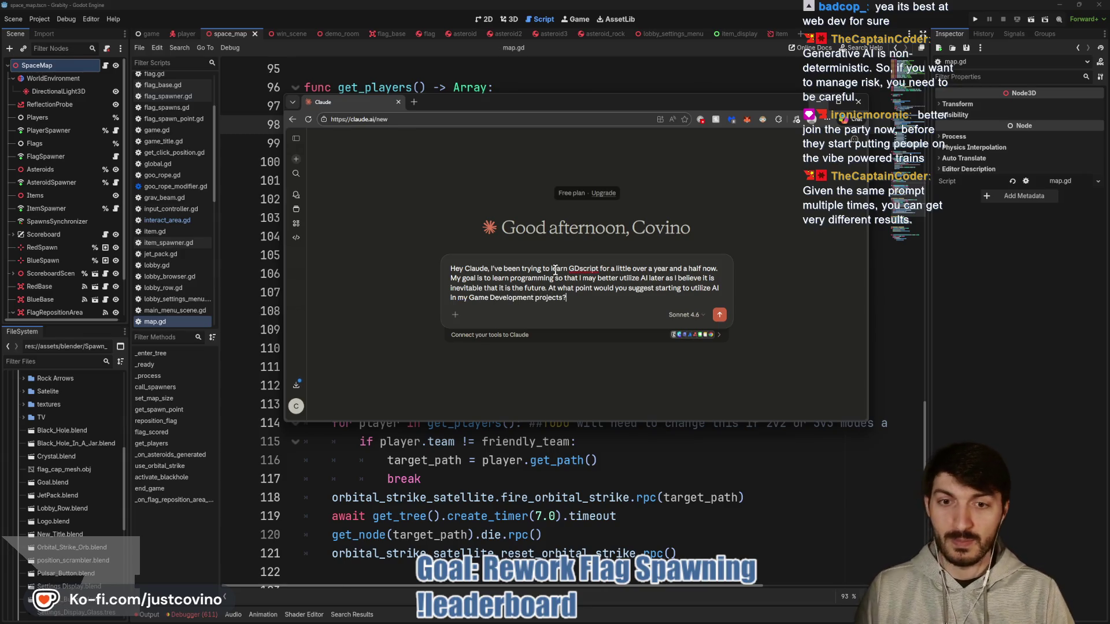
{"action": "key", "text": "Return"}
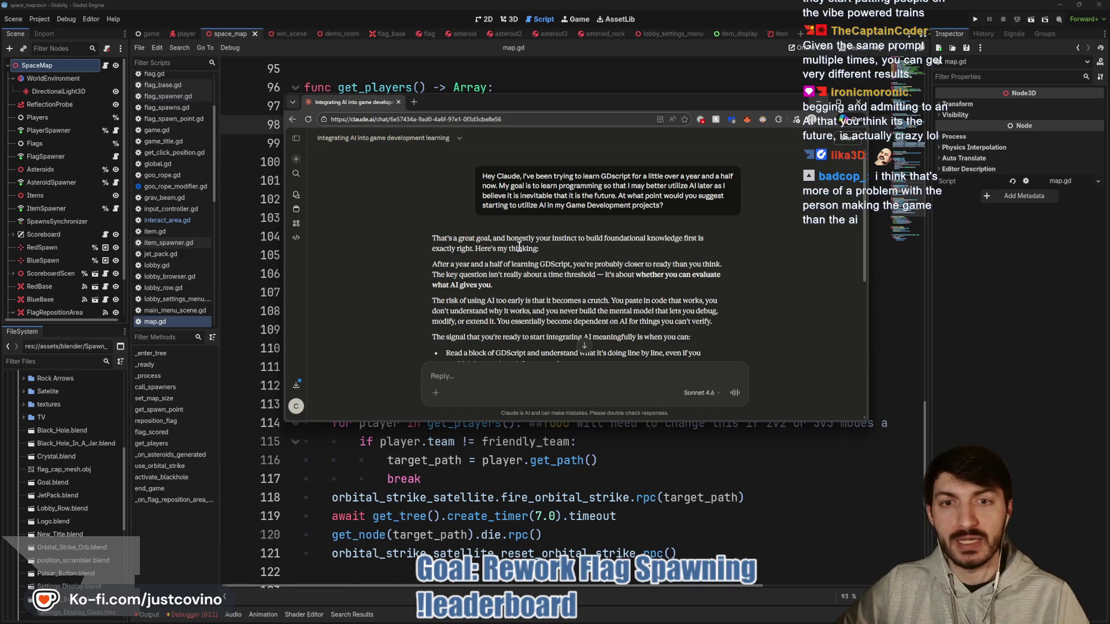
Read Claude's reply, then move the chat window up-left and enlarge it from its corner
{"action": "scroll", "coordinate": [691, 265], "scroll_direction": "down", "scroll_amount": 2}
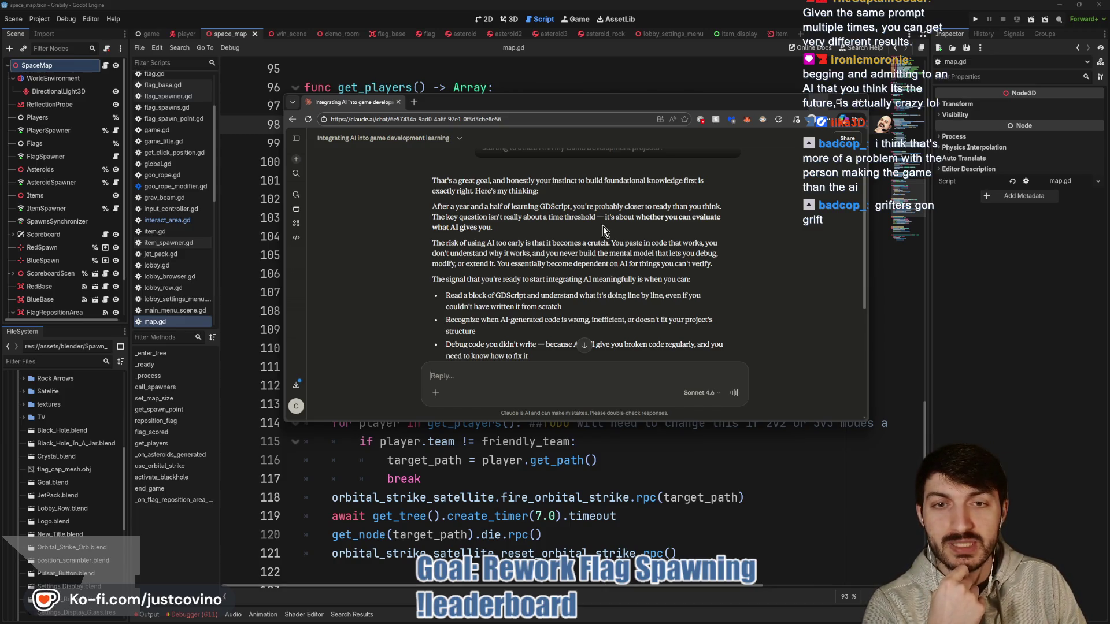
{"action": "left_click_drag", "start_coordinate": [671, 104], "coordinate": [570, 91]}
{"action": "left_click_drag", "start_coordinate": [767, 407], "coordinate": [935, 552]}
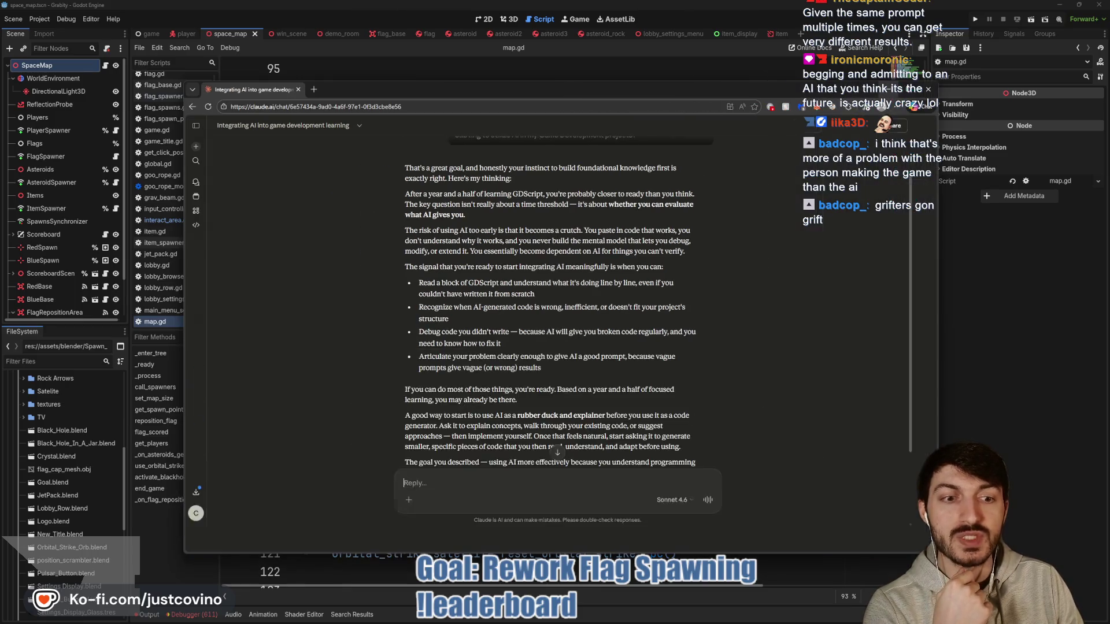
Zoom the Claude page in and read through the rest of the reply
{"action": "scroll", "coordinate": [567, 298], "scroll_direction": "up", "scroll_amount": 2}
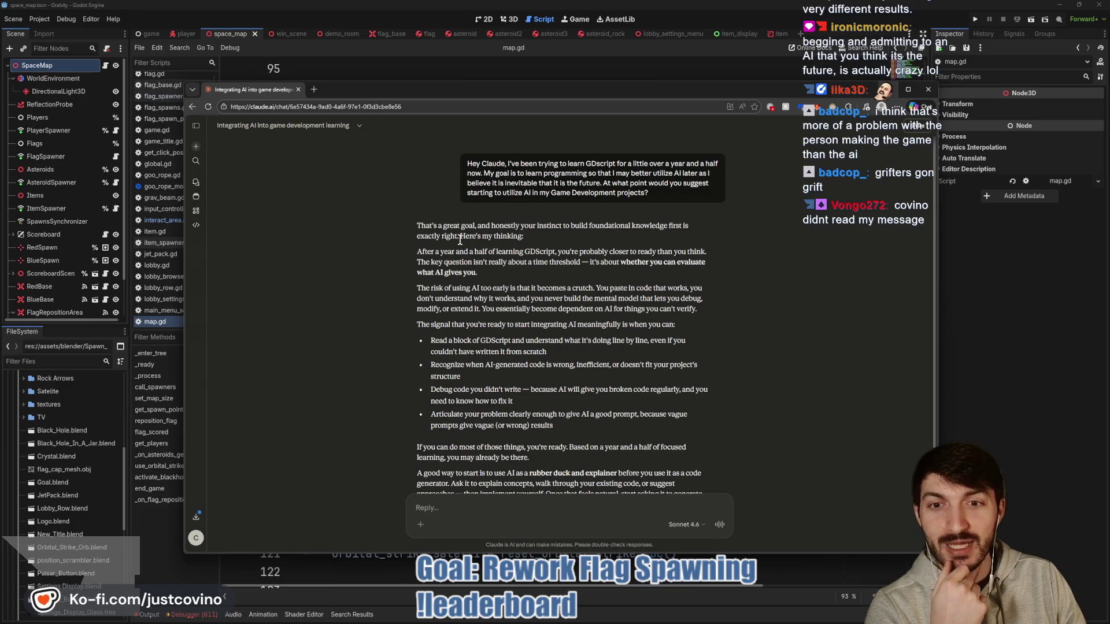
{"action": "scroll", "coordinate": [464, 239], "scroll_direction": "down", "scroll_amount": 1}
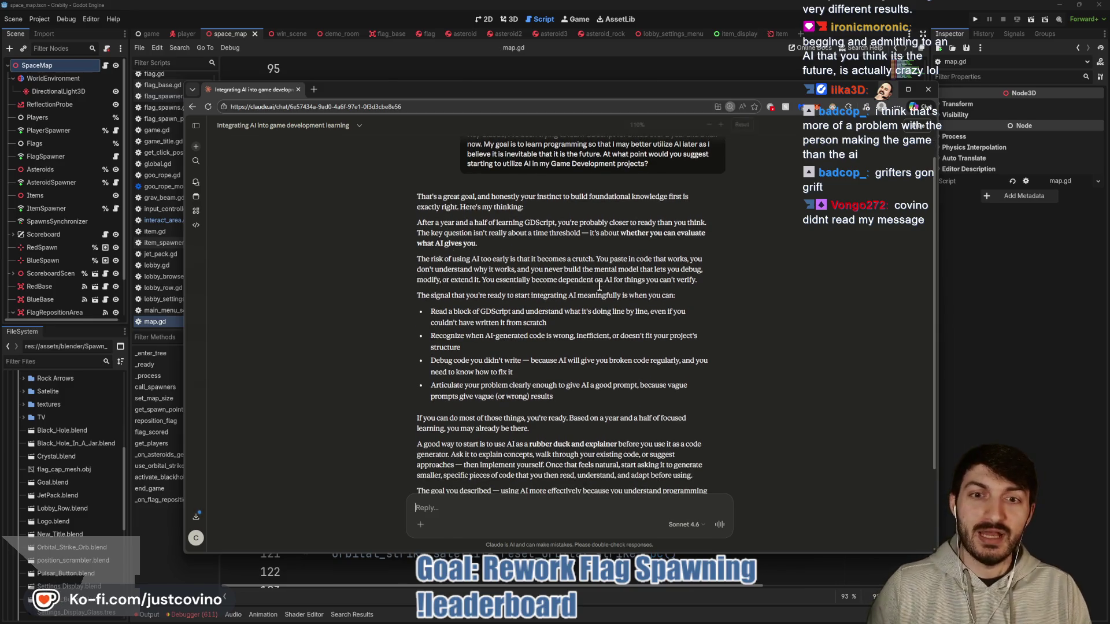
{"action": "key", "text": "ctrl+plus"}
{"action": "scroll", "coordinate": [600, 285], "scroll_direction": "down", "scroll_amount": 1}
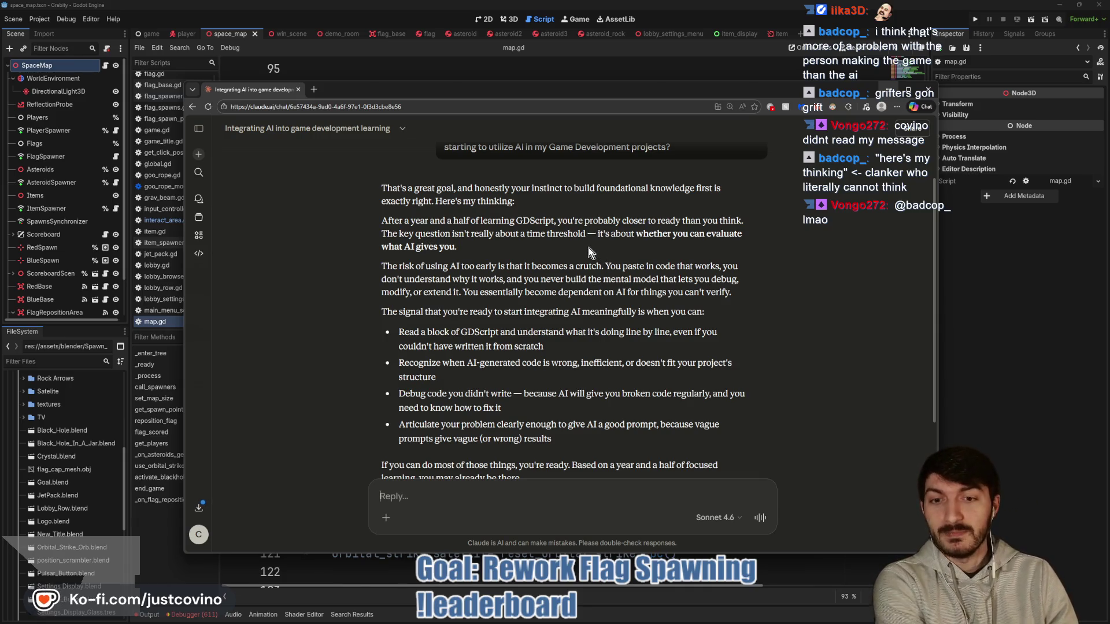
{"action": "scroll", "coordinate": [594, 249], "scroll_direction": "down", "scroll_amount": 2}
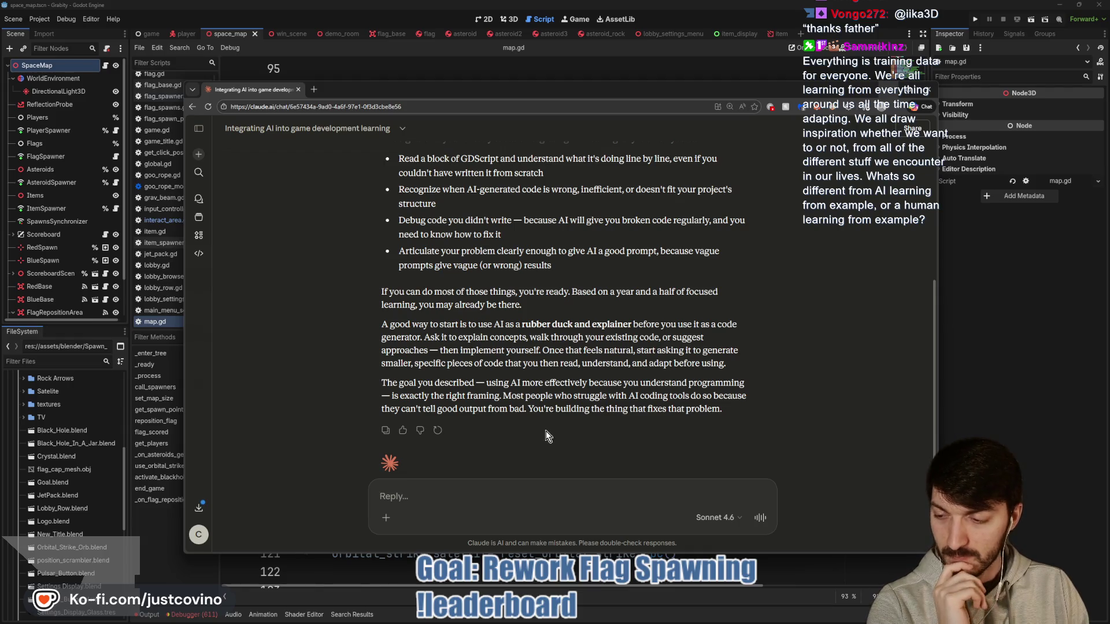
{"action": "scroll", "coordinate": [618, 405], "scroll_direction": "down", "scroll_amount": 1}
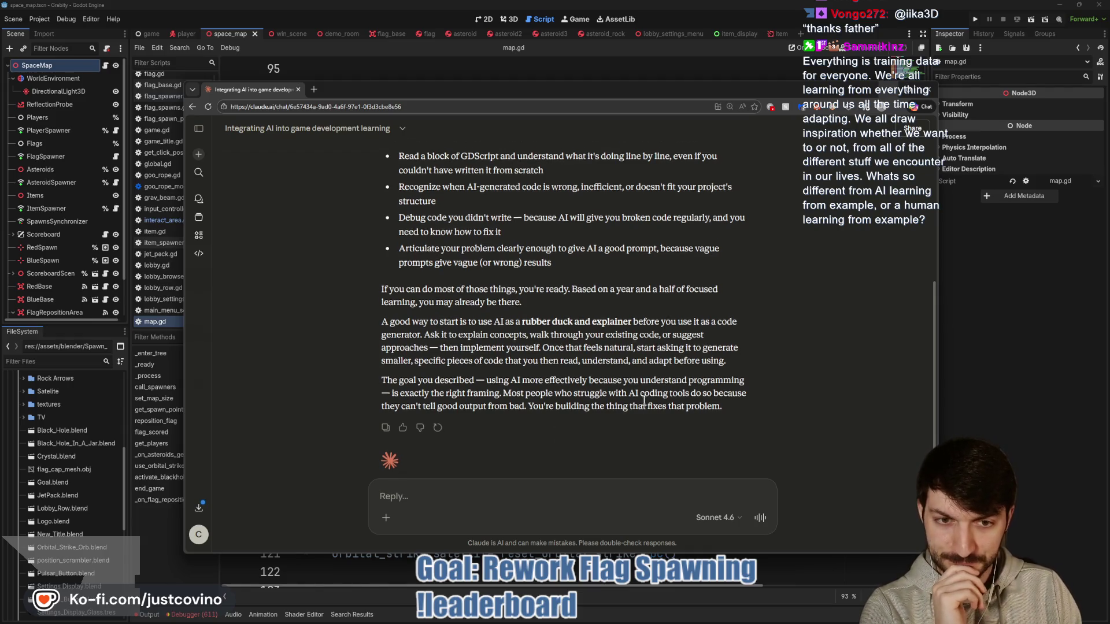
{"action": "mouse_move", "coordinate": [726, 327]}
{"action": "left_mouse_down"}
{"action": "mouse_move", "coordinate": [455, 266]}
{"action": "mouse_move", "coordinate": [632, 288]}
{"action": "left_mouse_up"}
{"action": "left_click", "coordinate": [663, 300]}
{"action": "left_click", "coordinate": [505, 295]}
{"action": "left_click_drag", "start_coordinate": [491, 286], "coordinate": [714, 287]}
{"action": "left_click", "coordinate": [574, 312]}
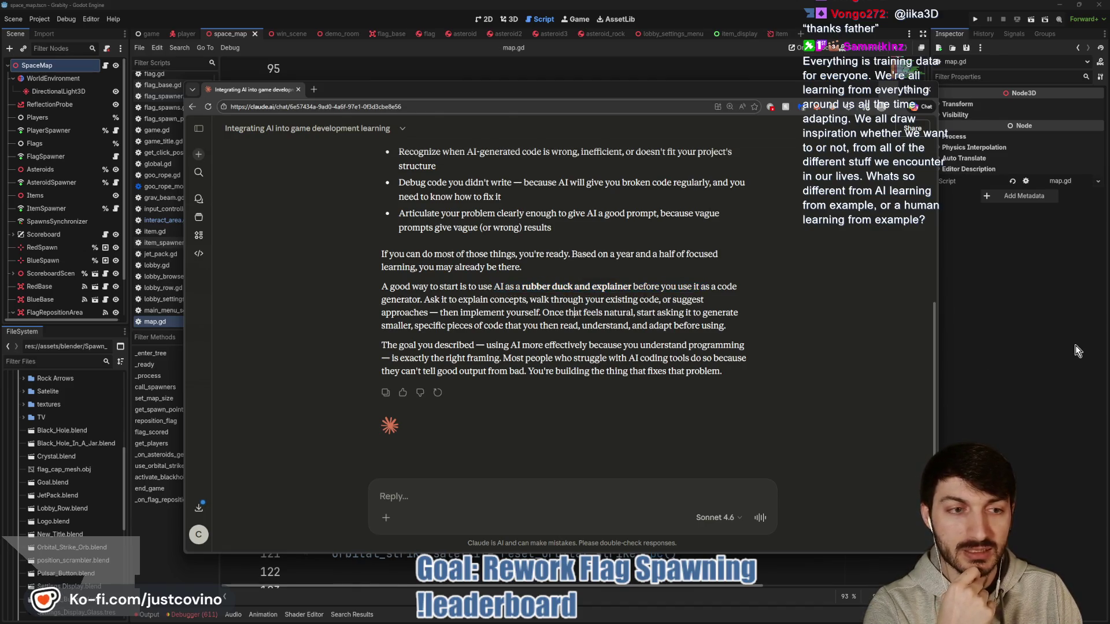
{"action": "left_click", "coordinate": [1077, 351]}
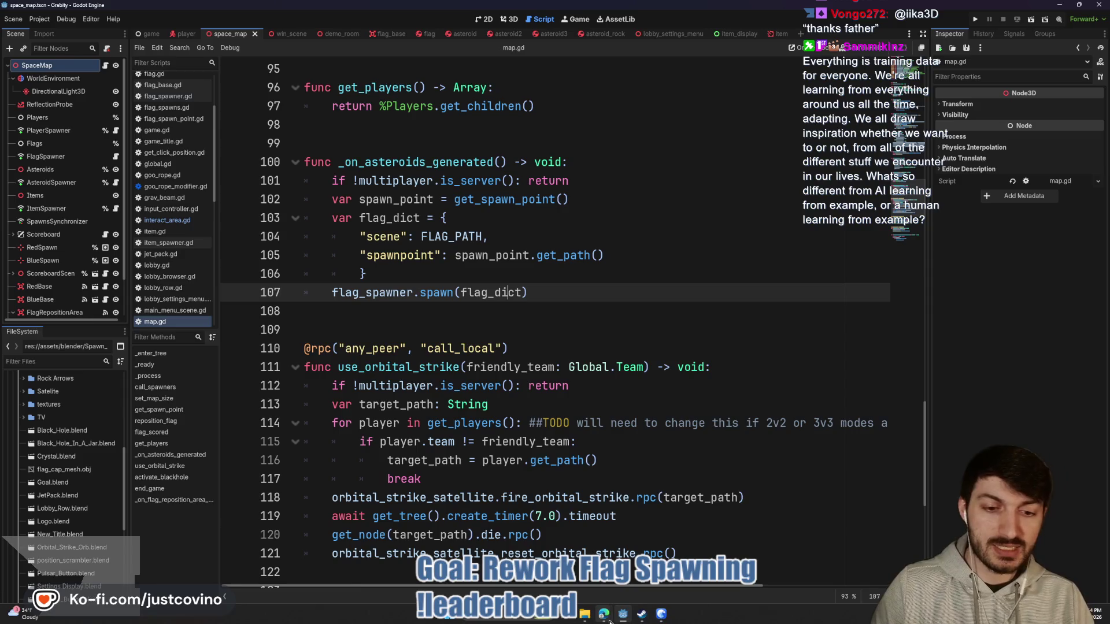
{"action": "left_click", "coordinate": [604, 616]}
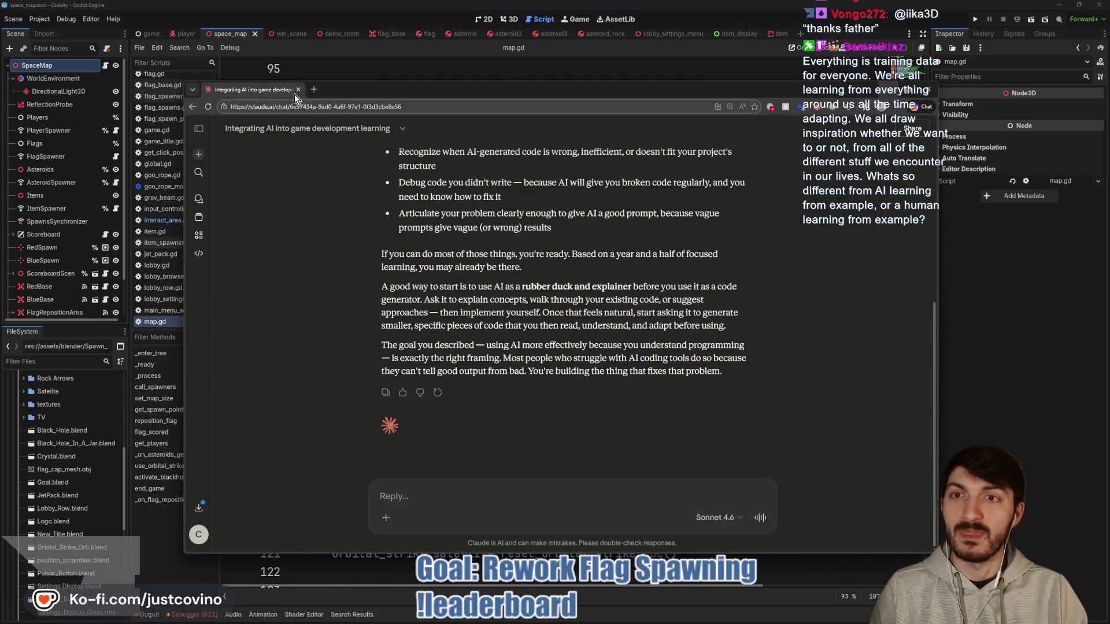
{"action": "key", "text": "alt+Tab"}
Look through map.gd around the orbital strike, activate_blackhole, end_game and flag reposition code
{"action": "left_click", "coordinate": [537, 309]}
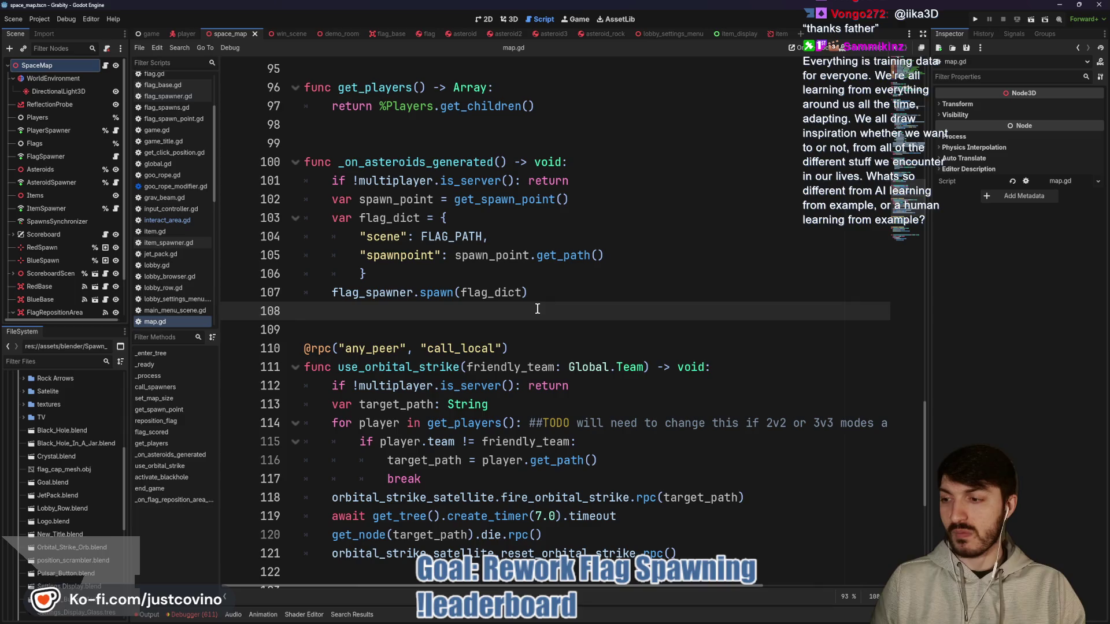
{"action": "scroll", "coordinate": [546, 278], "scroll_direction": "down", "scroll_amount": 4}
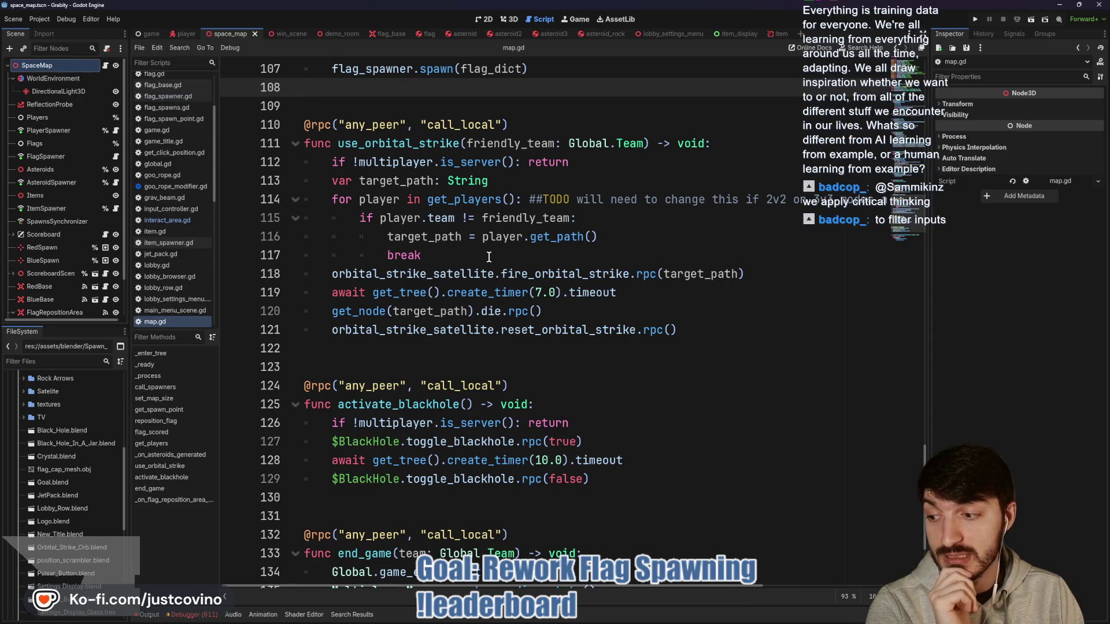
{"action": "left_click", "coordinate": [442, 351]}
{"action": "scroll", "coordinate": [443, 359], "scroll_direction": "down", "scroll_amount": 2}
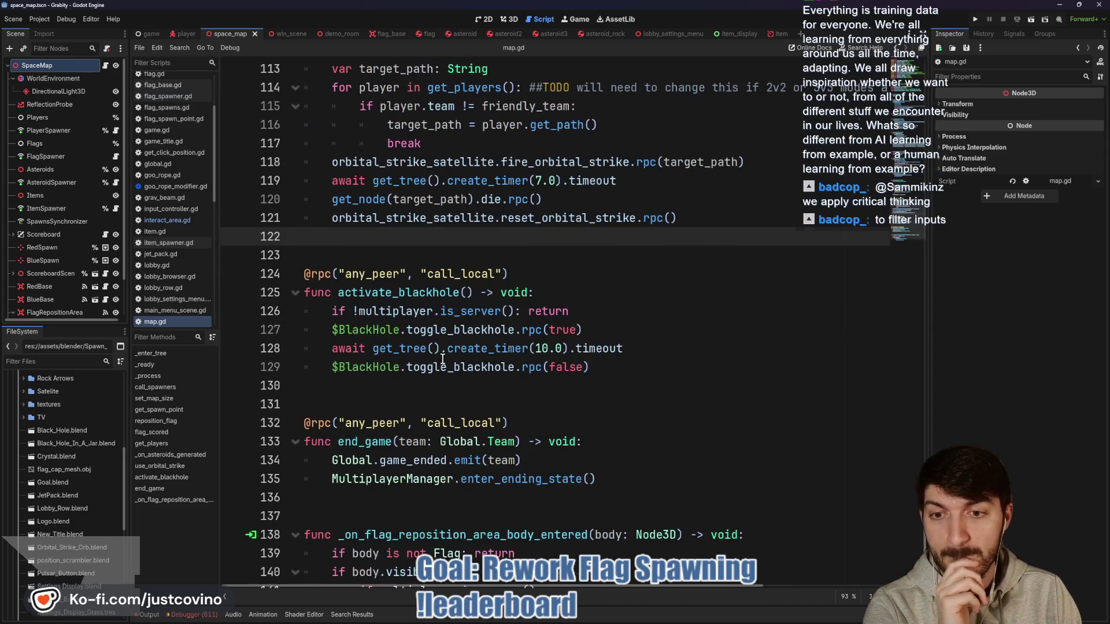
{"action": "scroll", "coordinate": [430, 353], "scroll_direction": "down", "scroll_amount": 1}
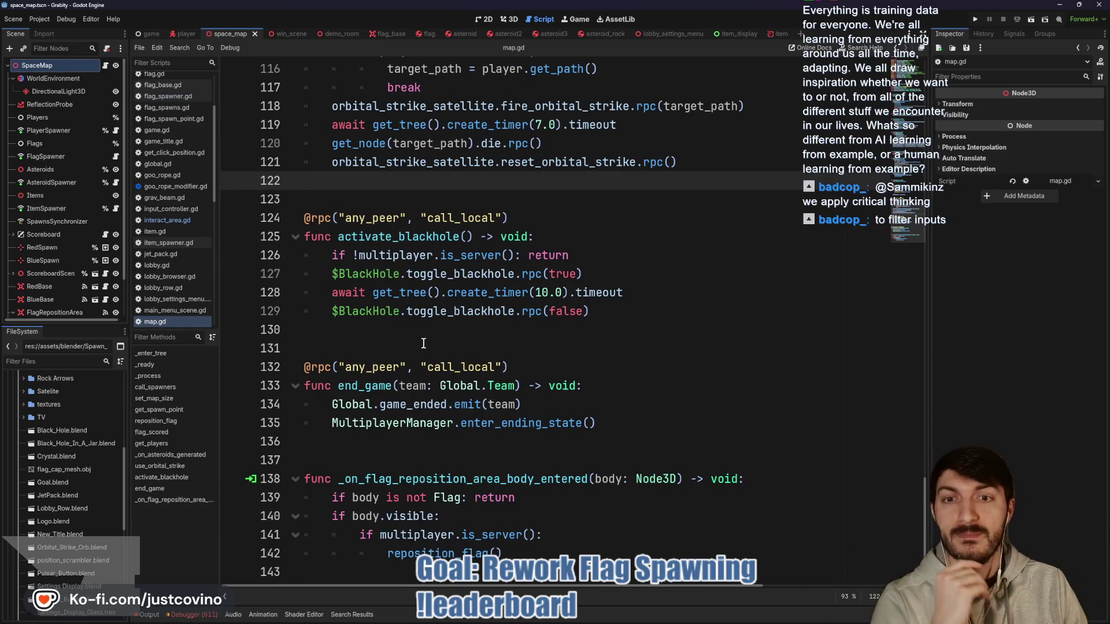
{"action": "left_click", "coordinate": [423, 345]}
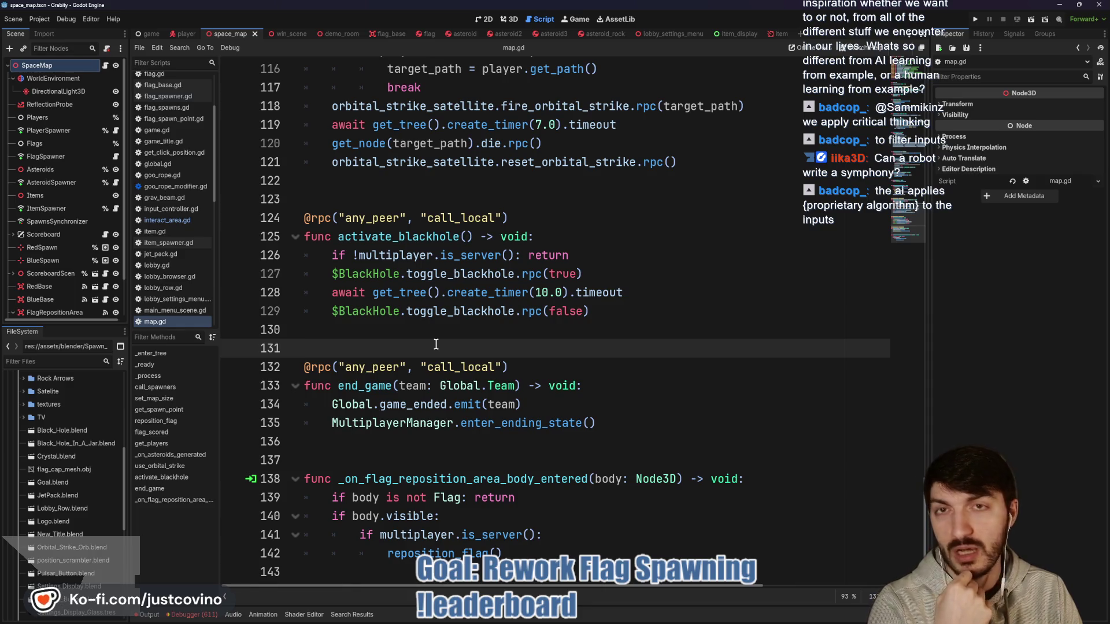
{"action": "left_click", "coordinate": [435, 339]}
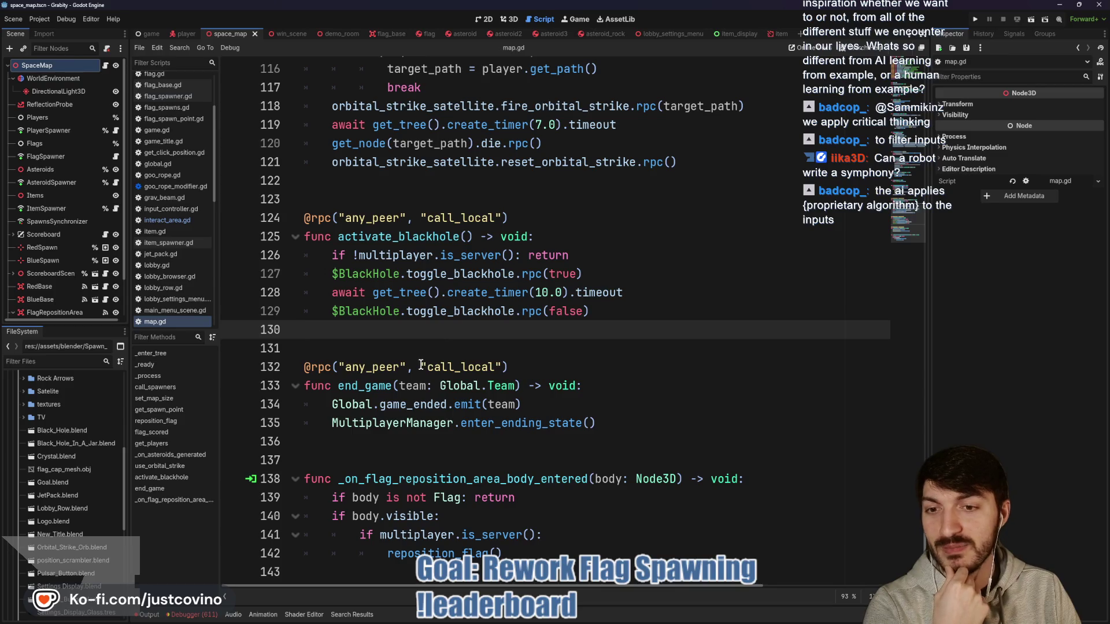
{"action": "left_click", "coordinate": [371, 445]}
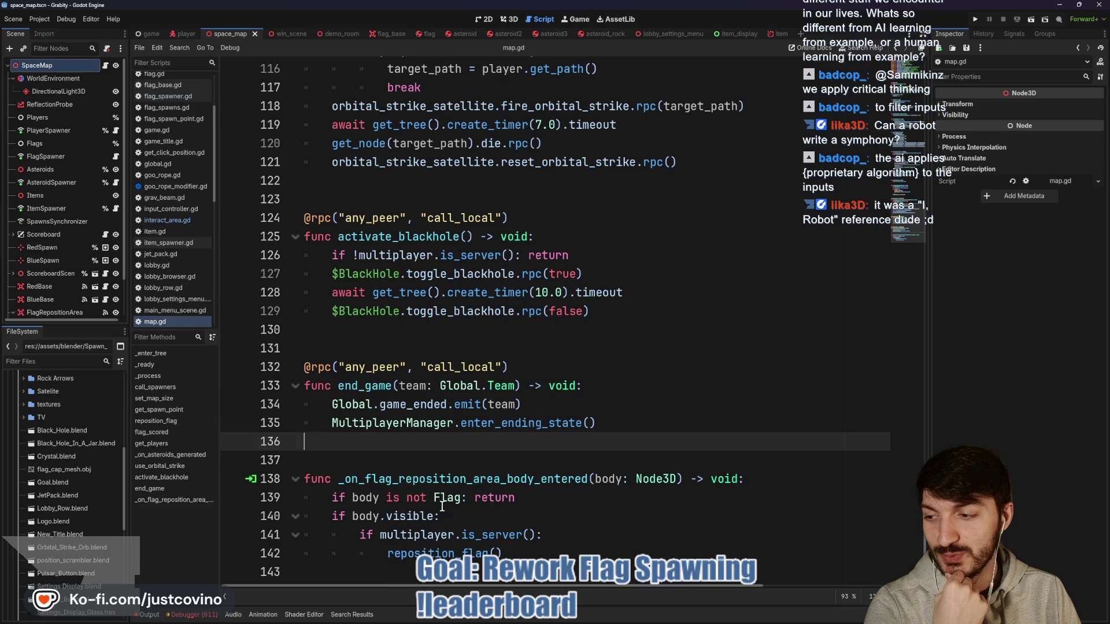
{"action": "left_click", "coordinate": [411, 465]}
{"action": "left_click", "coordinate": [421, 348]}
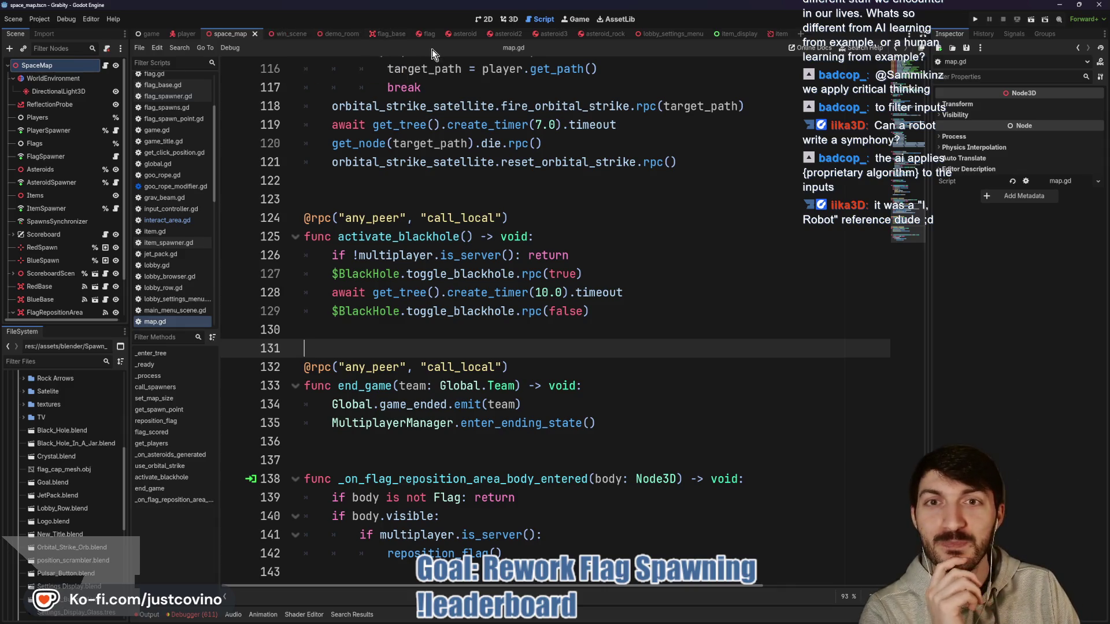
Check asteroid.gd, return to space_map's map.gd, then switch to player.gd's interaction code
{"action": "left_click", "coordinate": [455, 34]}
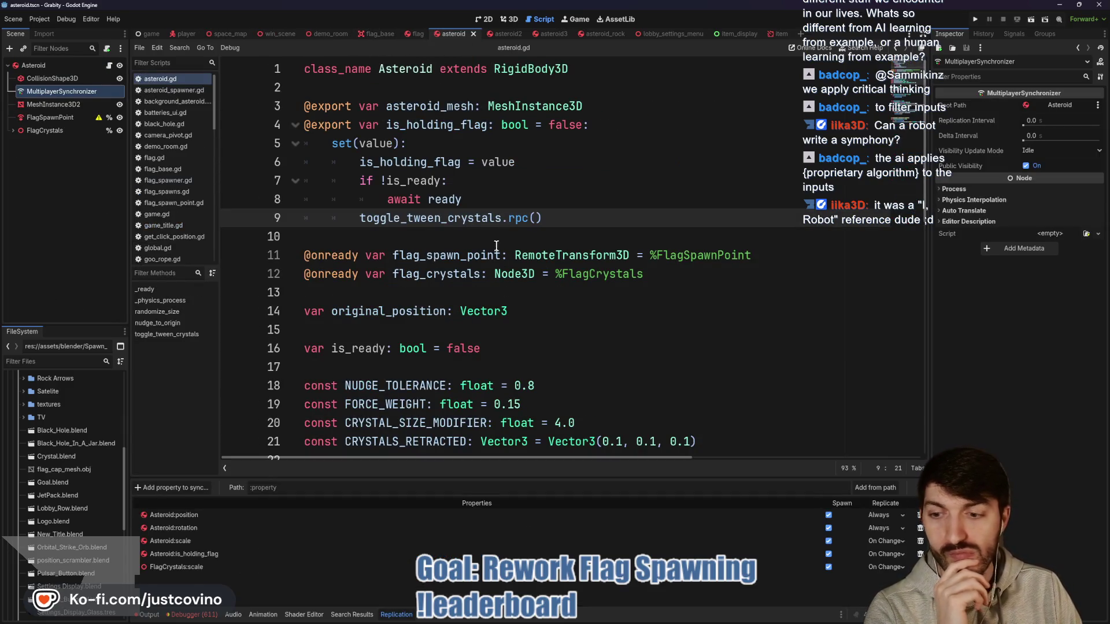
{"action": "left_click", "coordinate": [221, 36]}
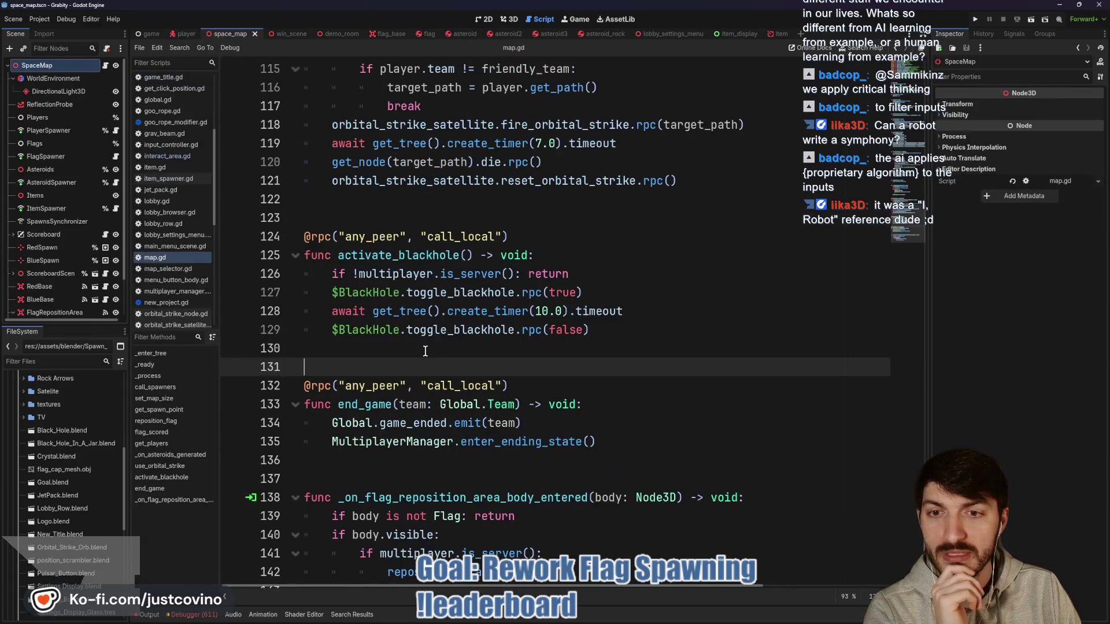
{"action": "scroll", "coordinate": [448, 376], "scroll_direction": "down", "scroll_amount": 1}
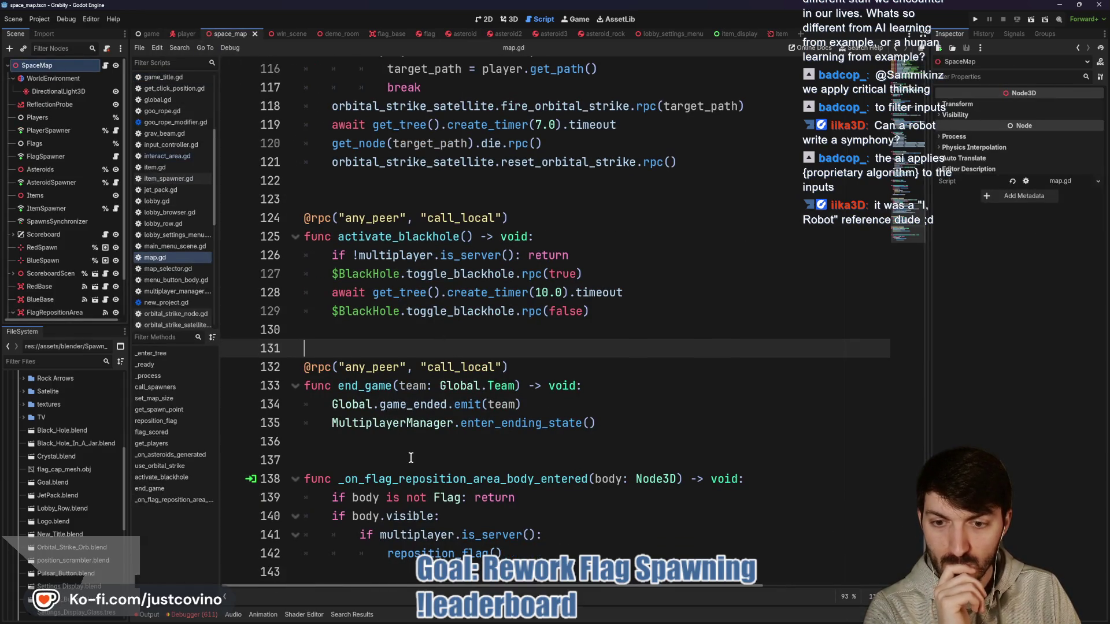
{"action": "scroll", "coordinate": [438, 553], "scroll_direction": "up", "scroll_amount": 8}
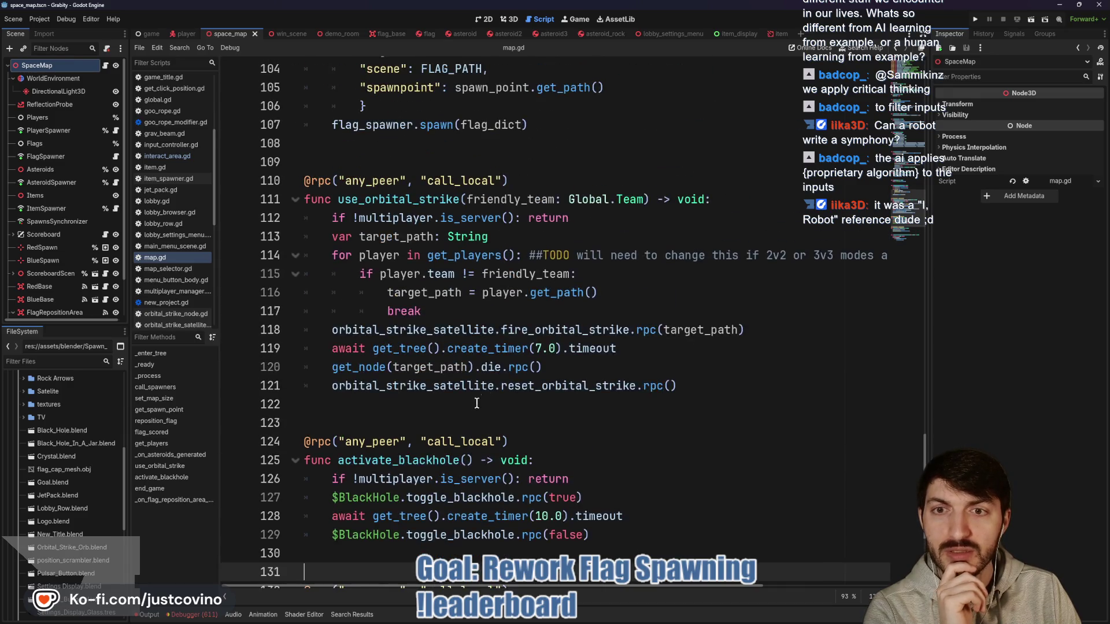
{"action": "scroll", "coordinate": [514, 375], "scroll_direction": "up", "scroll_amount": 1}
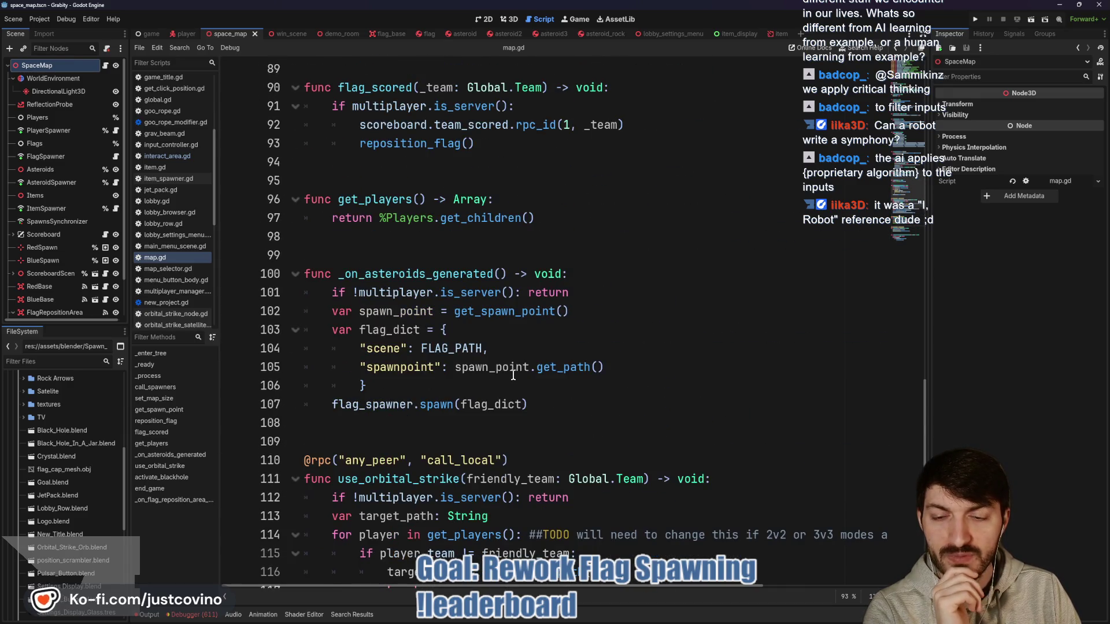
{"action": "scroll", "coordinate": [507, 371], "scroll_direction": "up", "scroll_amount": 2}
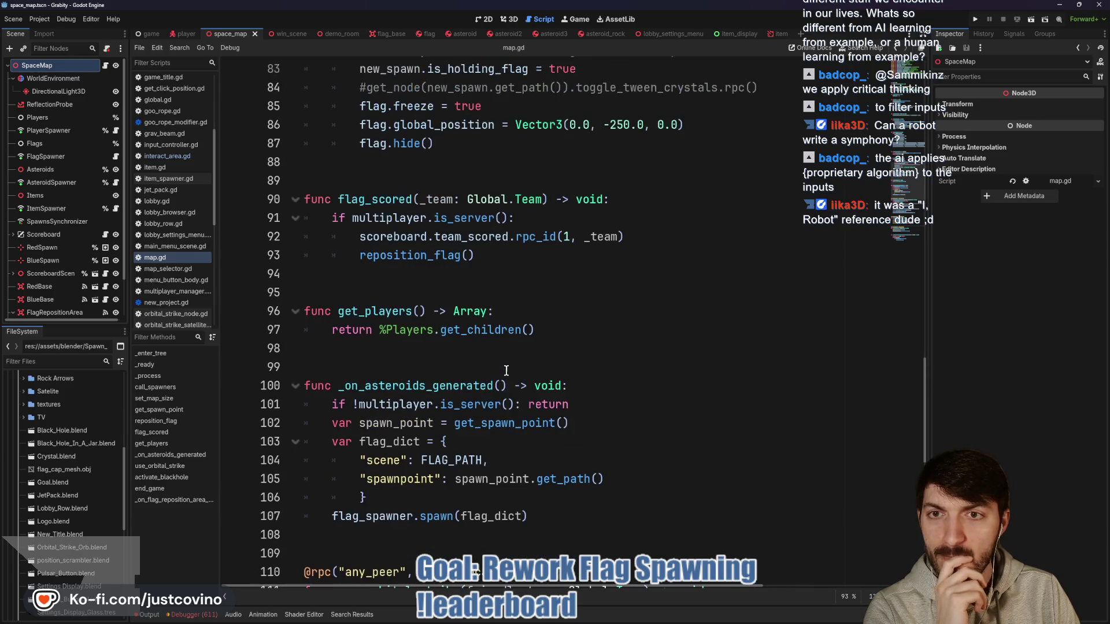
{"action": "left_click", "coordinate": [185, 33]}
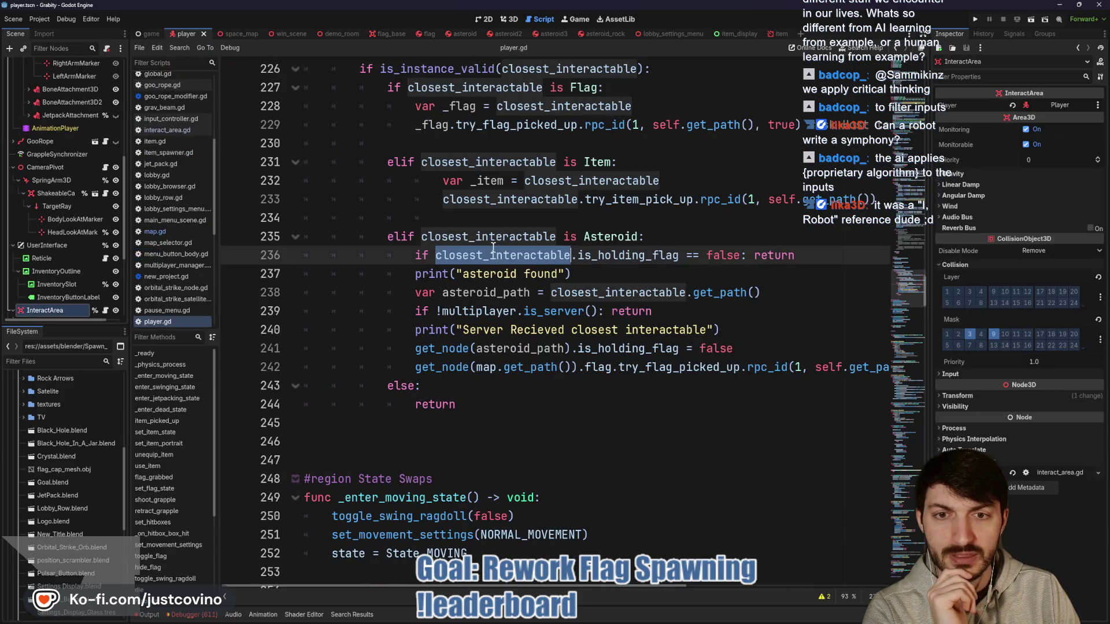
In the player scene's 3D view, select the InteractArea collision cylinder and stretch it taller
{"action": "left_click", "coordinate": [492, 249]}
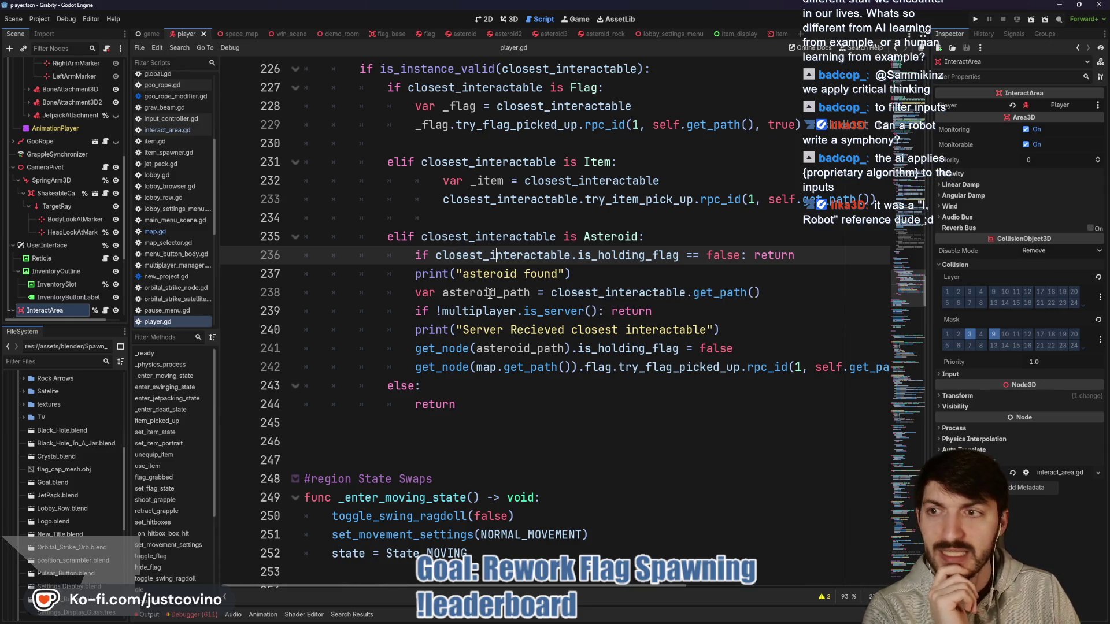
{"action": "left_click", "coordinate": [509, 19]}
{"action": "mouse_move", "coordinate": [418, 330]}
{"action": "left_mouse_down"}
{"action": "mouse_move", "coordinate": [383, 395]}
{"action": "mouse_move", "coordinate": [261, 348]}
{"action": "mouse_move", "coordinate": [279, 346]}
{"action": "mouse_move", "coordinate": [306, 369]}
{"action": "left_mouse_up"}
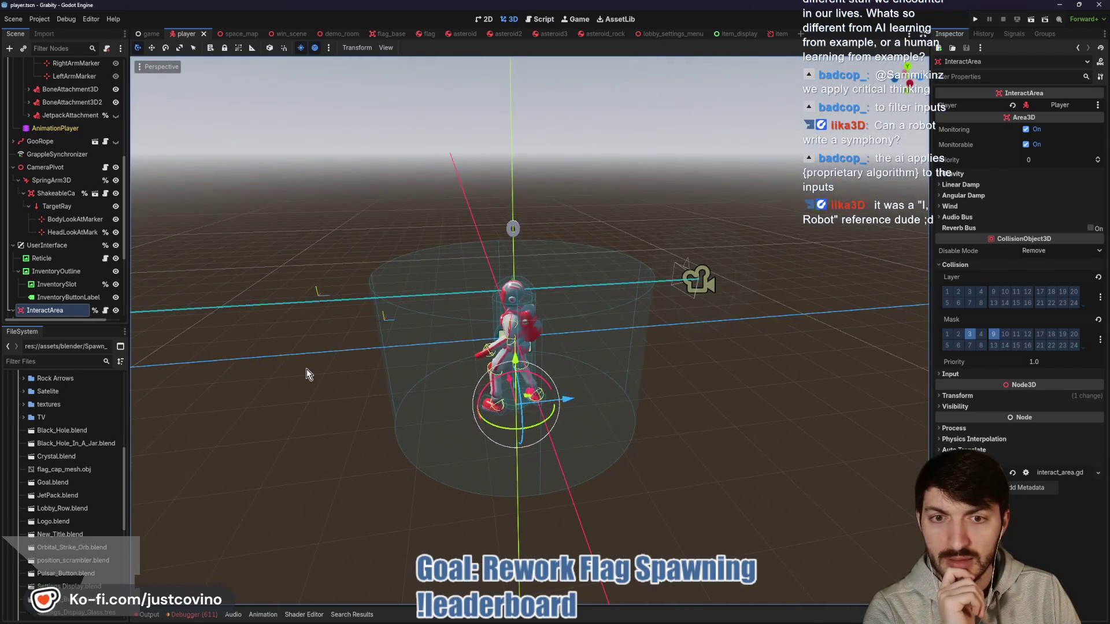
{"action": "scroll", "coordinate": [57, 306], "scroll_direction": "down", "scroll_amount": 3}
{"action": "left_click", "coordinate": [58, 259]}
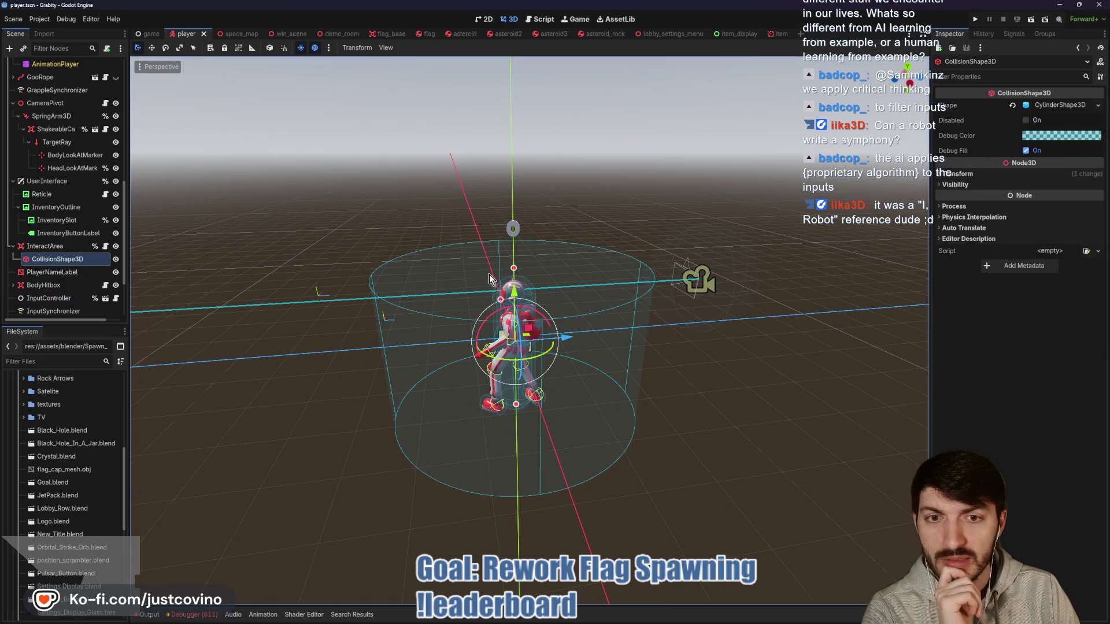
{"action": "left_click_drag", "start_coordinate": [513, 267], "coordinate": [518, 228]}
{"action": "left_click_drag", "start_coordinate": [437, 350], "coordinate": [442, 313]}
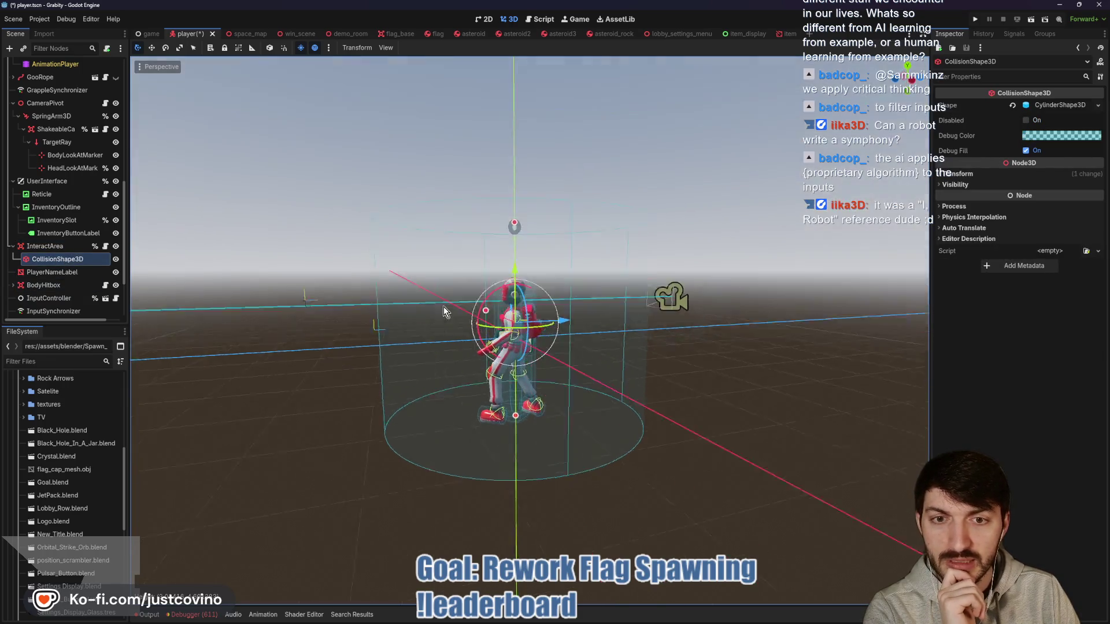
{"action": "left_click_drag", "start_coordinate": [454, 358], "coordinate": [484, 428]}
Set the interaction cylinder's radius to 3 m and height to 5 m
{"action": "left_click", "coordinate": [950, 105]}
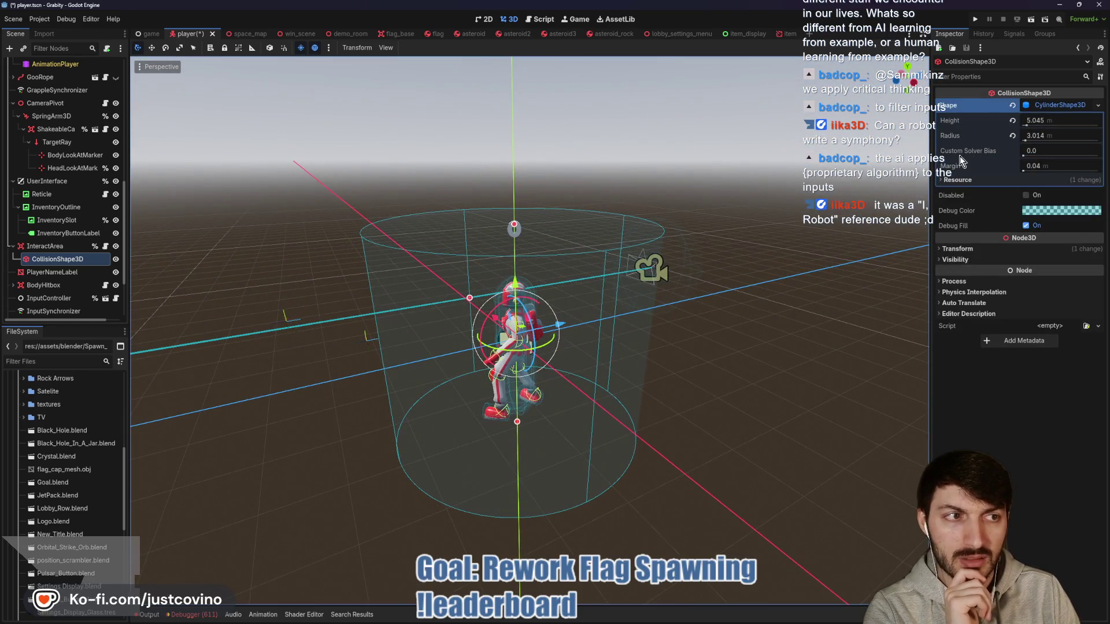
{"action": "left_click", "coordinate": [1053, 132]}
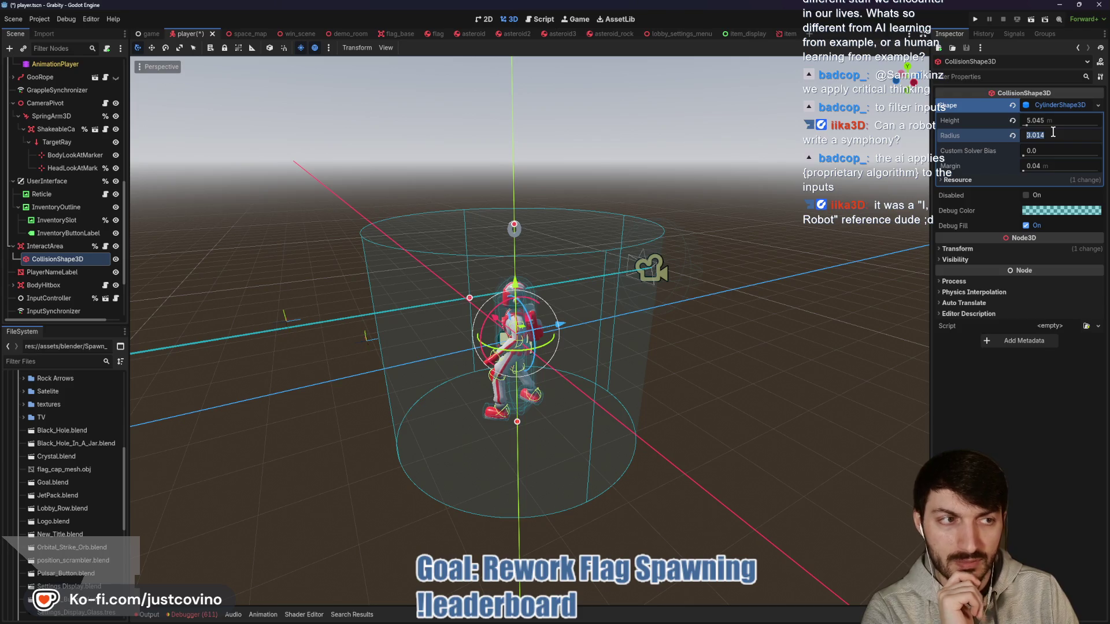
{"action": "type", "text": "3"}
{"action": "key", "text": "Return"}
{"action": "left_click", "coordinate": [1048, 120]}
{"action": "type", "text": "5"}
{"action": "key", "text": "Return"}
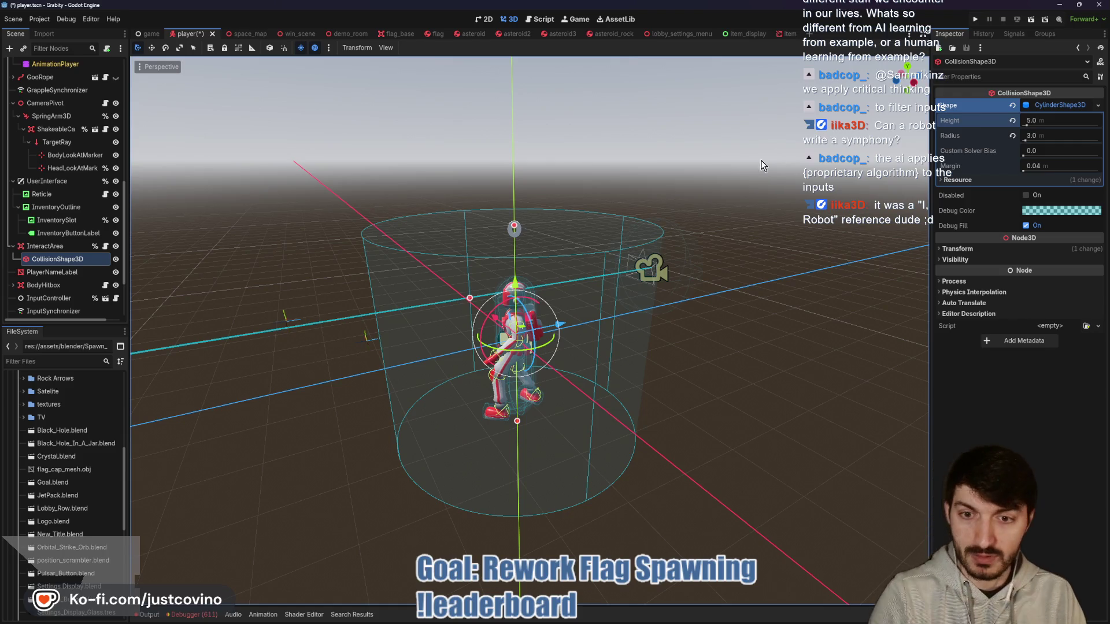
Save the player scene and run the game to test the bigger interact area
{"action": "key", "text": "ctrl+s"}
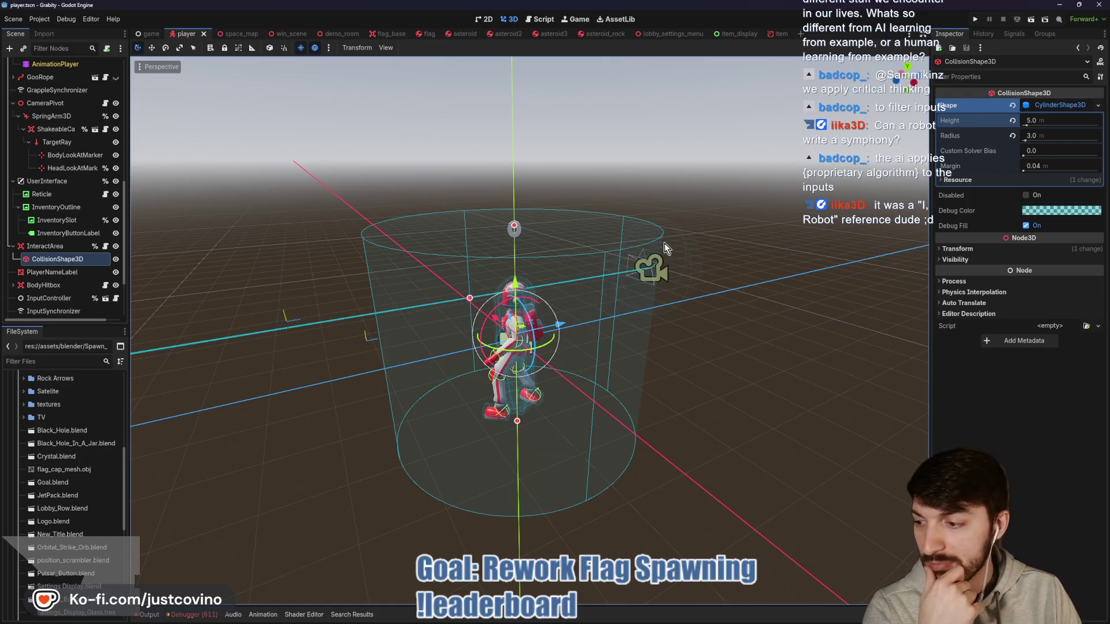
{"action": "mouse_move", "coordinate": [730, 258]}
{"action": "left_mouse_down"}
{"action": "mouse_move", "coordinate": [696, 310]}
{"action": "mouse_move", "coordinate": [691, 295]}
{"action": "left_mouse_up"}
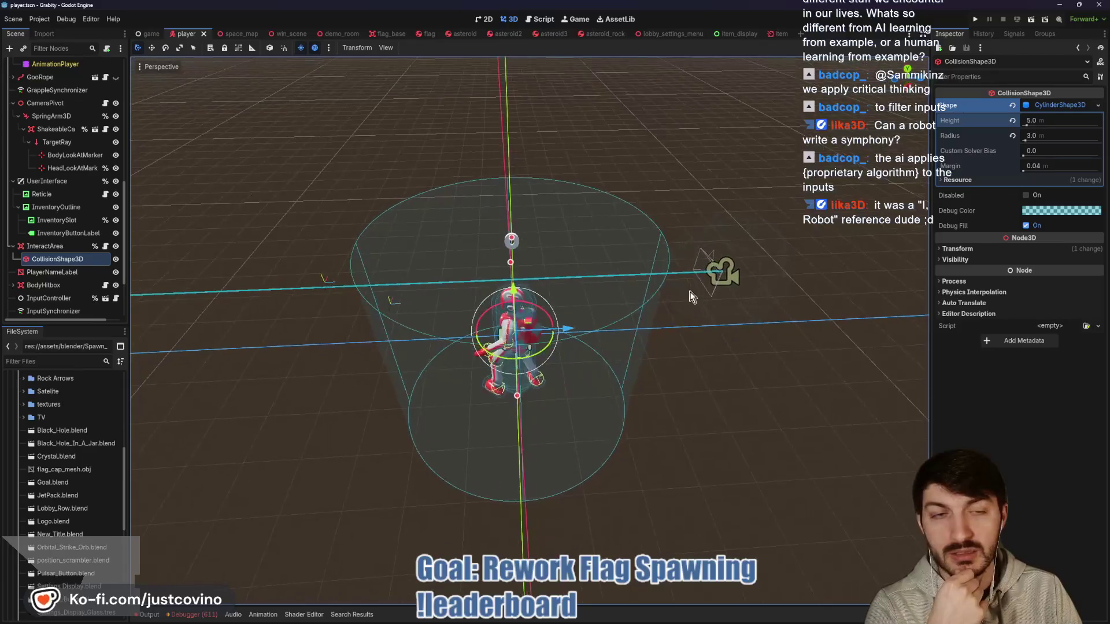
{"action": "left_click", "coordinate": [976, 21]}
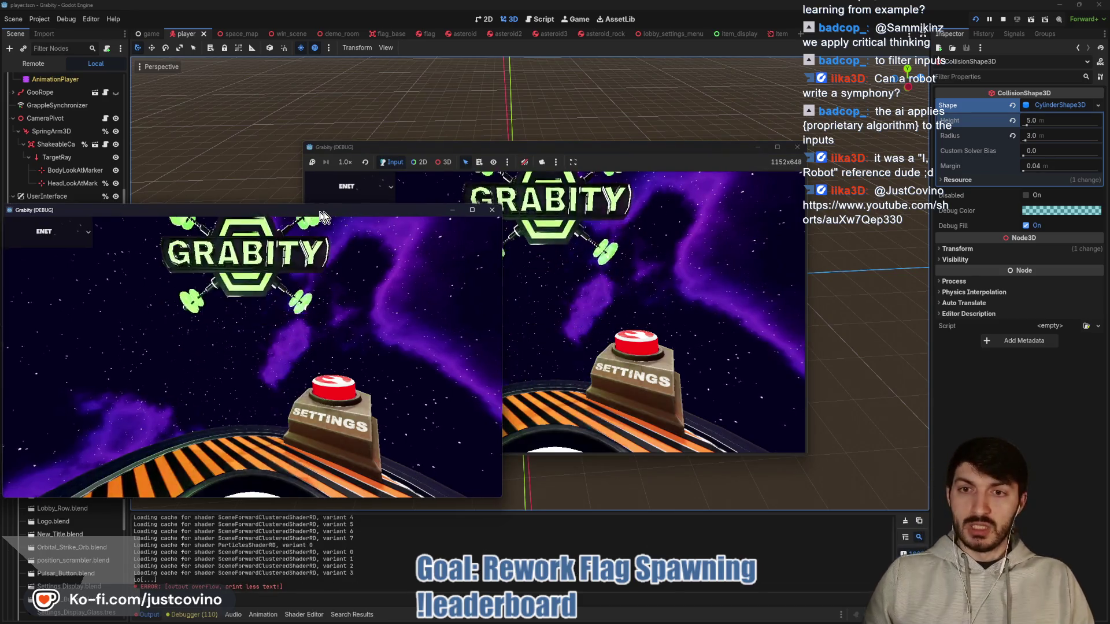
Place the two game windows side by side, host a private lobby, join it, and start the match
{"action": "left_click_drag", "start_coordinate": [335, 213], "coordinate": [839, 178]}
{"action": "left_click", "coordinate": [655, 152]}
{"action": "left_click_drag", "start_coordinate": [654, 152], "coordinate": [384, 155]}
{"action": "left_click", "coordinate": [115, 263]}
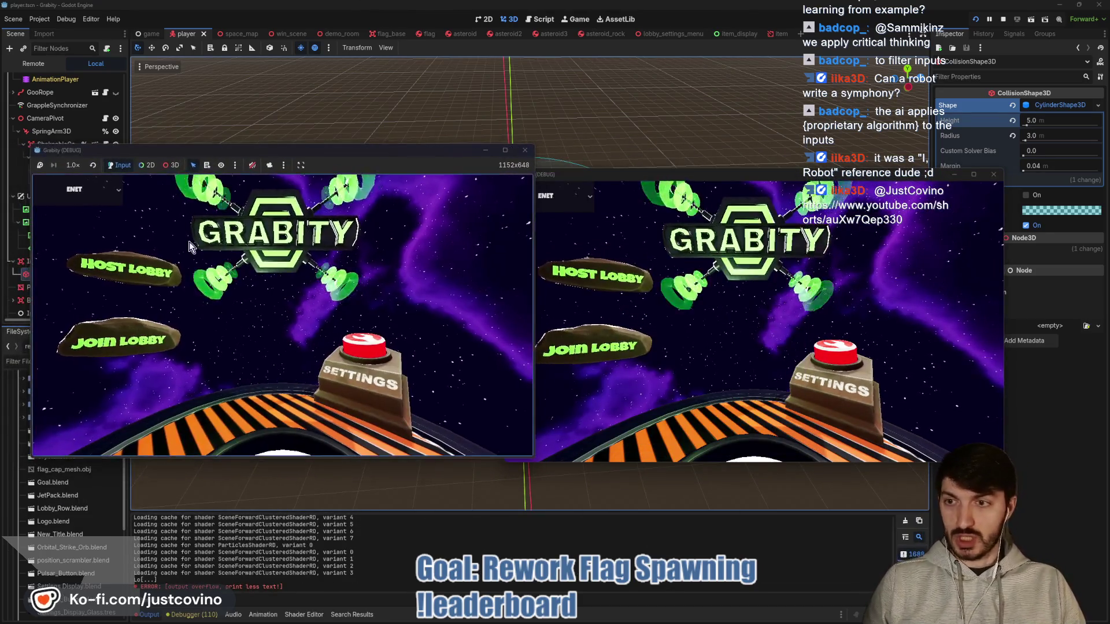
{"action": "left_click", "coordinate": [318, 276]}
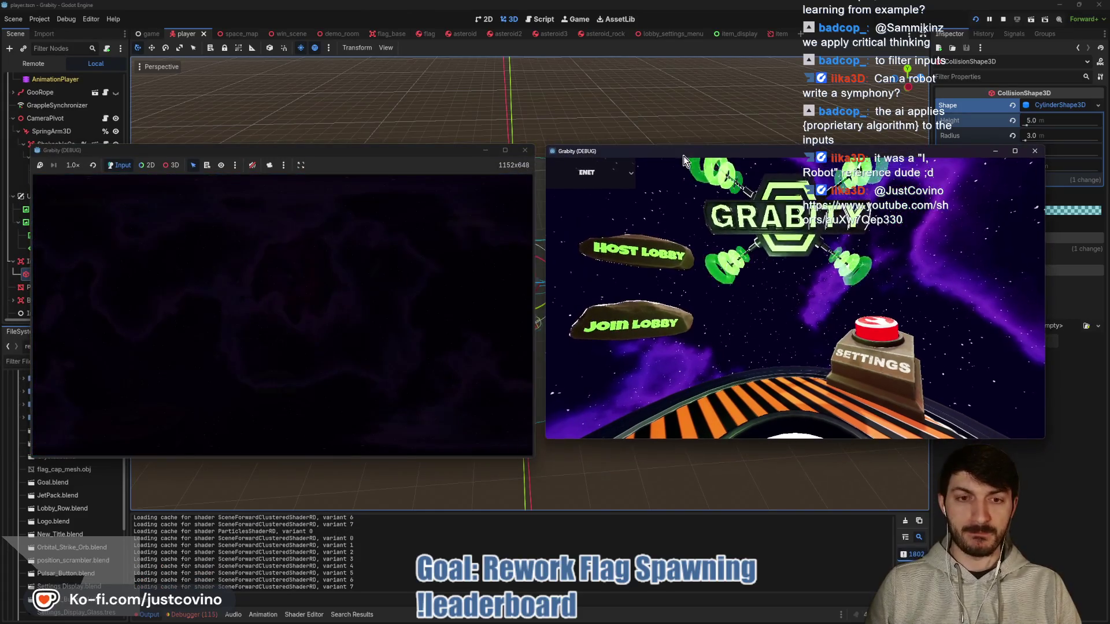
{"action": "left_click", "coordinate": [615, 331]}
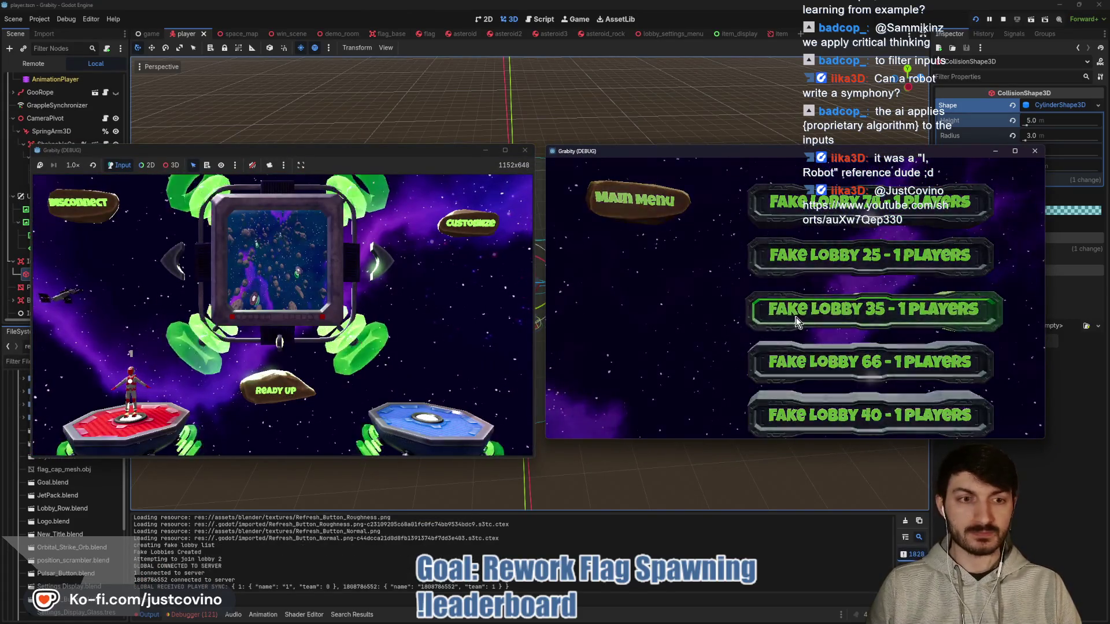
{"action": "left_click", "coordinate": [809, 317]}
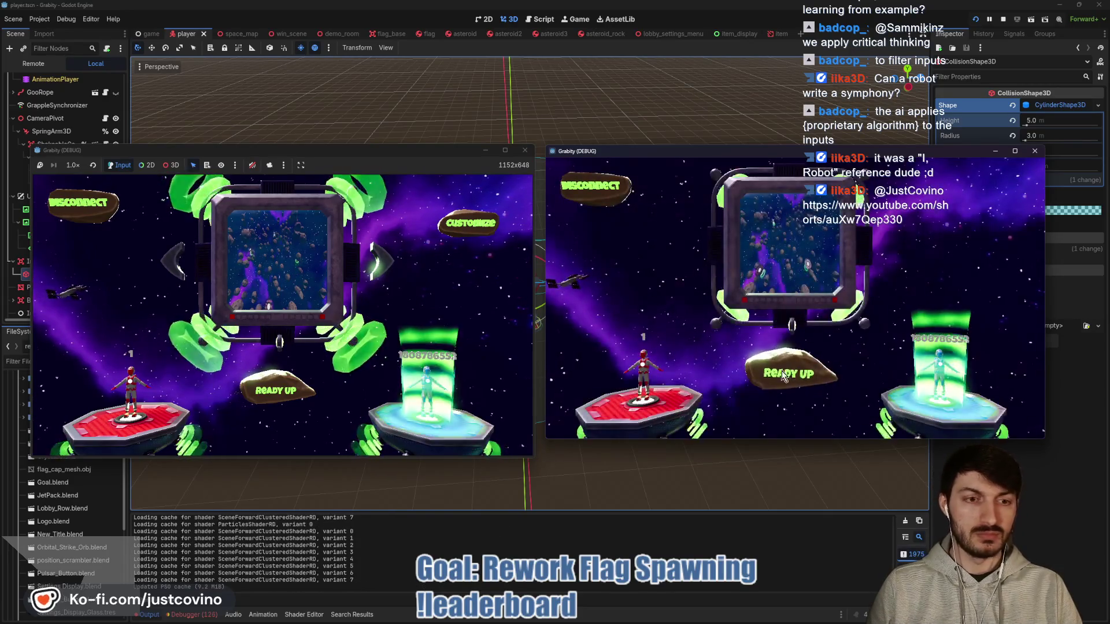
{"action": "left_click", "coordinate": [266, 394]}
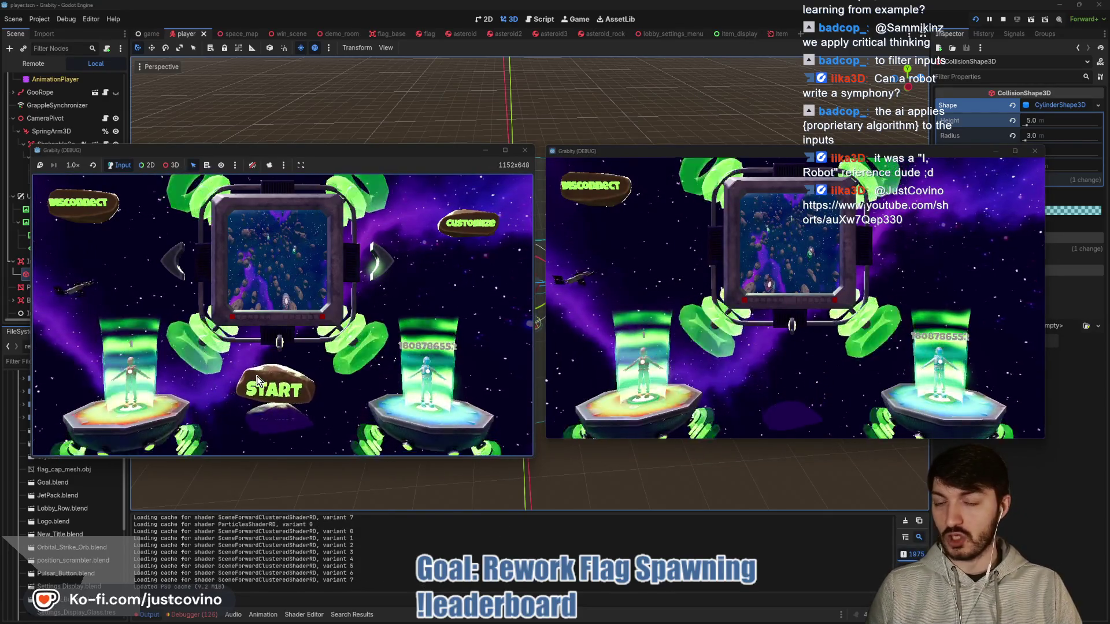
{"action": "left_click", "coordinate": [267, 399]}
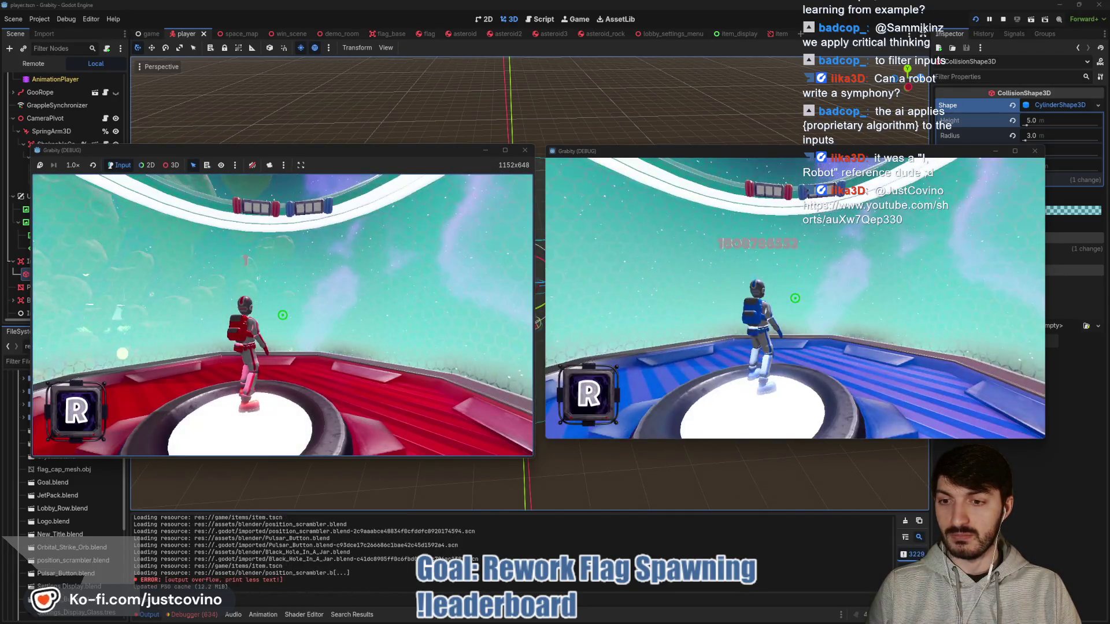
Run the red player off the pad, grapple onto nearby asteroids, then stop the game with F8
{"action": "key", "text": "w"}
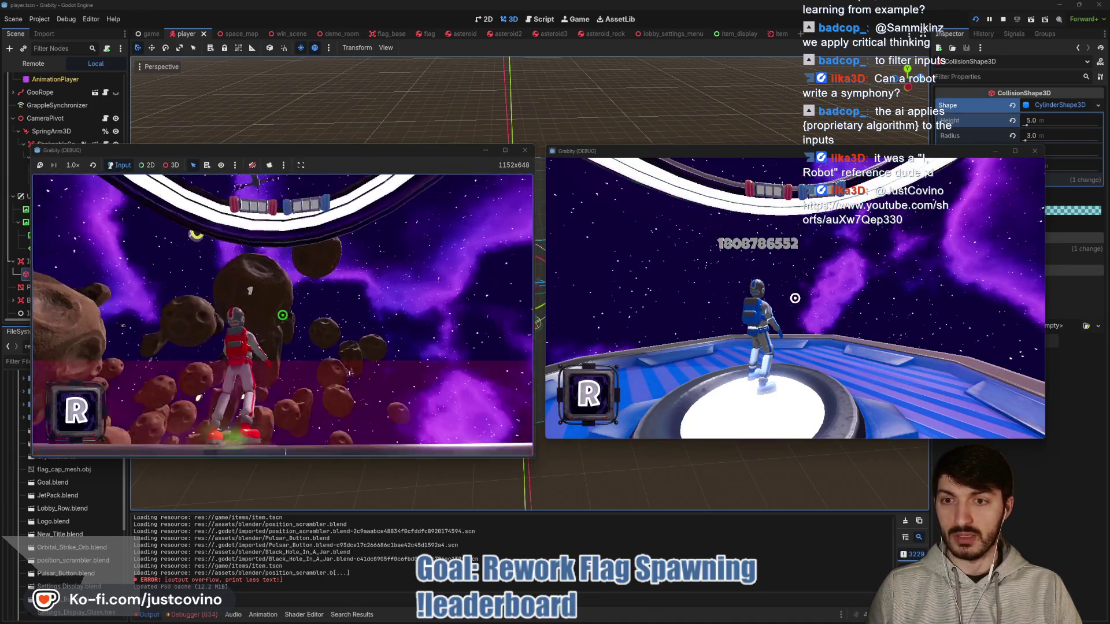
{"action": "left_click", "coordinate": [282, 315]}
{"action": "left_click", "coordinate": [282, 315]}
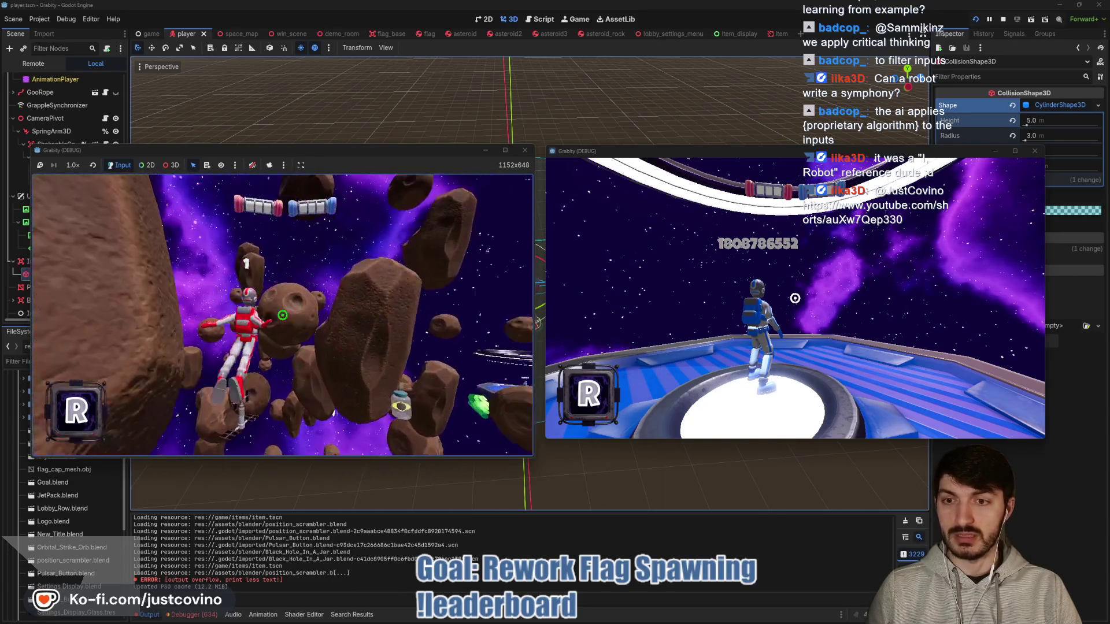
{"action": "left_click", "coordinate": [282, 315]}
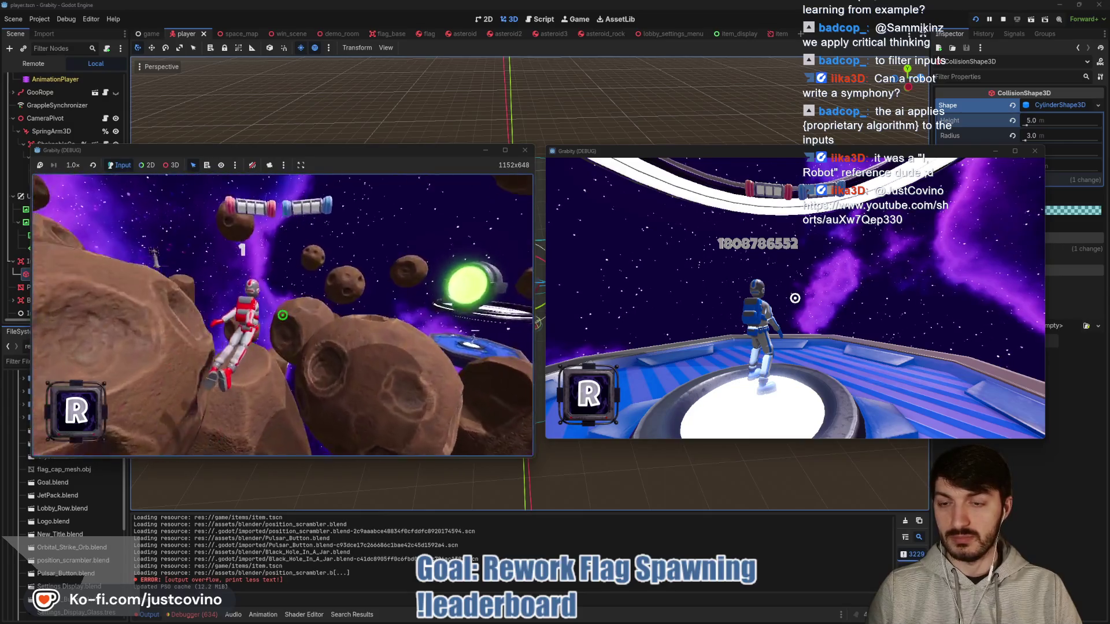
{"action": "key", "text": "space"}
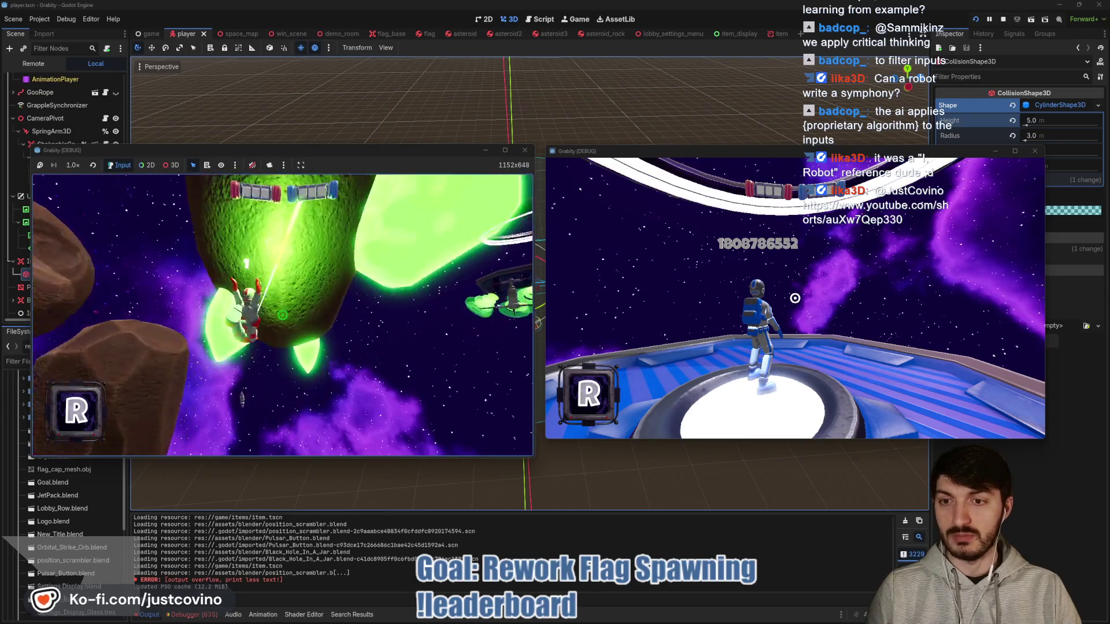
{"action": "left_click", "coordinate": [282, 314]}
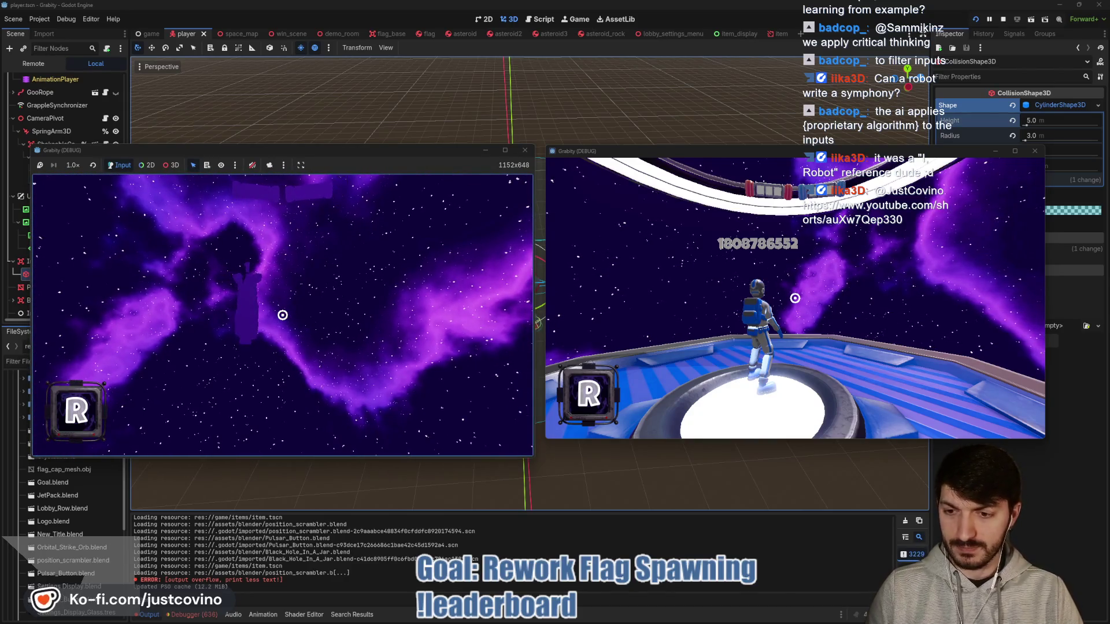
{"action": "key", "text": "F8"}
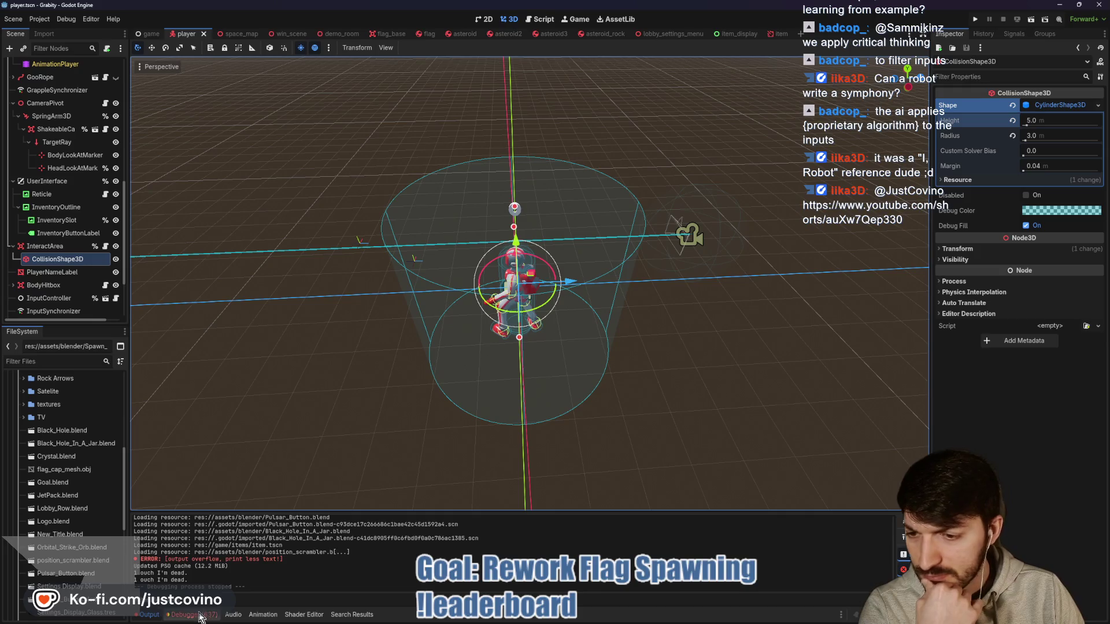
Review the Session 1 debugger errors, including the missing Asteroid61 node, then return to player.gd
{"action": "left_click", "coordinate": [193, 614]}
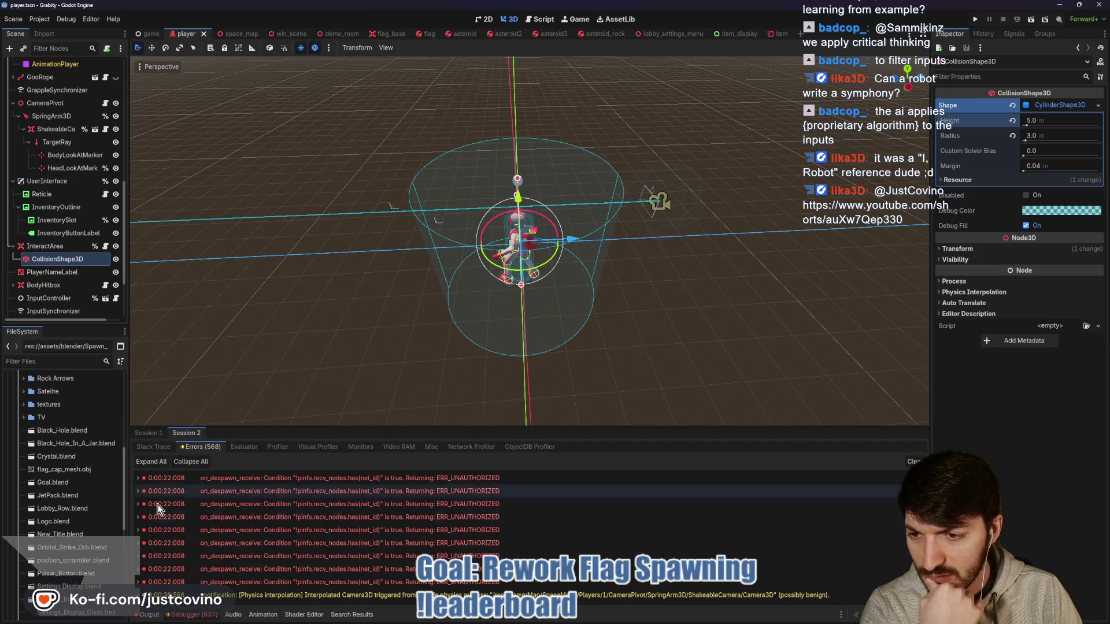
{"action": "left_click", "coordinate": [148, 614]}
{"action": "left_click", "coordinate": [194, 614]}
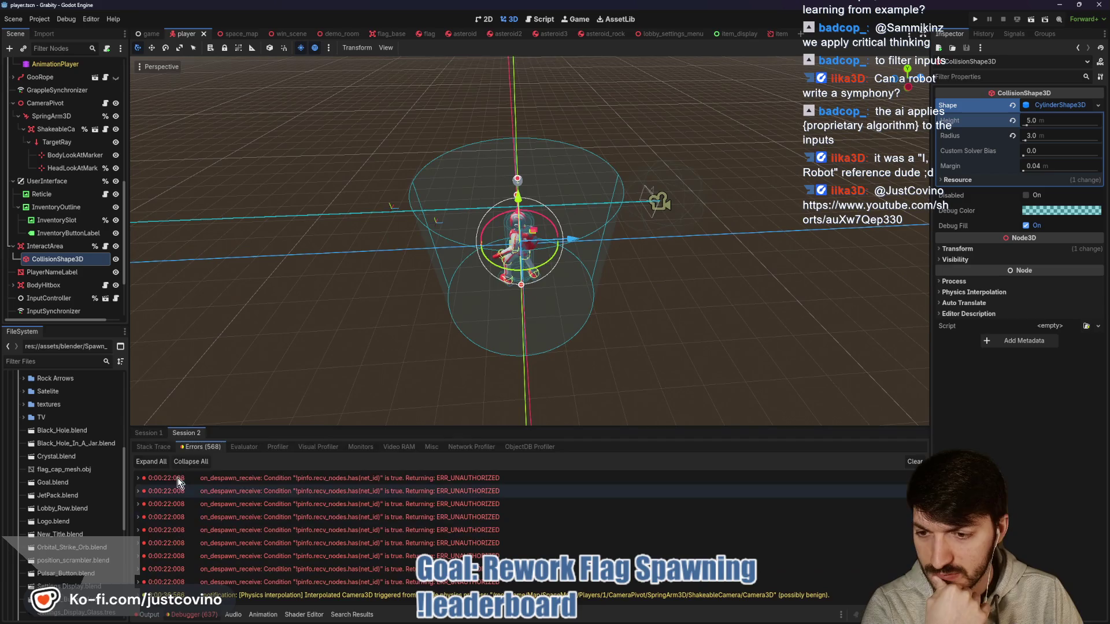
{"action": "left_click", "coordinate": [158, 433]}
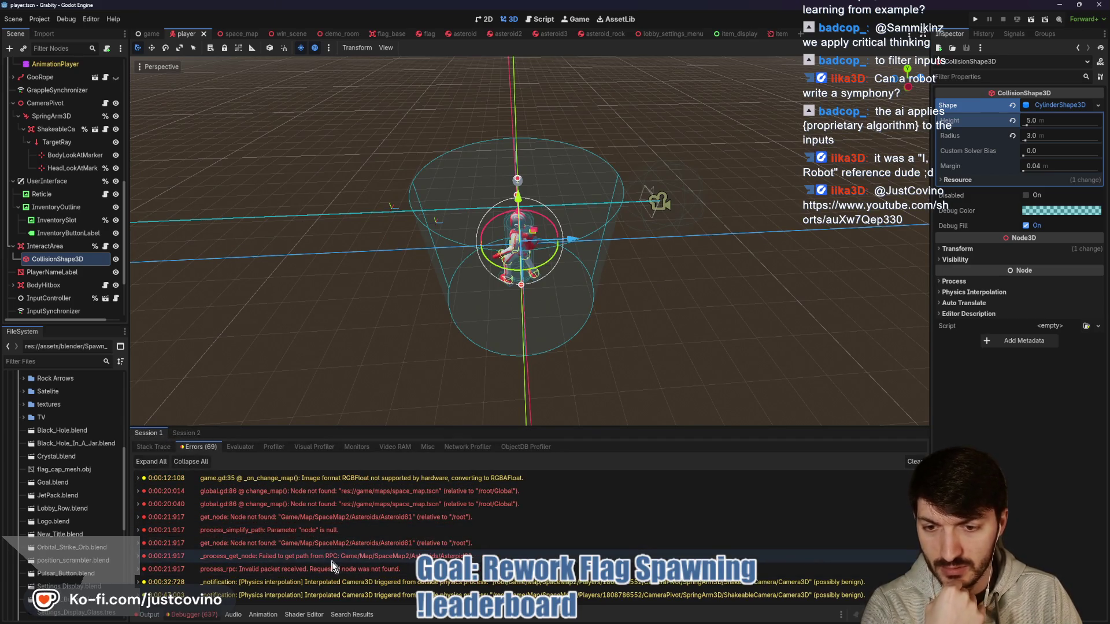
{"action": "left_click", "coordinate": [310, 529]}
{"action": "left_click", "coordinate": [307, 523]}
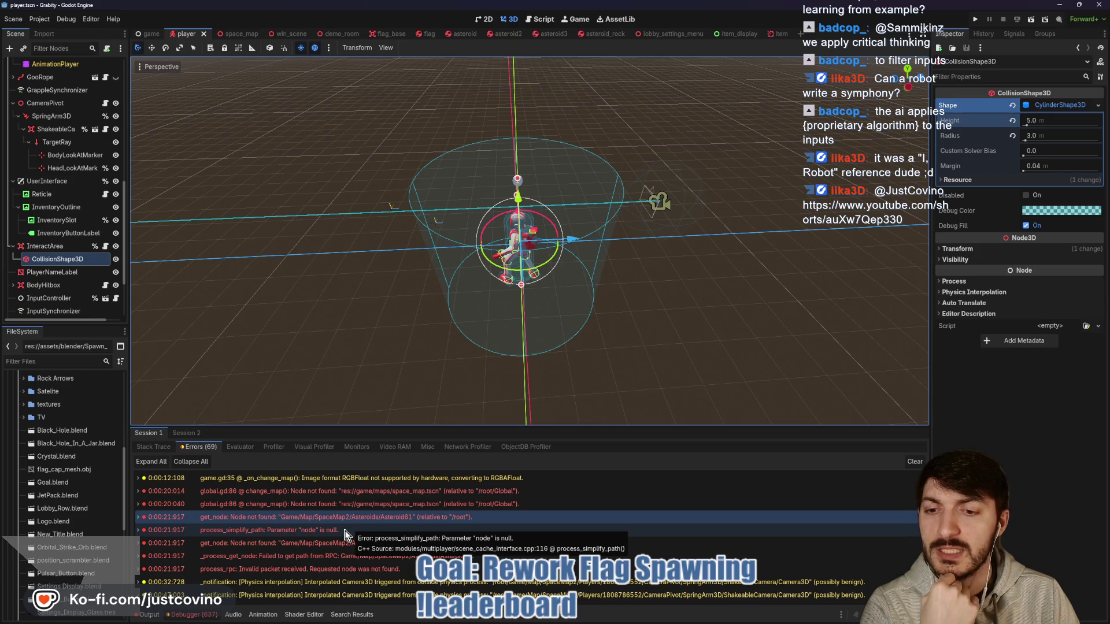
{"action": "left_click", "coordinate": [548, 22]}
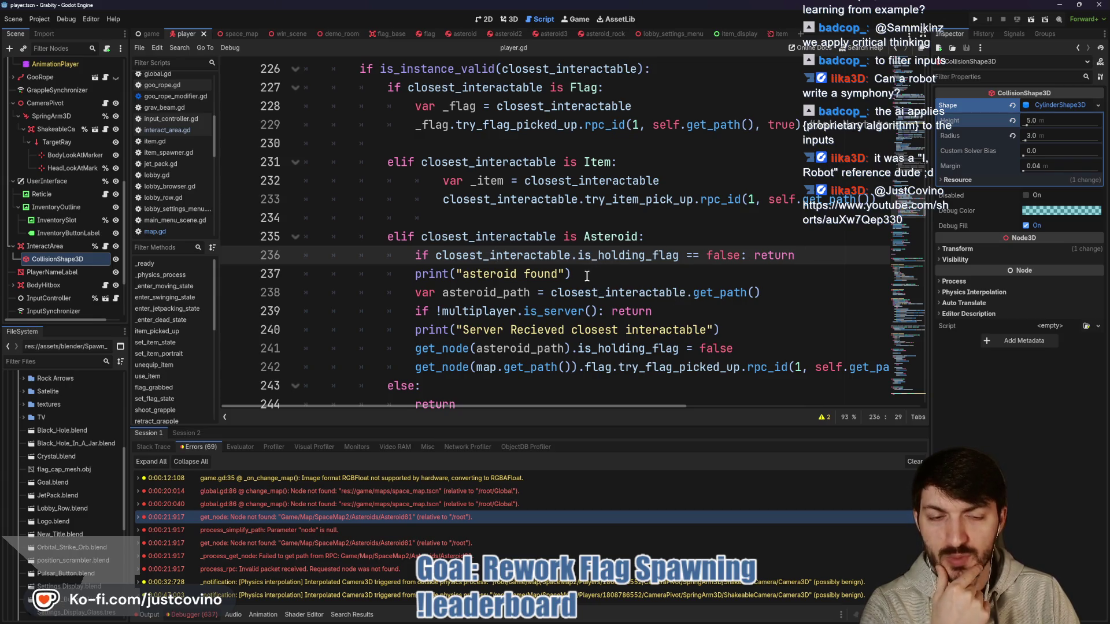
Add mask layers 9 and 8 (Asteroid) to the player's InteractArea, then relaunch the game
{"action": "left_click_drag", "start_coordinate": [585, 276], "coordinate": [409, 271]}
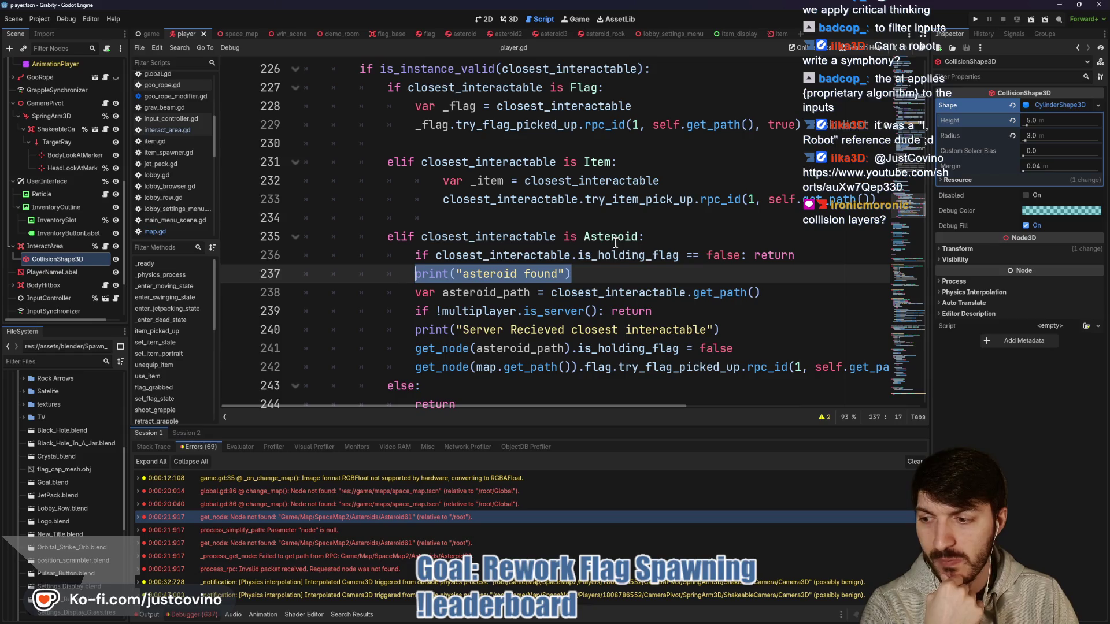
{"action": "left_click", "coordinate": [45, 246]}
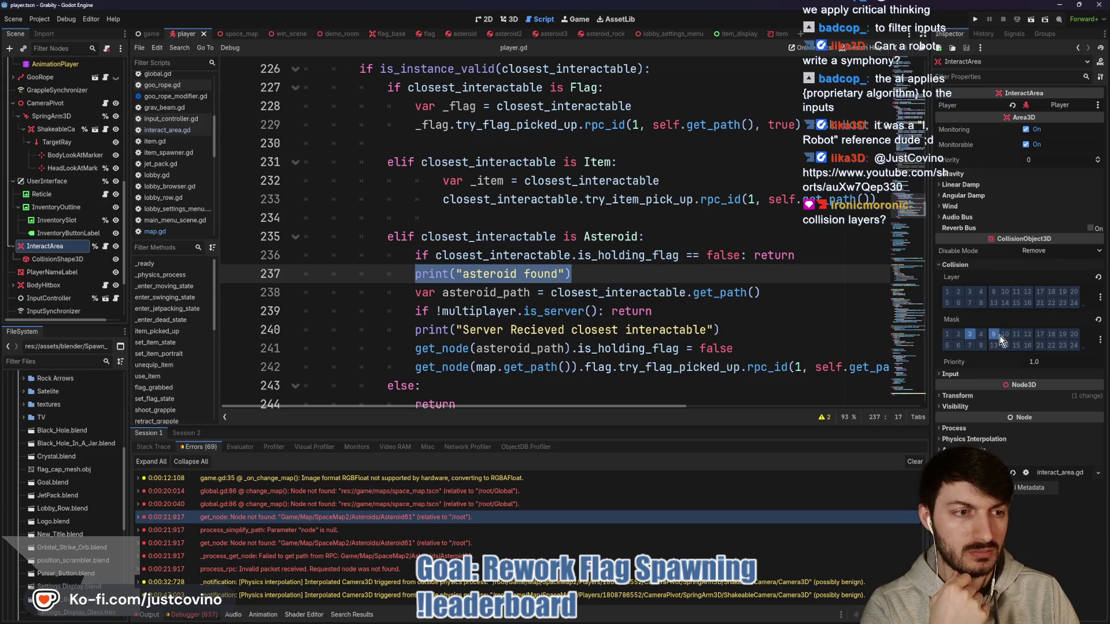
{"action": "left_click", "coordinate": [994, 338]}
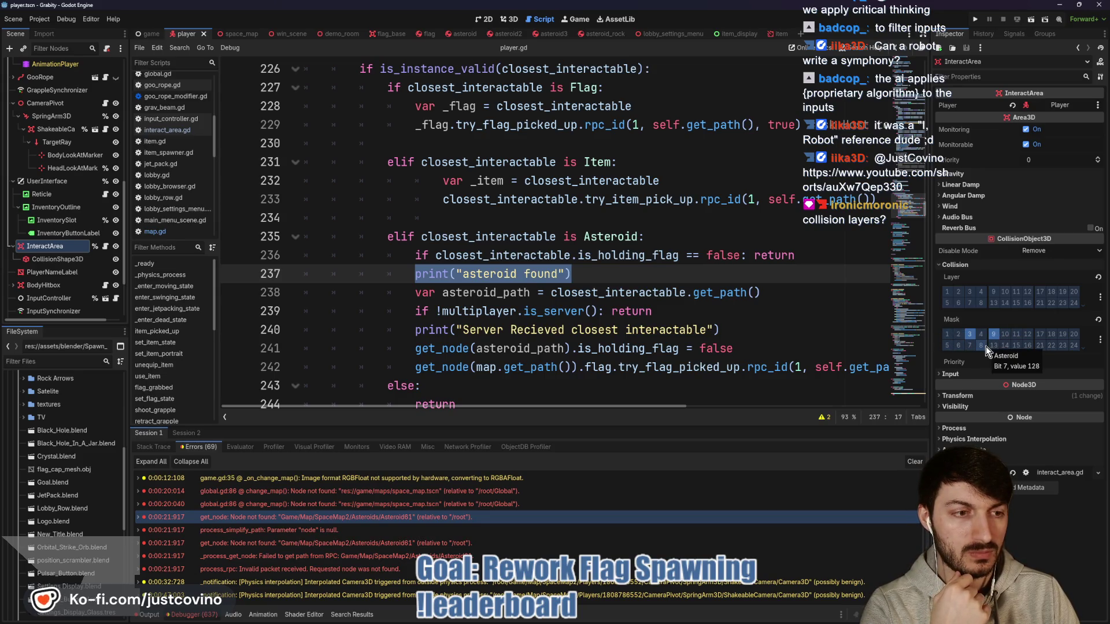
{"action": "left_click", "coordinate": [984, 345]}
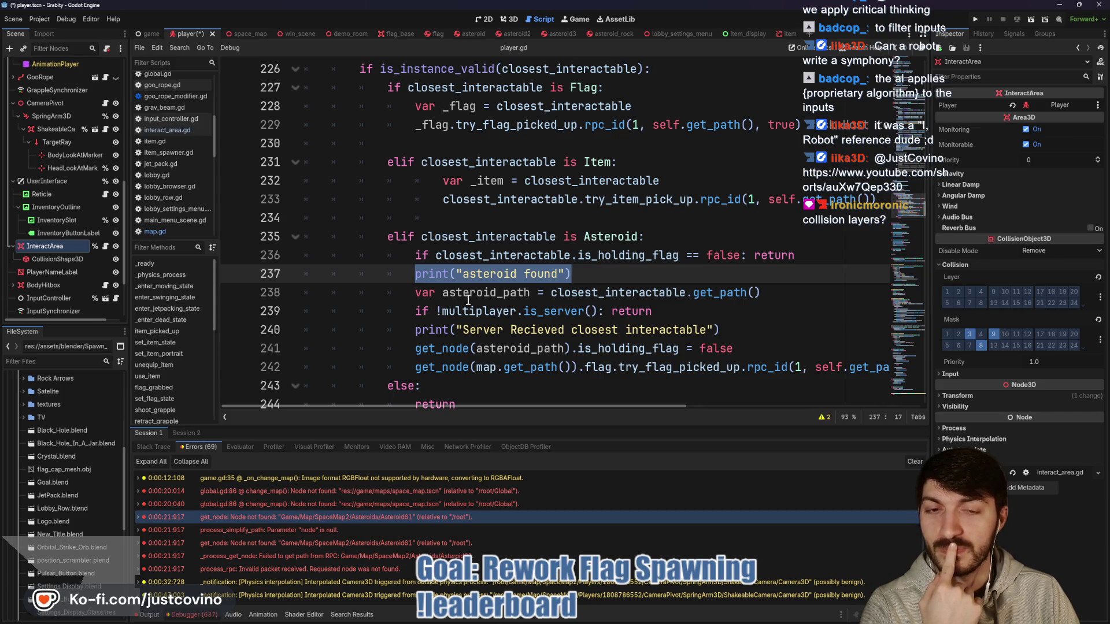
{"action": "left_click", "coordinate": [608, 278]}
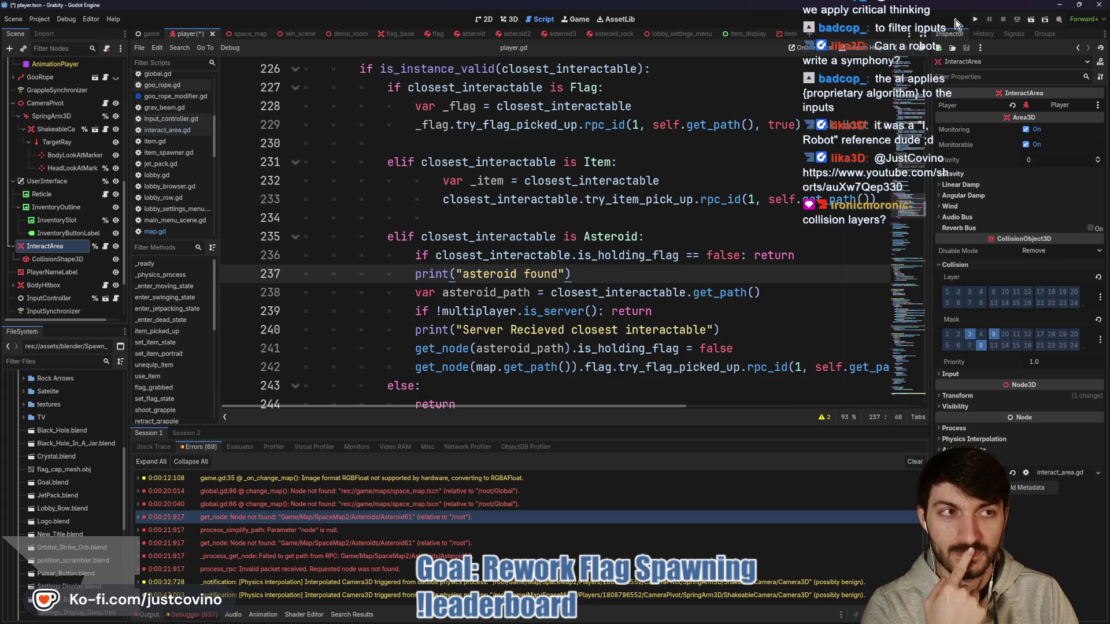
{"action": "left_click", "coordinate": [975, 19]}
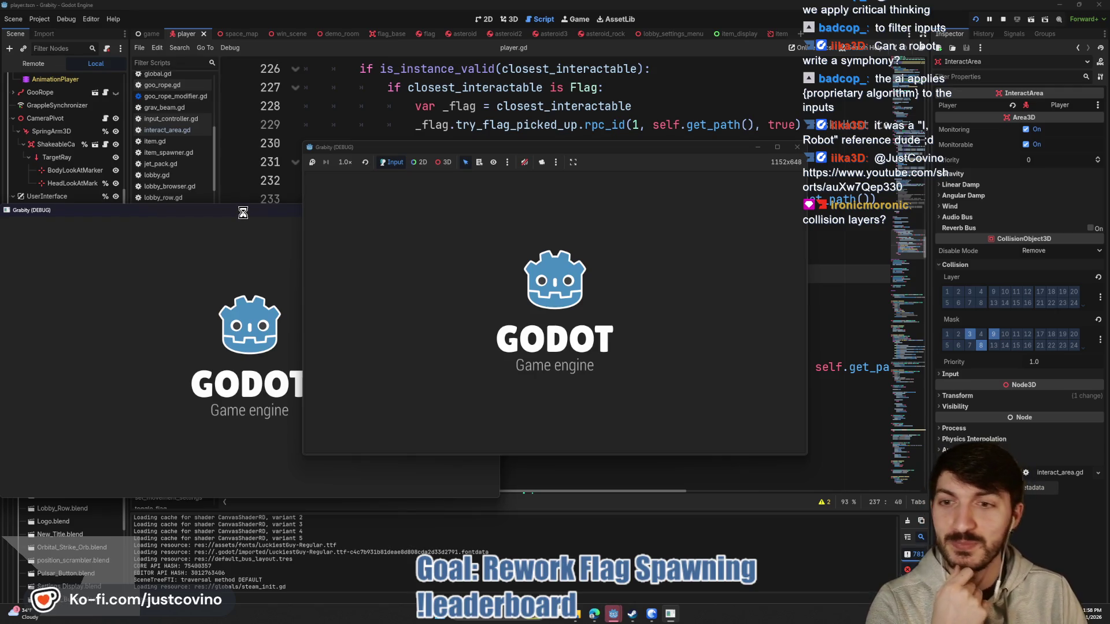
Arrange both debug windows, host a lobby on the left, join from the right, and start the match
{"action": "mouse_move", "coordinate": [234, 210]}
{"action": "left_mouse_down"}
{"action": "mouse_move", "coordinate": [832, 179]}
{"action": "mouse_move", "coordinate": [777, 178]}
{"action": "left_mouse_up"}
{"action": "left_click_drag", "start_coordinate": [599, 144], "coordinate": [349, 155]}
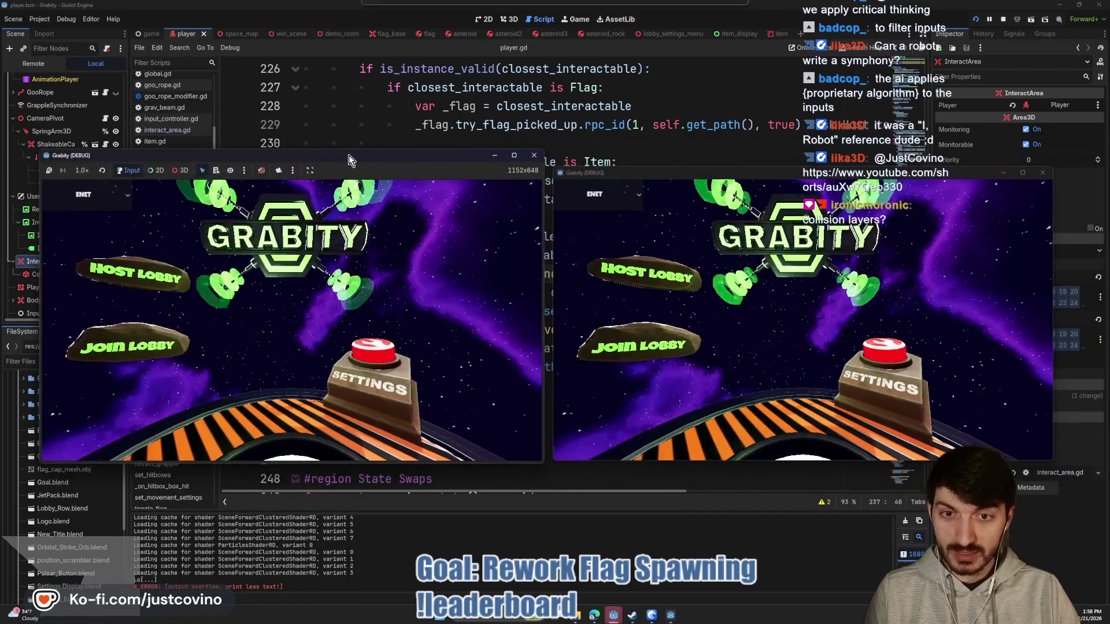
{"action": "left_click_drag", "start_coordinate": [737, 178], "coordinate": [729, 175]}
{"action": "left_click", "coordinate": [133, 272]}
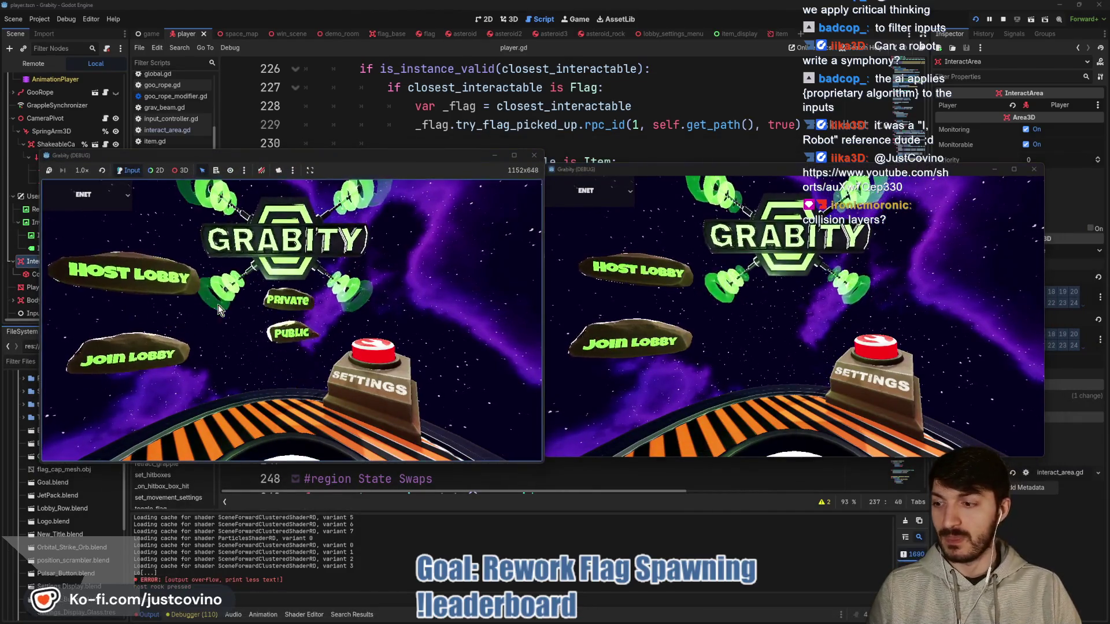
{"action": "left_click", "coordinate": [289, 356]}
{"action": "left_click", "coordinate": [661, 334]}
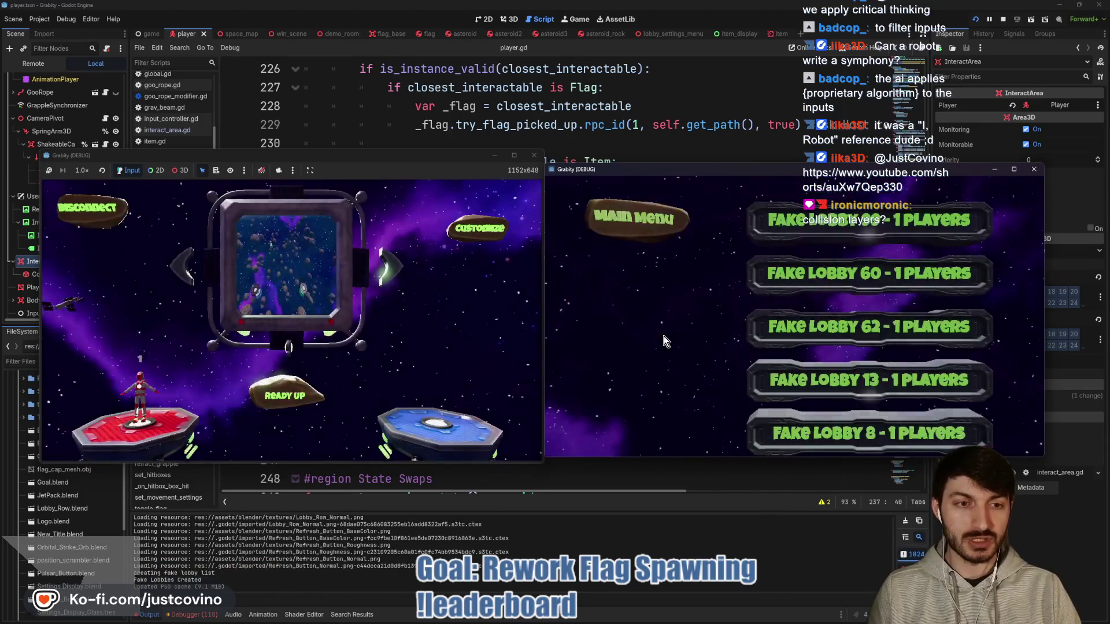
{"action": "left_click", "coordinate": [689, 335]}
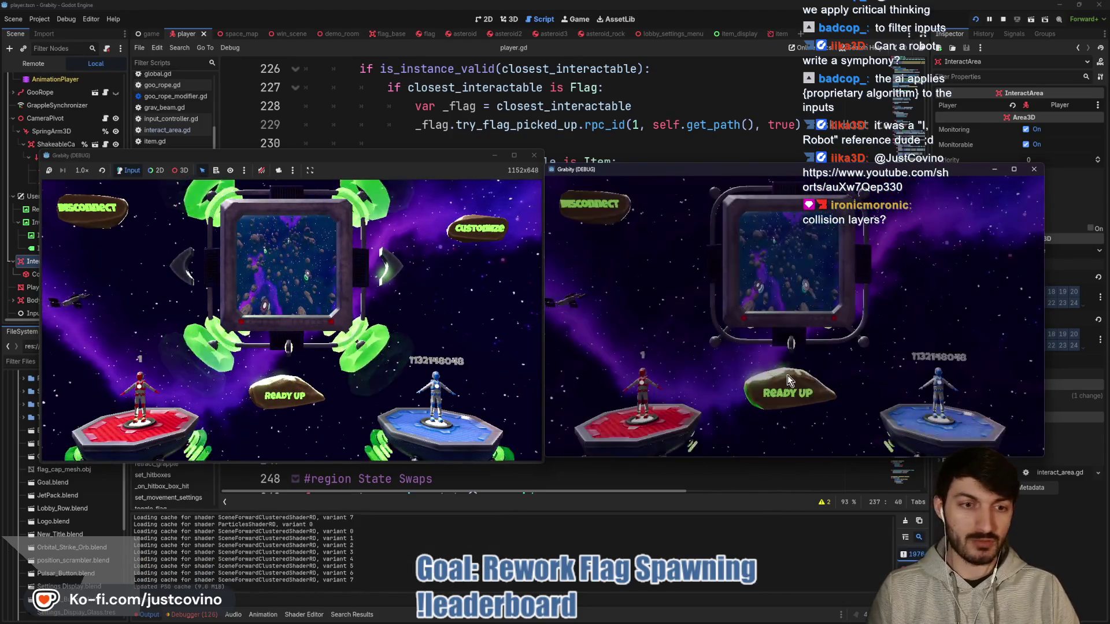
{"action": "left_click", "coordinate": [308, 397]}
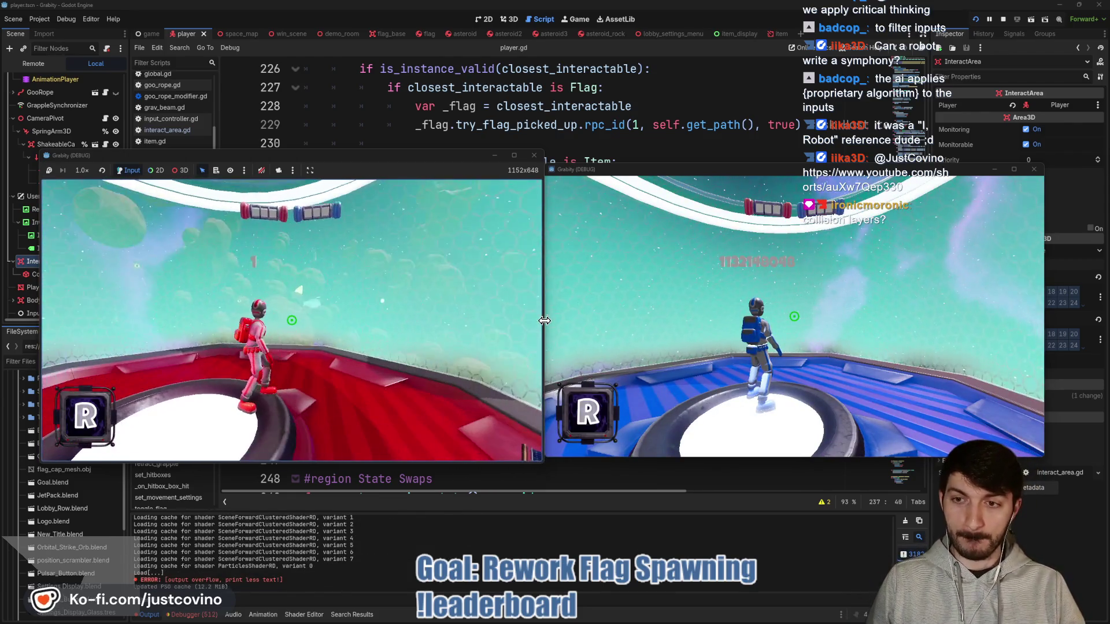
Play until the debugger breaks on line 242's null get_path error, then stop with F8
{"action": "key", "text": "super"}
{"action": "left_click", "coordinate": [292, 326]}
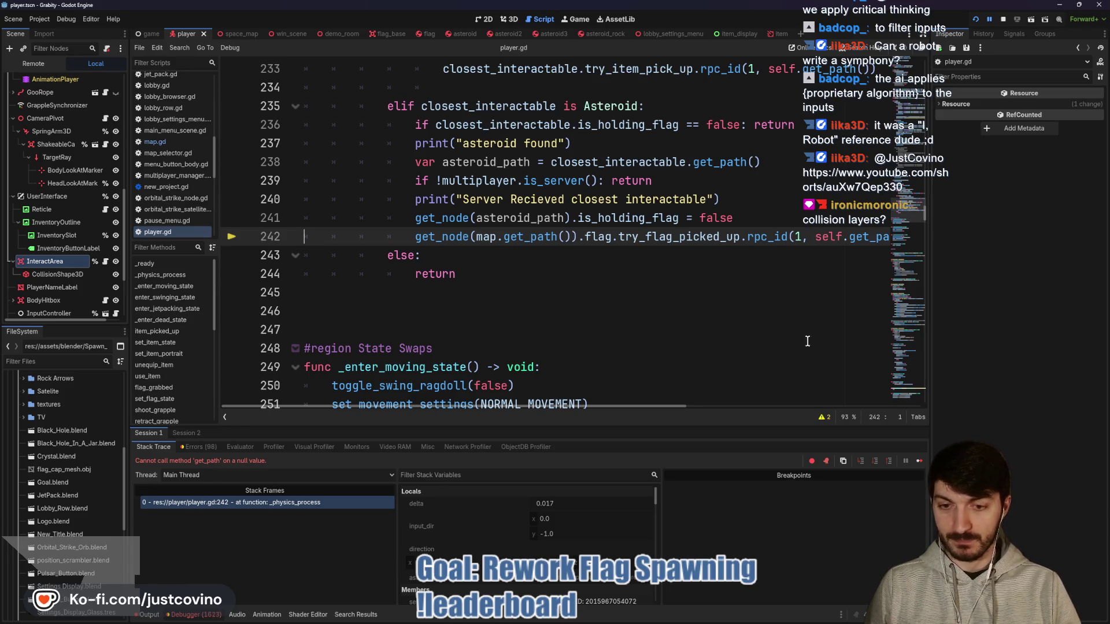
{"action": "key", "text": "F8"}
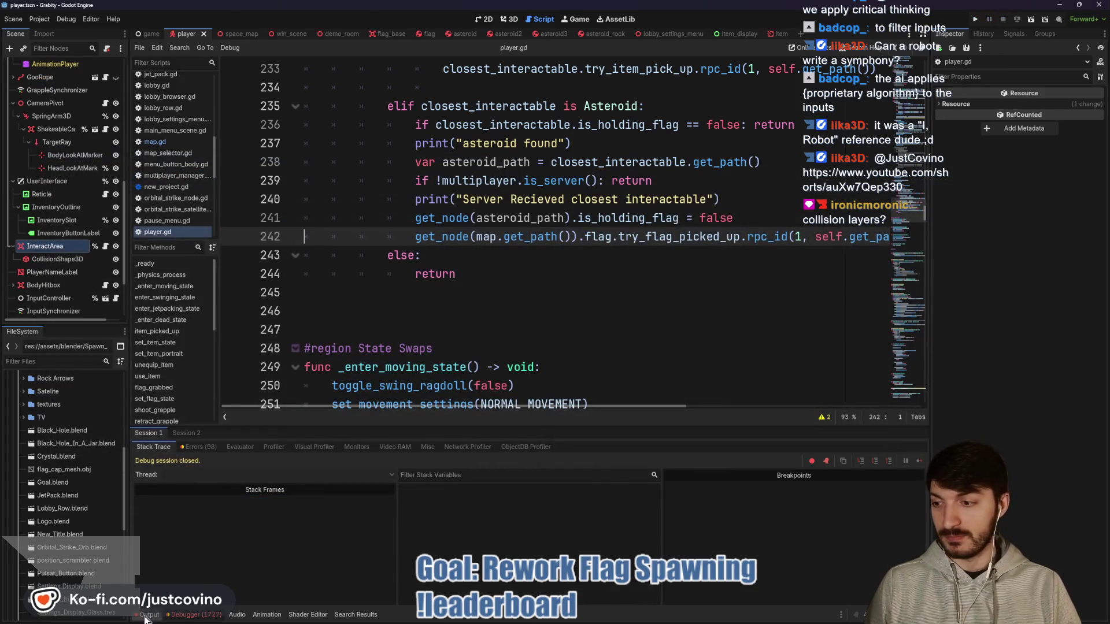
Review the Output log, then place the caret in line 242's get_node(map.get_path()) call
{"action": "left_click", "coordinate": [145, 616]}
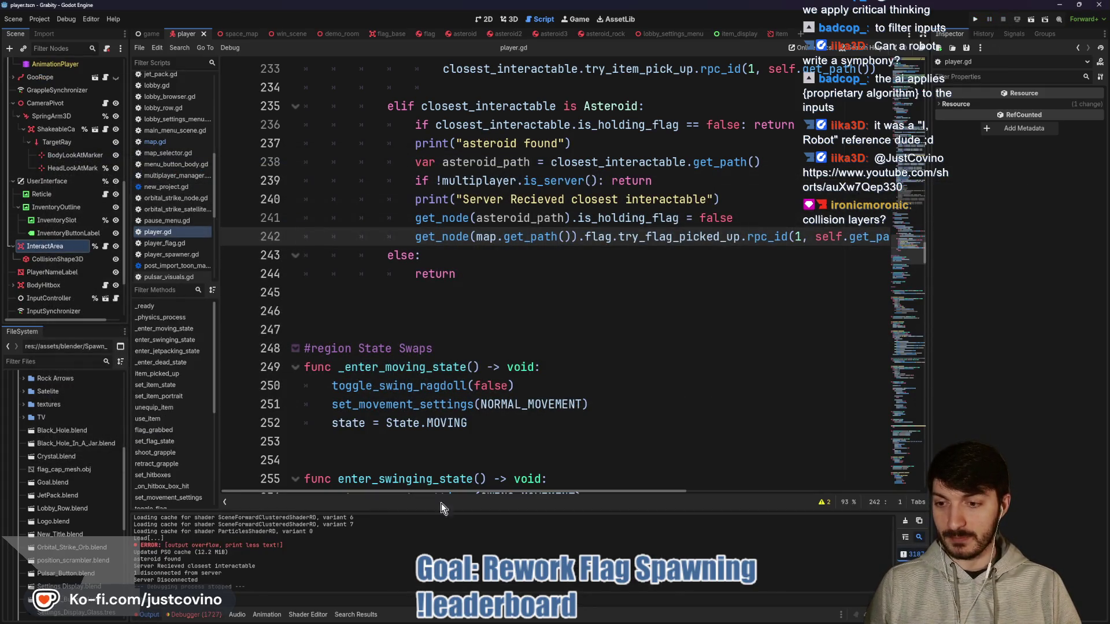
{"action": "scroll", "coordinate": [542, 376], "scroll_direction": "up", "scroll_amount": 1}
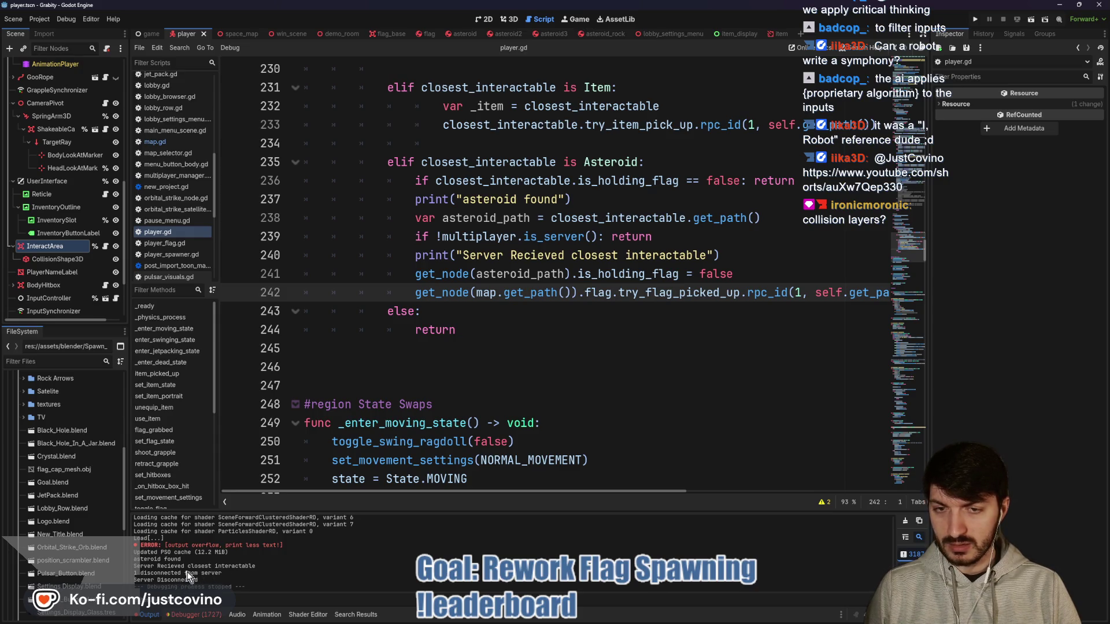
{"action": "triple_click", "coordinate": [486, 293]}
{"action": "left_click", "coordinate": [561, 293]}
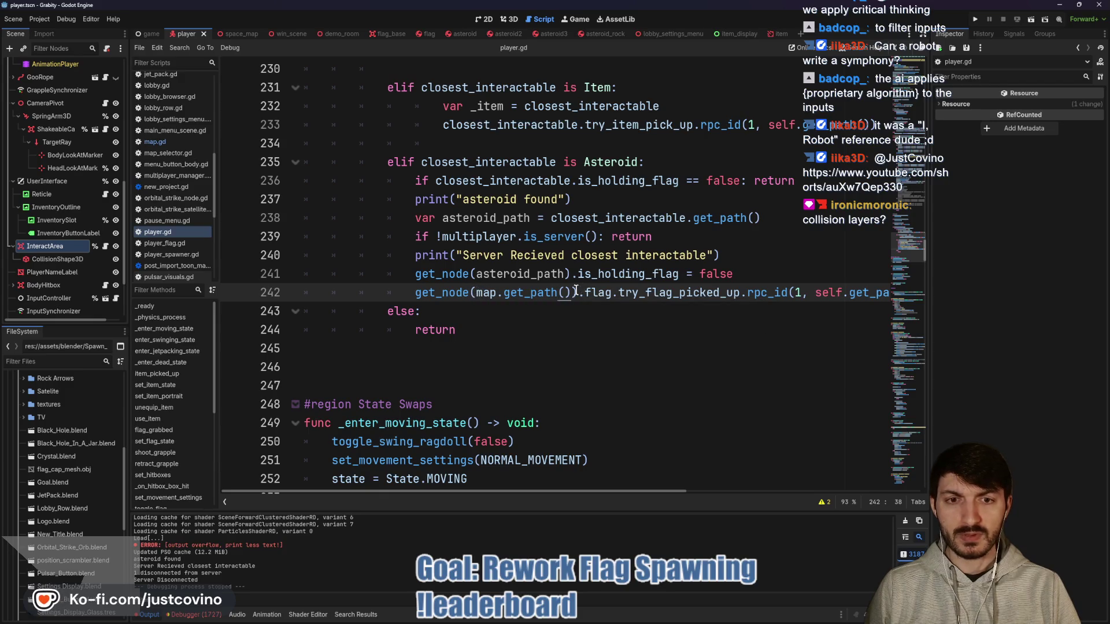
Replace get_node(map.get_path()) on line 242 with map and save player.gd
{"action": "left_click_drag", "start_coordinate": [574, 293], "coordinate": [415, 293]}
{"action": "type", "text": "map"}
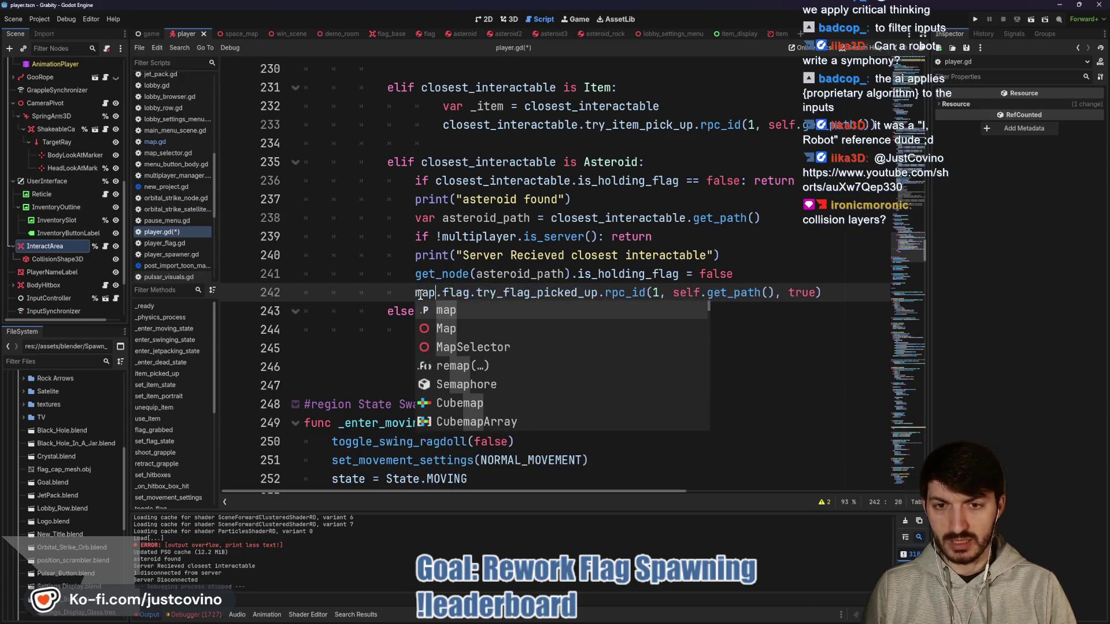
{"action": "key", "text": "Escape"}
{"action": "key", "text": "ctrl+s"}
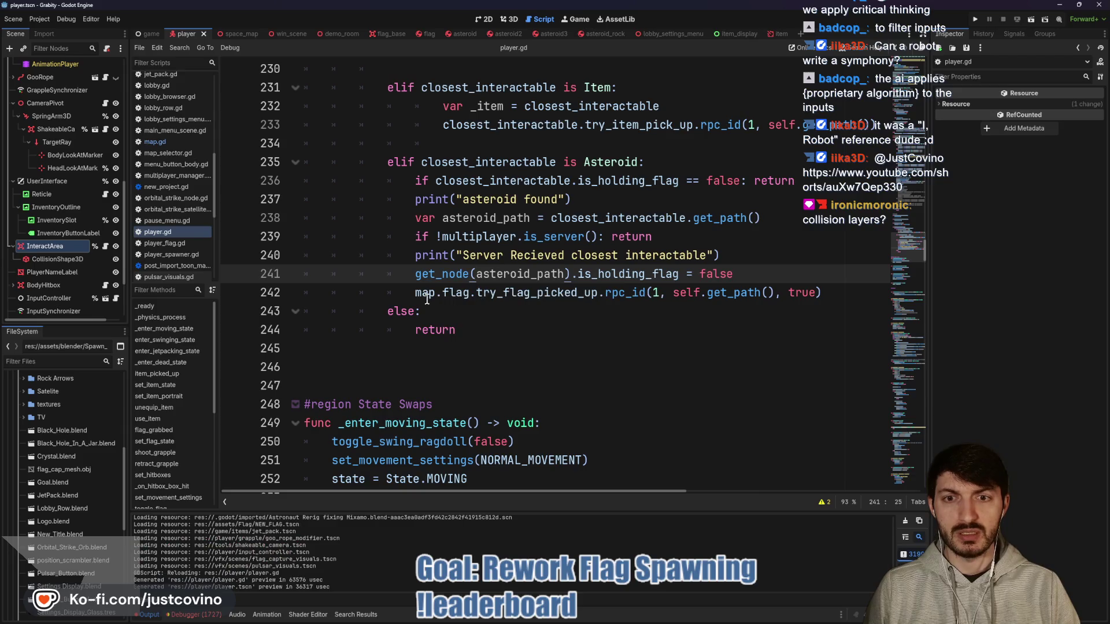
Search player.gd for other uses of map, then run the game to test the change
{"action": "double_click", "coordinate": [428, 293]}
{"action": "key", "text": "ctrl+f"}
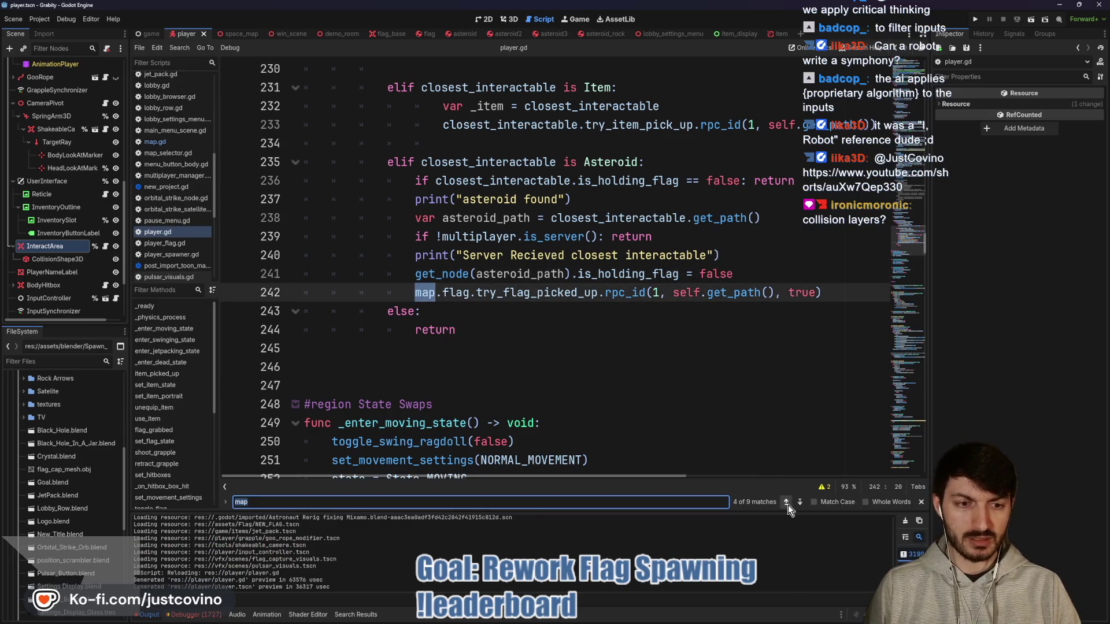
{"action": "left_click", "coordinate": [786, 502]}
{"action": "left_click", "coordinate": [786, 502]}
{"action": "key", "text": "Escape"}
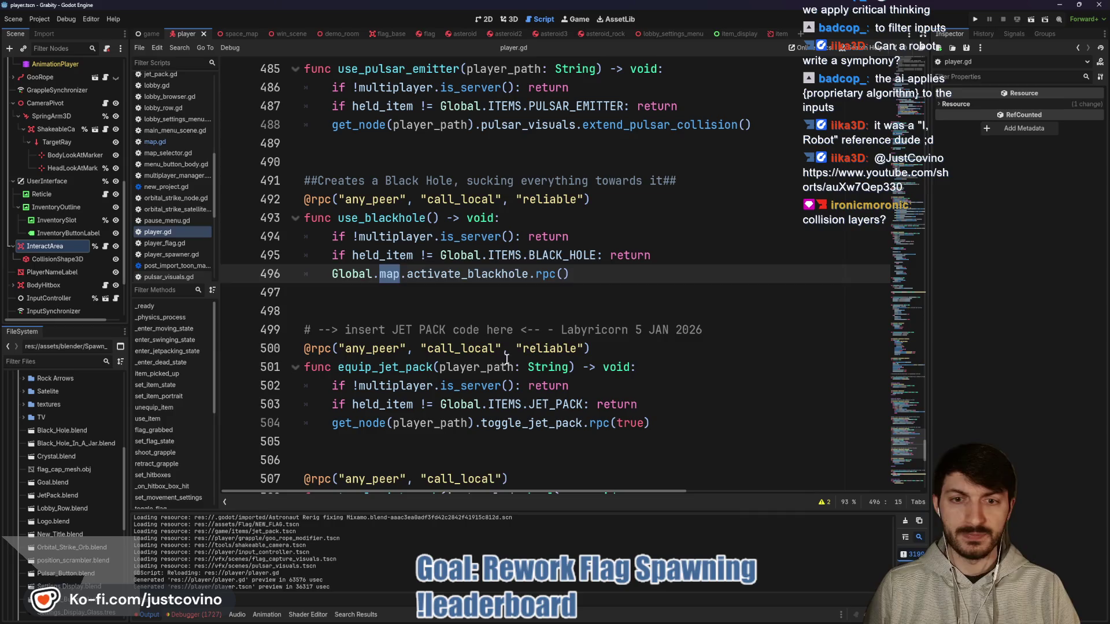
{"action": "left_click", "coordinate": [549, 366]}
{"action": "left_click", "coordinate": [977, 18]}
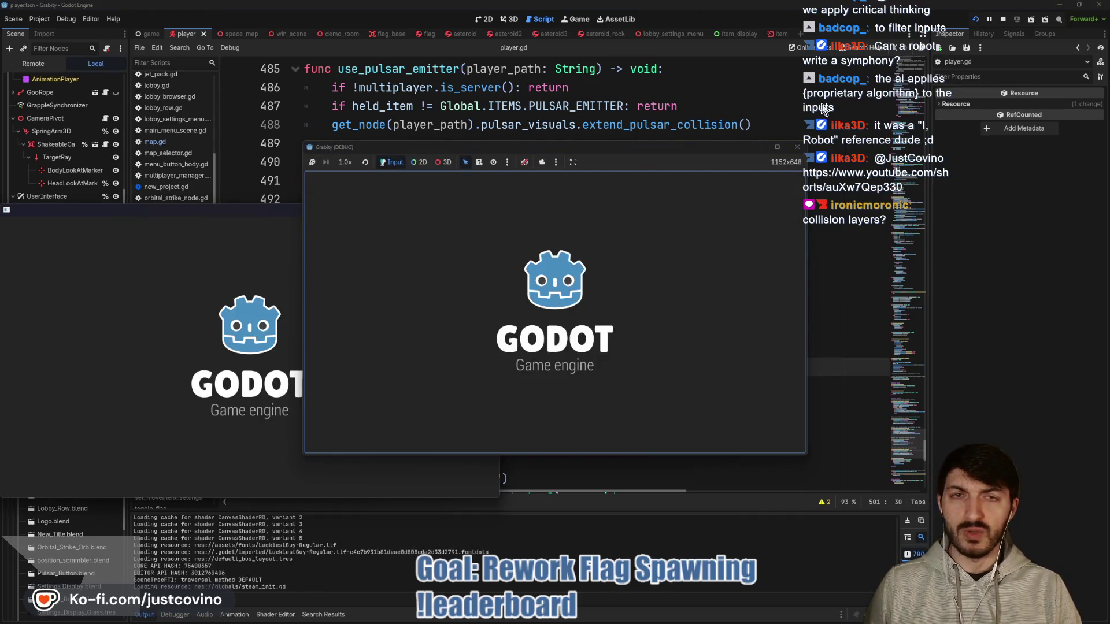
Stop the running game and inspect the Player node
{"action": "left_click", "coordinate": [797, 147]}
{"action": "scroll", "coordinate": [72, 116], "scroll_direction": "up", "scroll_amount": 5}
{"action": "scroll", "coordinate": [63, 115], "scroll_direction": "up", "scroll_amount": 5}
{"action": "left_click", "coordinate": [31, 65]}
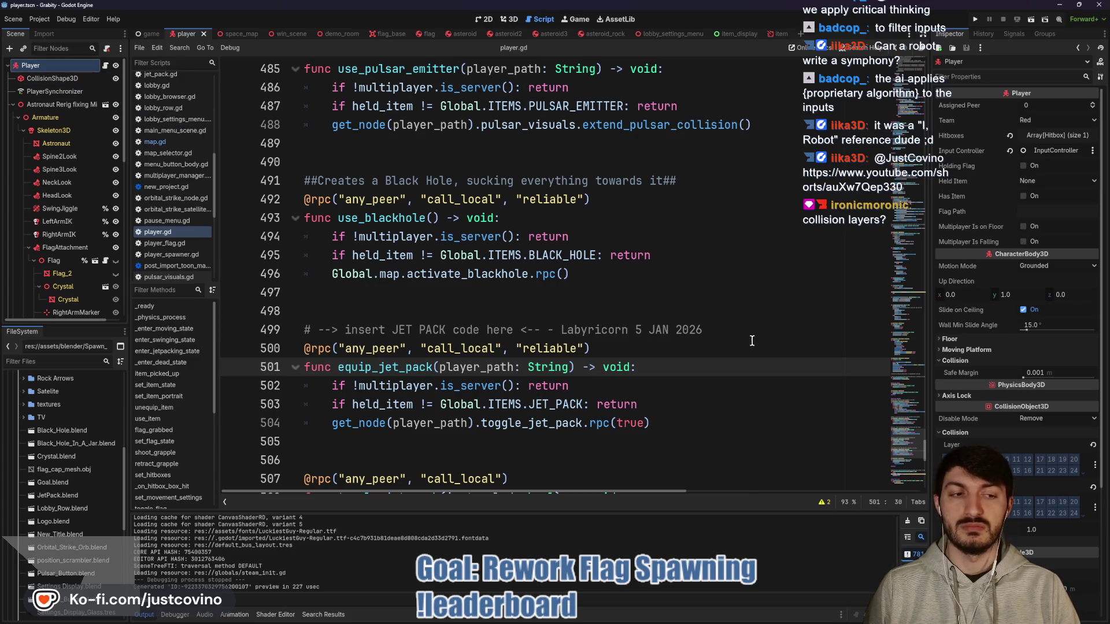
{"action": "left_click", "coordinate": [457, 310]}
Launch two debug instances, host a private lobby in one, join from the other, and start the match
{"action": "left_click", "coordinate": [975, 19]}
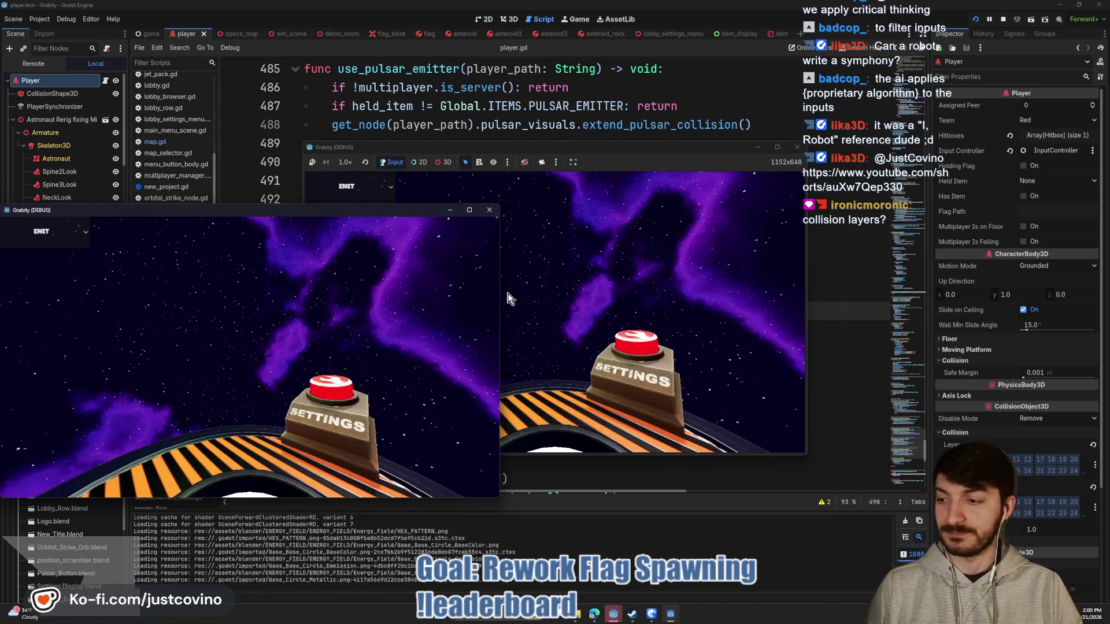
{"action": "left_click_drag", "start_coordinate": [318, 214], "coordinate": [879, 177]}
{"action": "mouse_move", "coordinate": [650, 147]}
{"action": "left_mouse_down"}
{"action": "mouse_move", "coordinate": [362, 144]}
{"action": "mouse_move", "coordinate": [391, 152]}
{"action": "left_mouse_up"}
{"action": "left_click", "coordinate": [171, 279]}
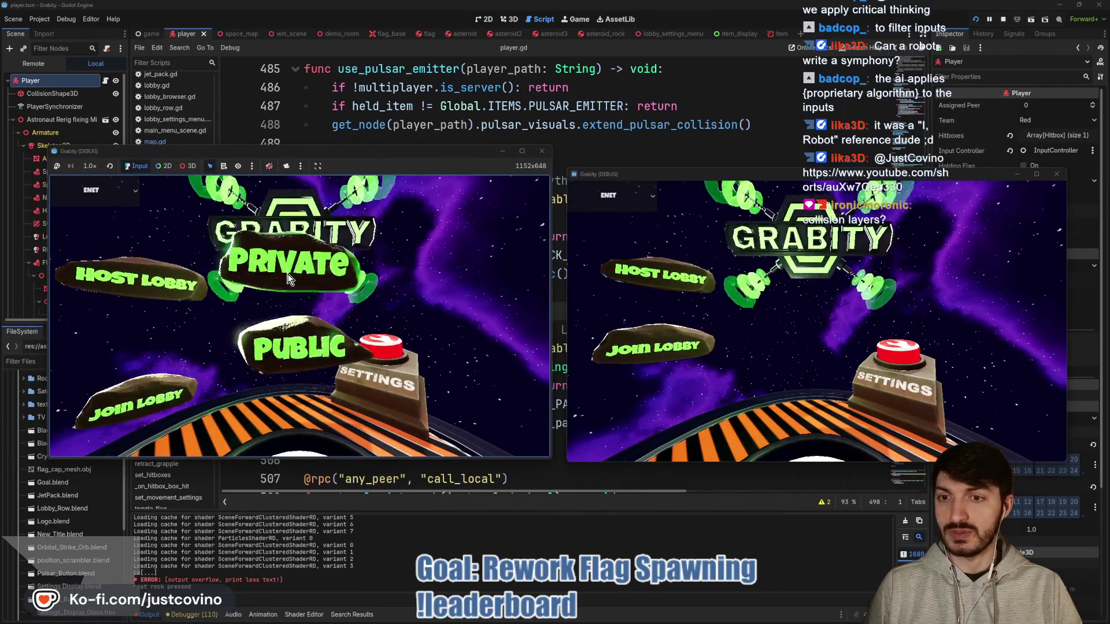
{"action": "left_click", "coordinate": [288, 274]}
{"action": "left_click", "coordinate": [672, 342]}
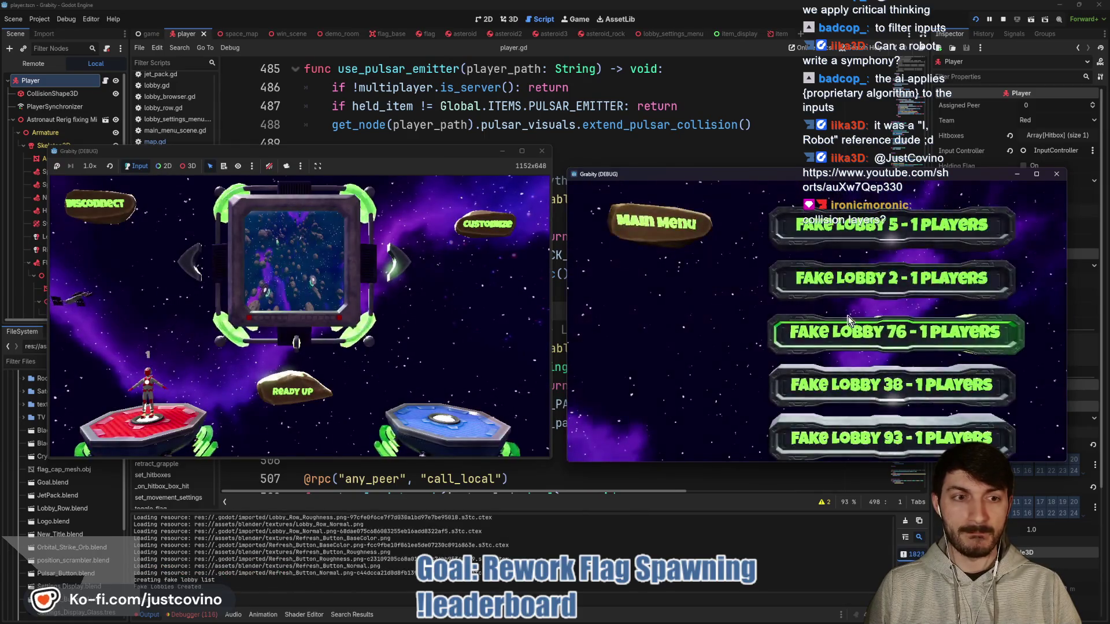
{"action": "left_click", "coordinate": [774, 331]}
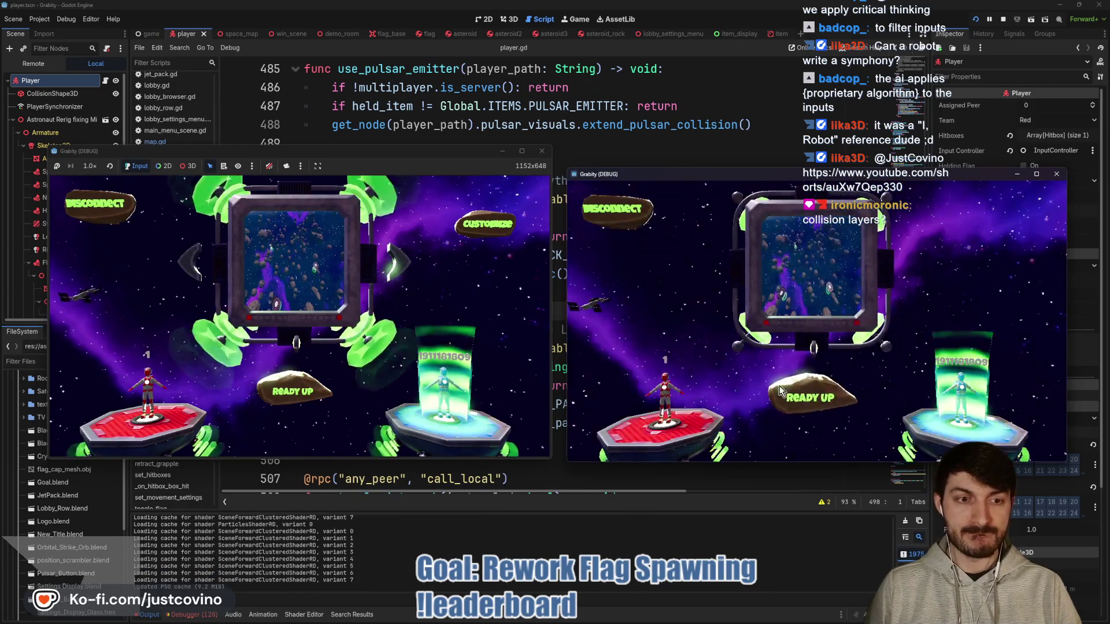
{"action": "left_click", "coordinate": [300, 393]}
{"action": "left_click", "coordinate": [301, 393]}
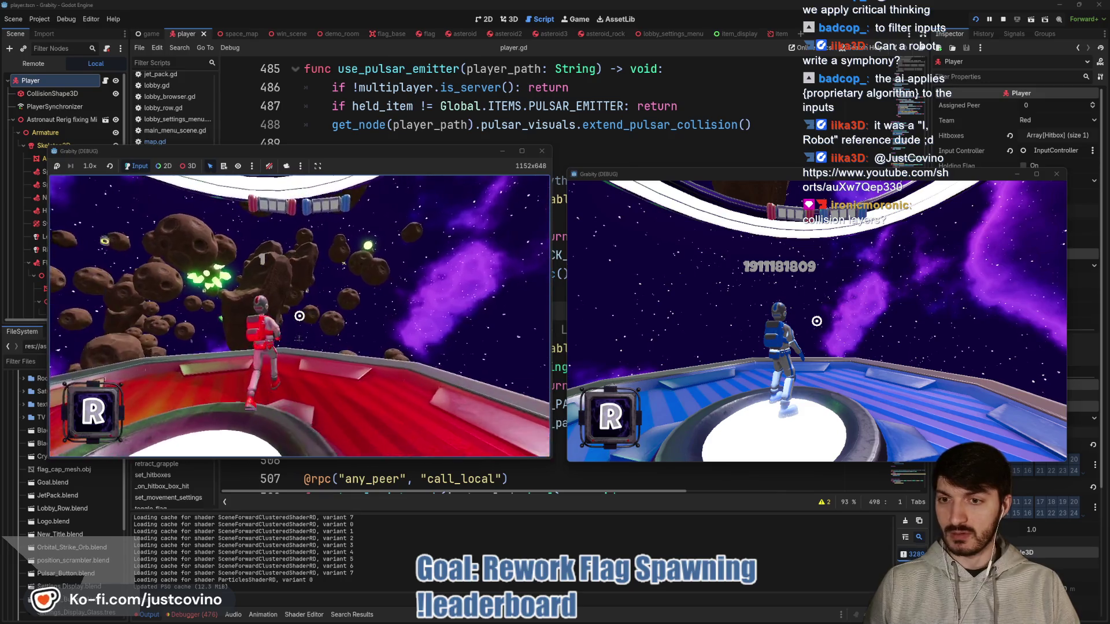
{"action": "key", "text": "super"}
{"action": "key", "text": "super"}
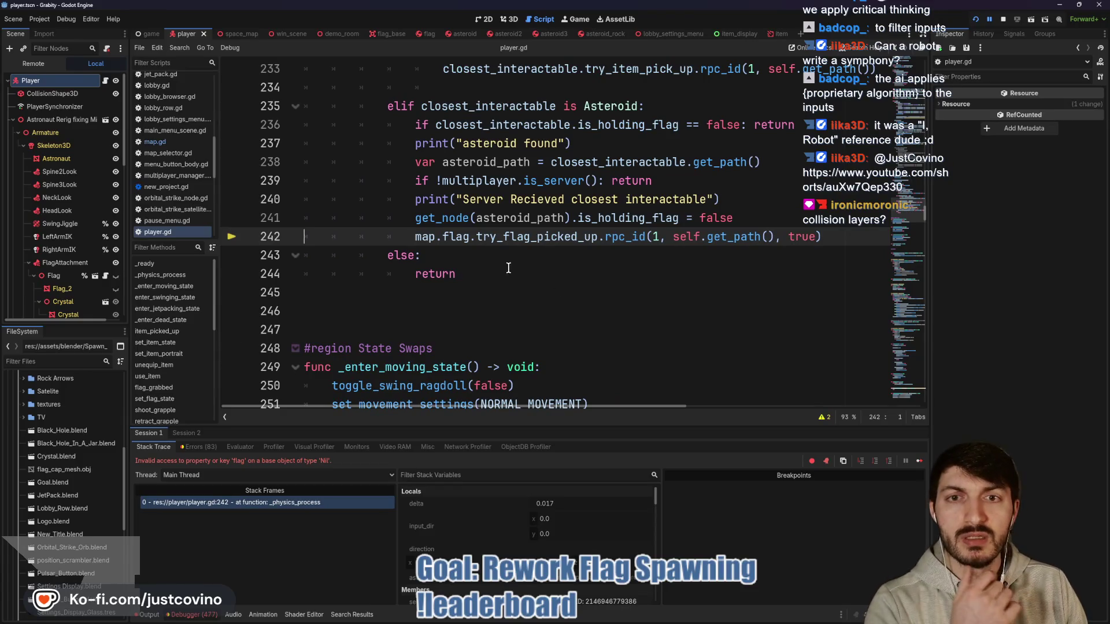
Stop the paused debug session and read the PlayerSpawner script in the space_map scene
{"action": "mouse_move", "coordinate": [440, 242]}
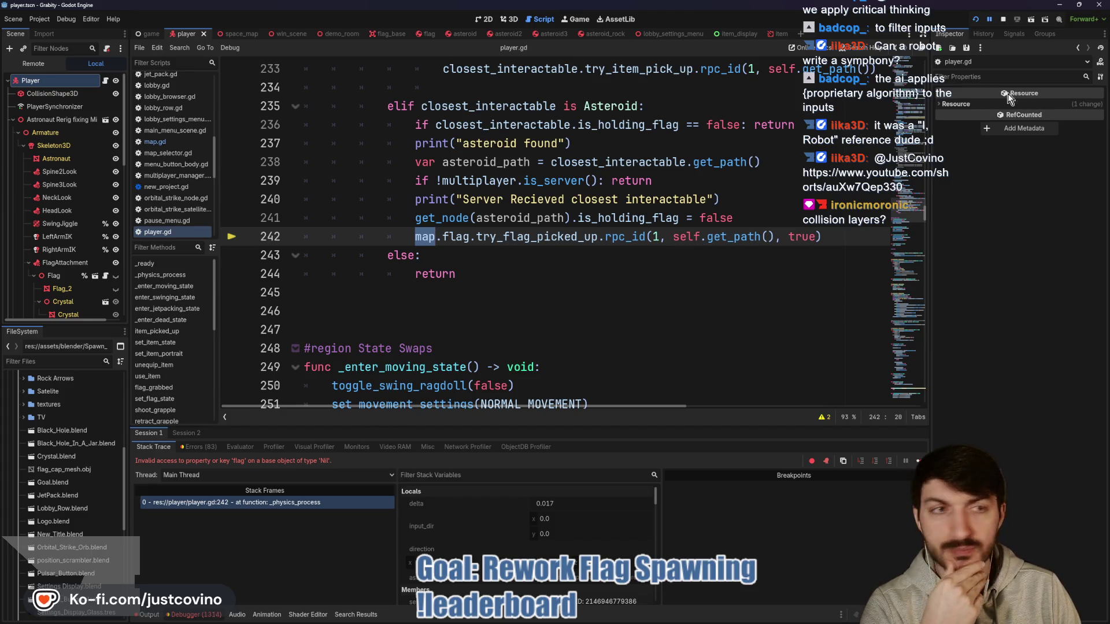
{"action": "left_click", "coordinate": [1000, 22]}
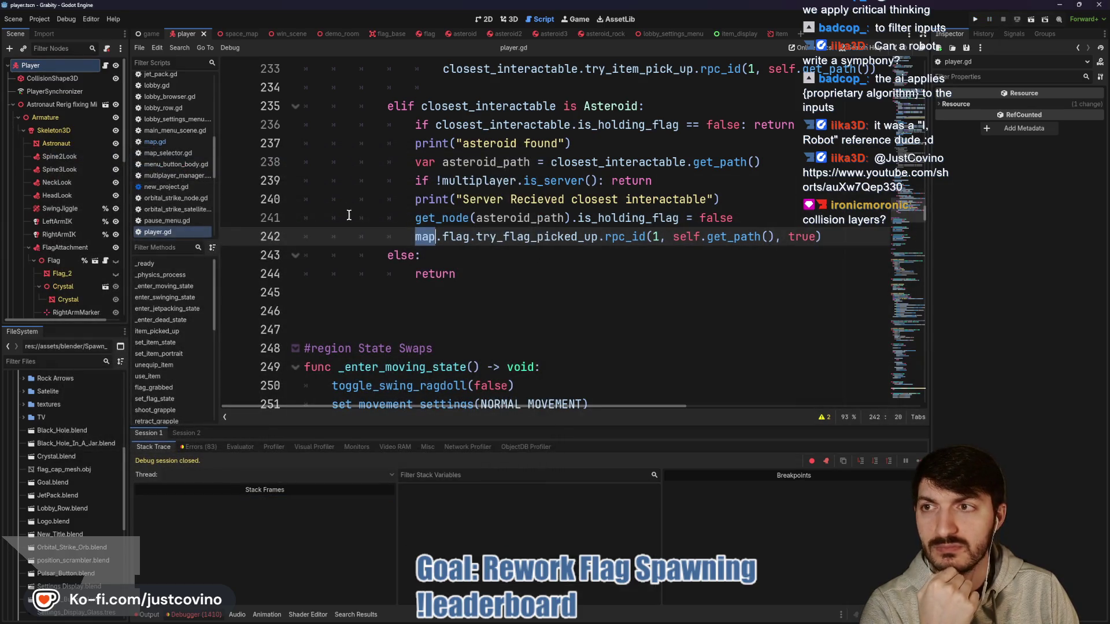
{"action": "left_click", "coordinate": [239, 35]}
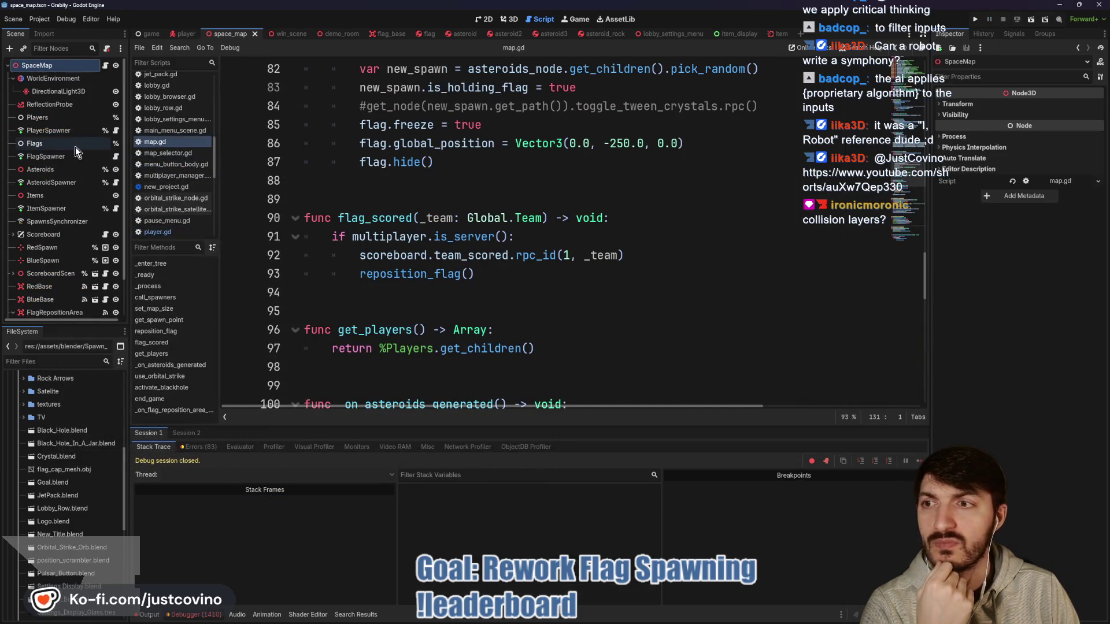
{"action": "left_click", "coordinate": [116, 130]}
{"action": "scroll", "coordinate": [504, 278], "scroll_direction": "down", "scroll_amount": 1}
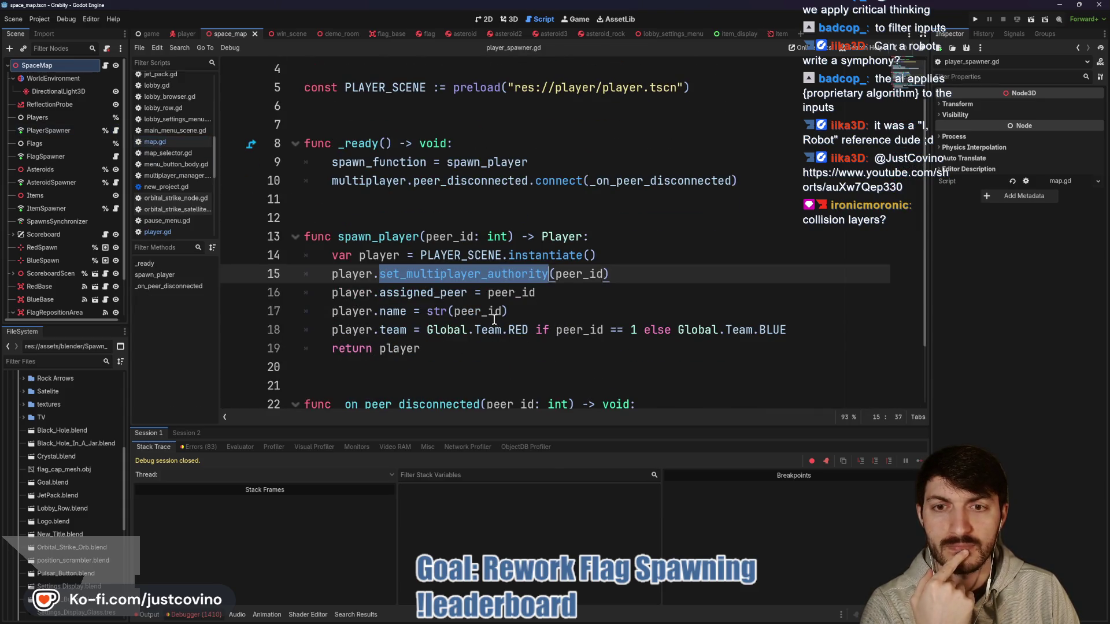
{"action": "scroll", "coordinate": [478, 249], "scroll_direction": "up", "scroll_amount": 1}
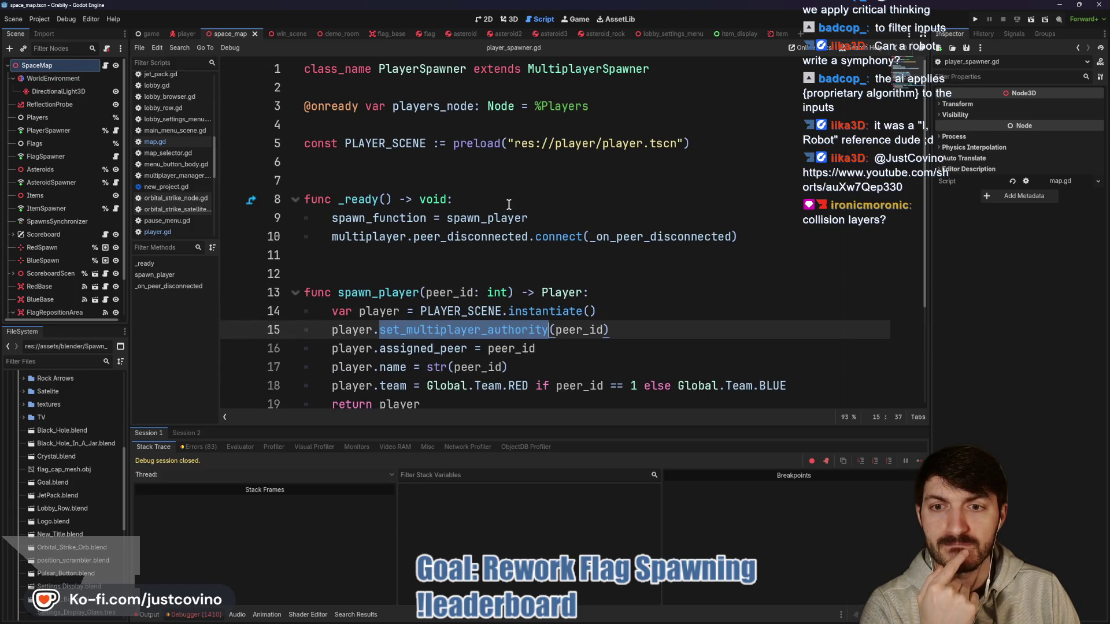
{"action": "scroll", "coordinate": [523, 218], "scroll_direction": "down", "scroll_amount": 2}
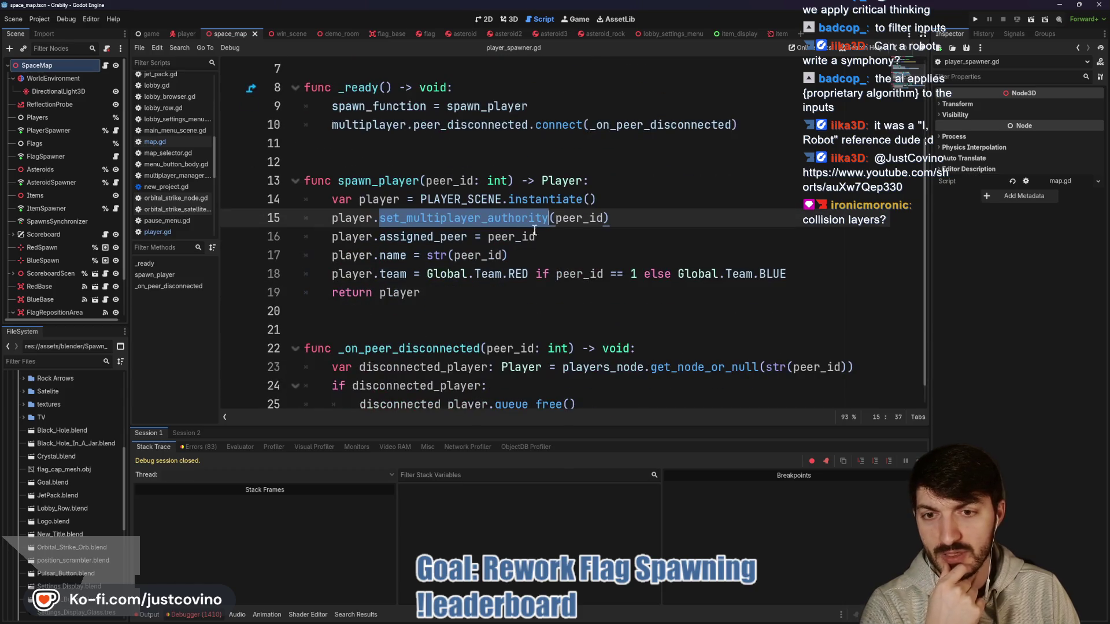
{"action": "scroll", "coordinate": [587, 279], "scroll_direction": "up", "scroll_amount": 2}
Return to player.gd and scroll through it to line 242's flag pickup call
{"action": "left_click", "coordinate": [181, 35]}
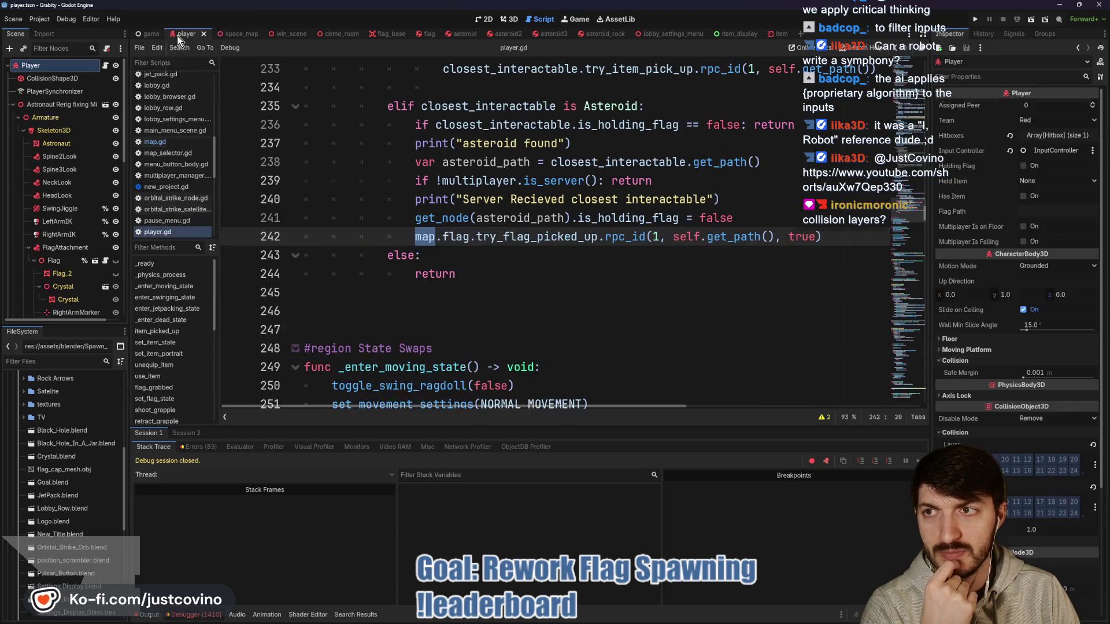
{"action": "scroll", "coordinate": [477, 243], "scroll_direction": "up", "scroll_amount": 20}
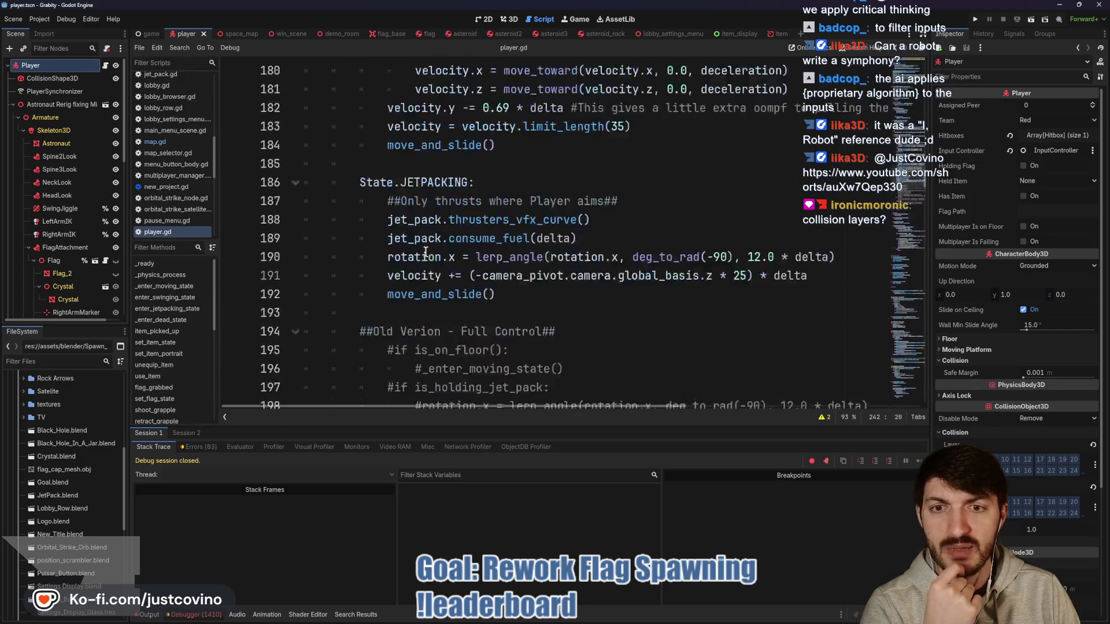
{"action": "scroll", "coordinate": [425, 254], "scroll_direction": "up", "scroll_amount": 20}
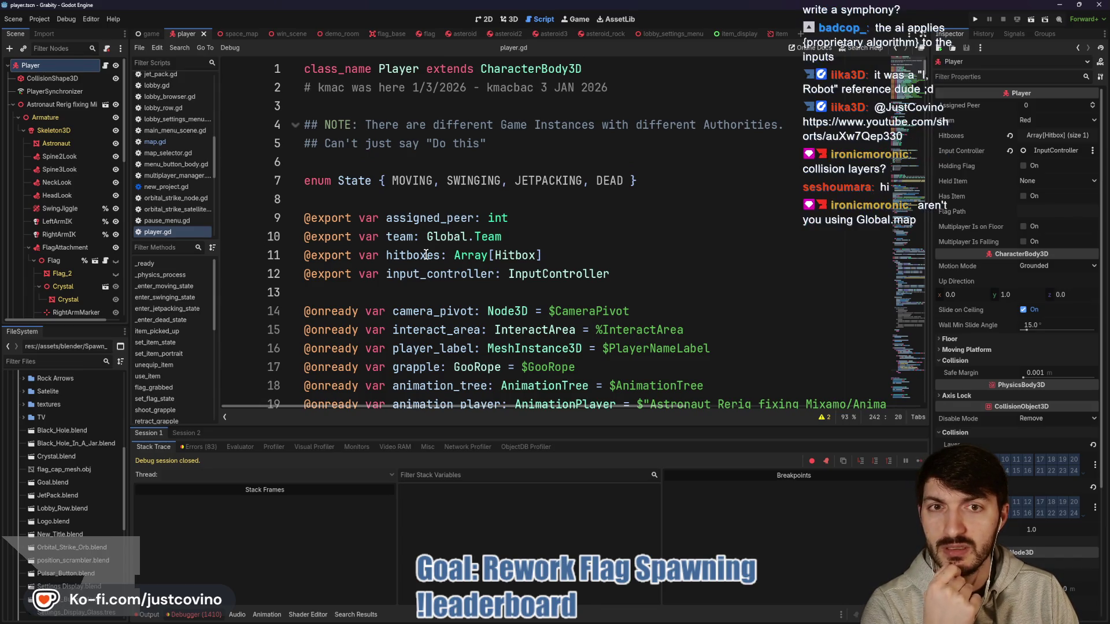
{"action": "scroll", "coordinate": [426, 255], "scroll_direction": "down", "scroll_amount": 3}
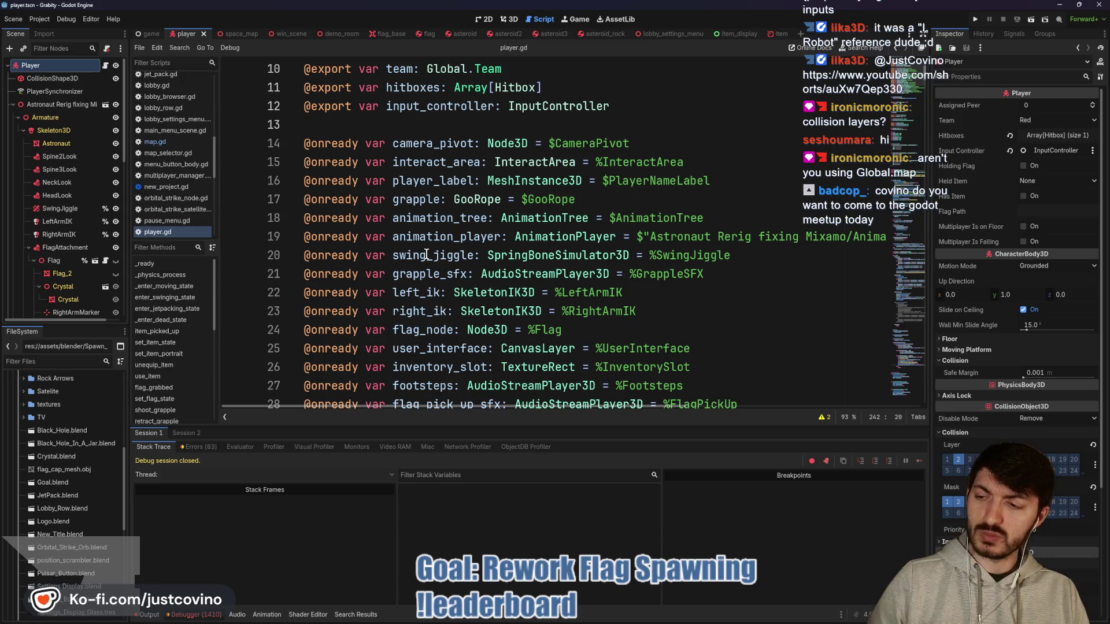
{"action": "scroll", "coordinate": [478, 272], "scroll_direction": "down", "scroll_amount": 20}
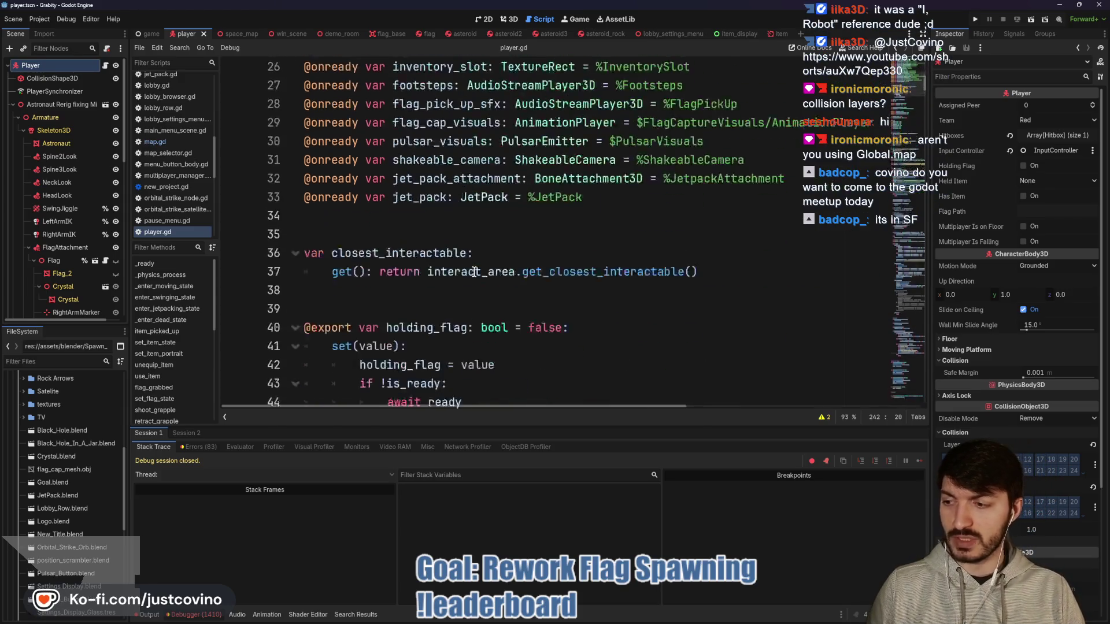
{"action": "scroll", "coordinate": [471, 270], "scroll_direction": "down", "scroll_amount": 20}
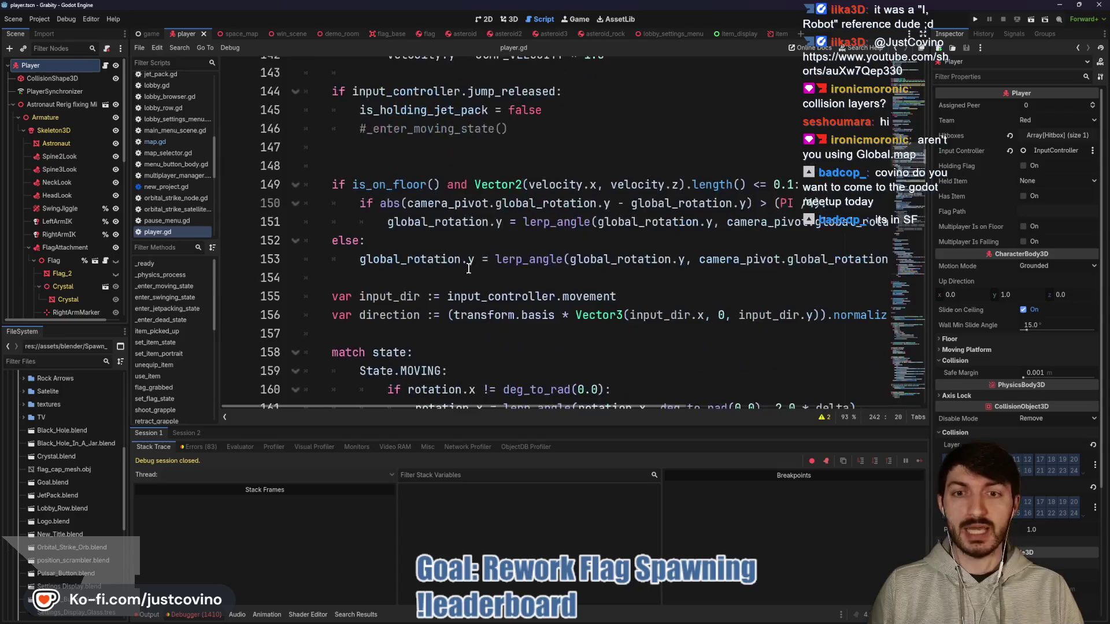
{"action": "scroll", "coordinate": [459, 264], "scroll_direction": "up", "scroll_amount": 5}
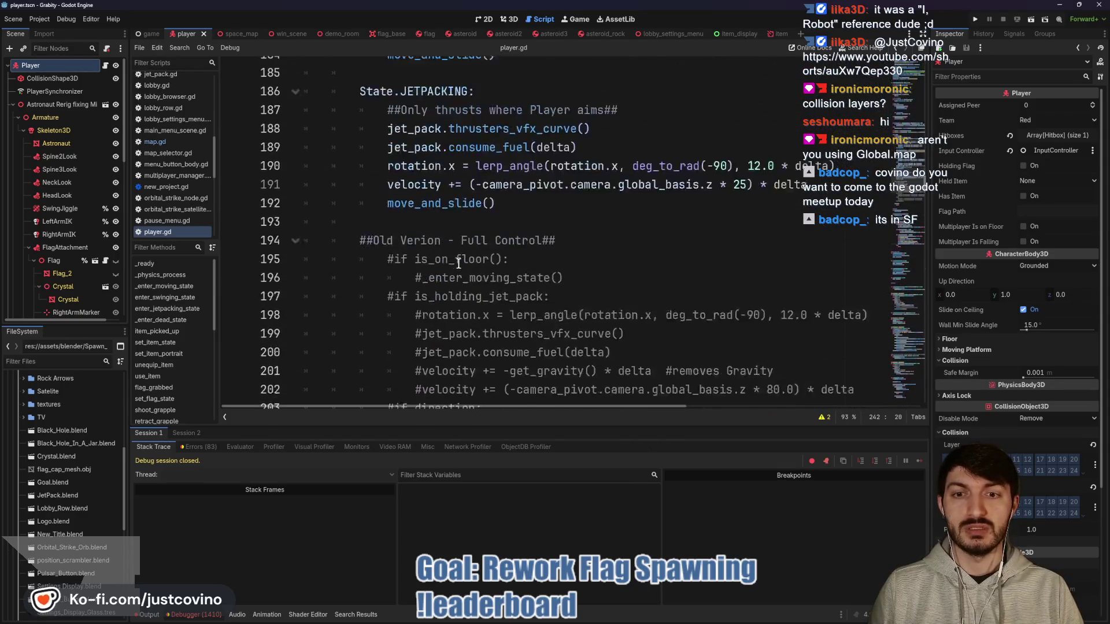
{"action": "scroll", "coordinate": [370, 259], "scroll_direction": "down", "scroll_amount": 14}
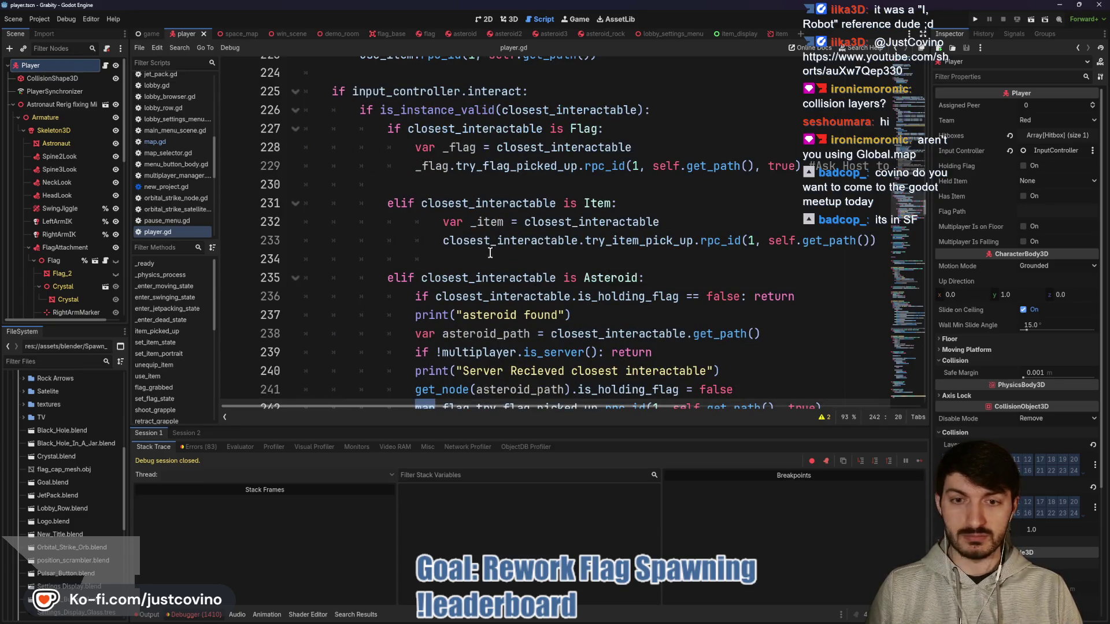
{"action": "scroll", "coordinate": [493, 252], "scroll_direction": "down", "scroll_amount": 4}
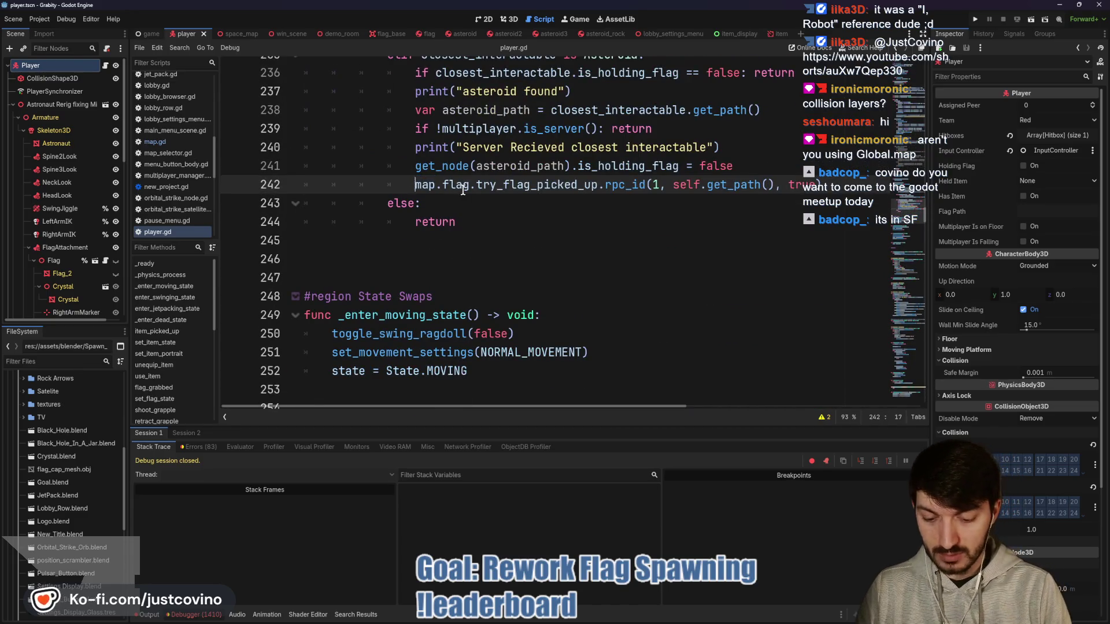
Change line 242 to Global.map.flag, save, and open the Global definition in global.gd
{"action": "type", "text": "Global."}
{"action": "left_click", "coordinate": [488, 185]}
{"action": "key", "text": "ctrl+s"}
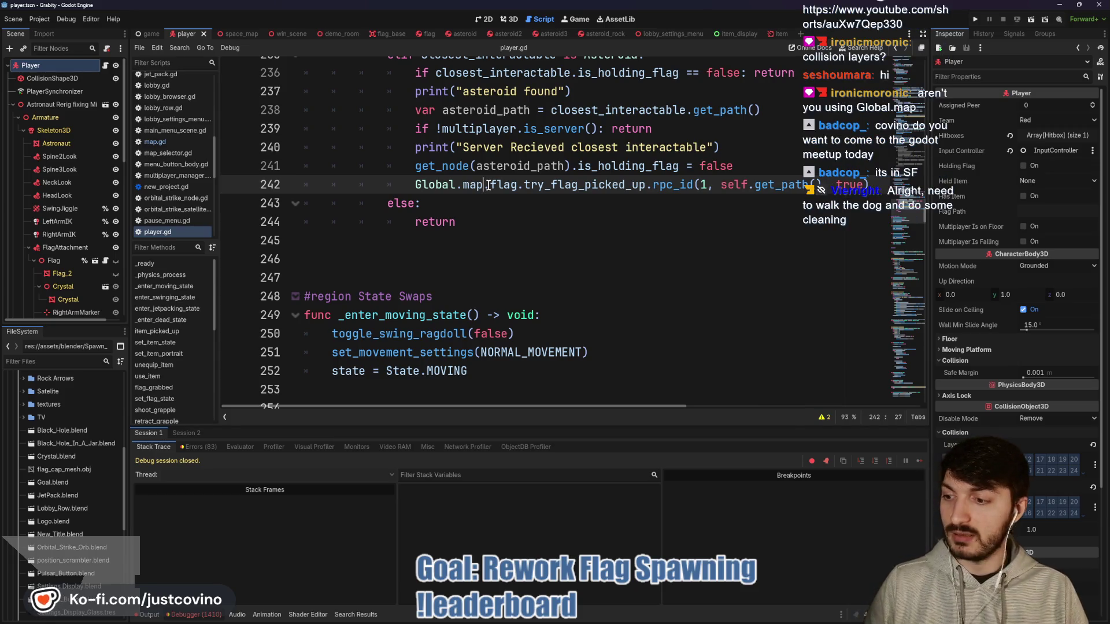
{"action": "left_click", "coordinate": [530, 202]}
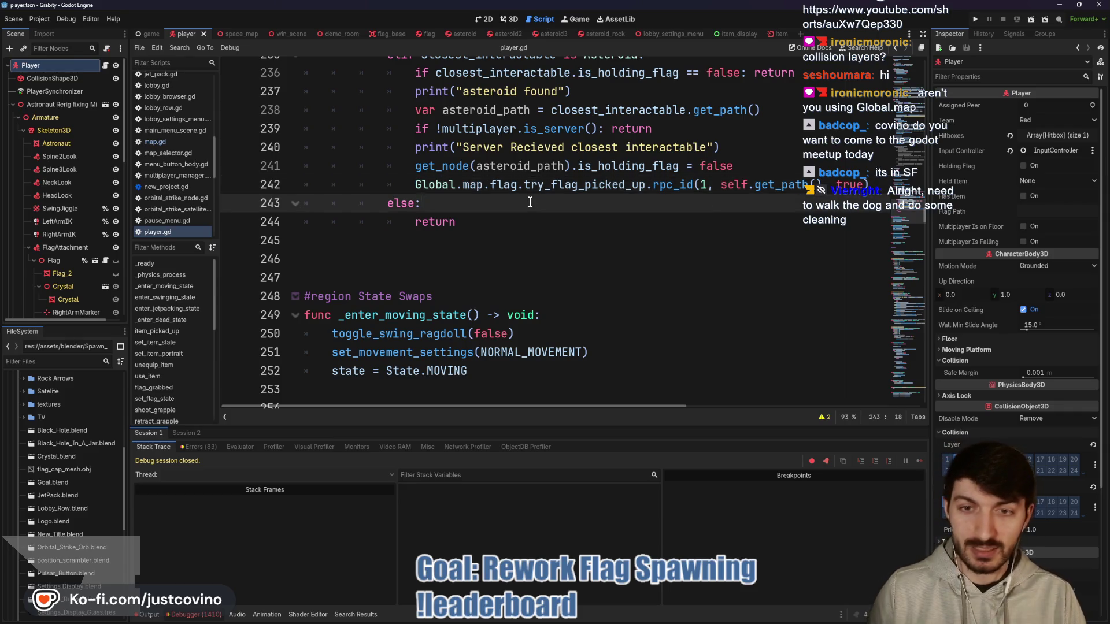
{"action": "left_click", "coordinate": [437, 185], "text": "ctrl"}
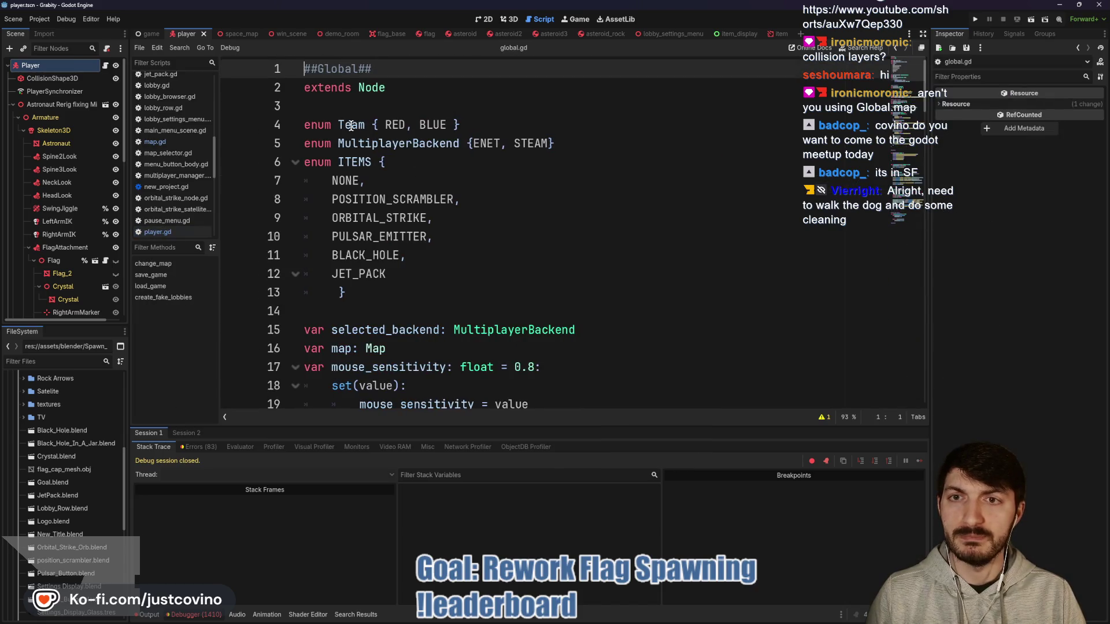
Run two Grabity debug instances and move the first window to the right
{"action": "scroll", "coordinate": [350, 126], "scroll_direction": "down", "scroll_amount": 4}
{"action": "left_click", "coordinate": [976, 22]}
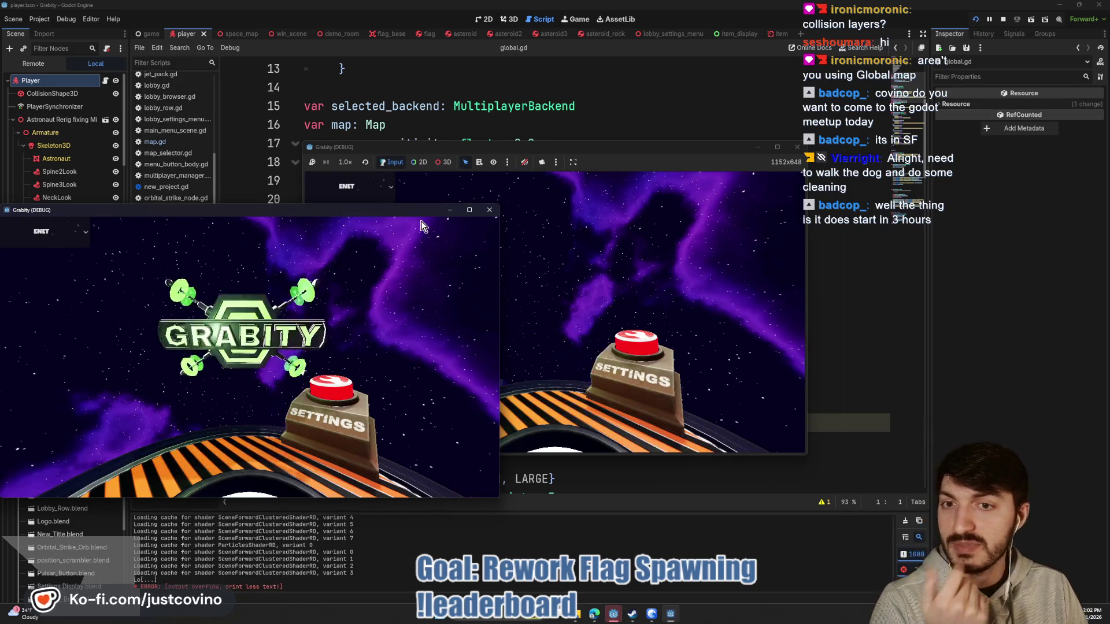
{"action": "mouse_move", "coordinate": [380, 213]}
{"action": "left_mouse_down"}
{"action": "mouse_move", "coordinate": [838, 196]}
{"action": "mouse_move", "coordinate": [828, 186]}
{"action": "left_mouse_up"}
Arrange both game windows, host a public lobby, join it, ready both players and start
{"action": "left_click_drag", "start_coordinate": [676, 148], "coordinate": [398, 161]}
{"action": "left_click_drag", "start_coordinate": [650, 189], "coordinate": [745, 163]}
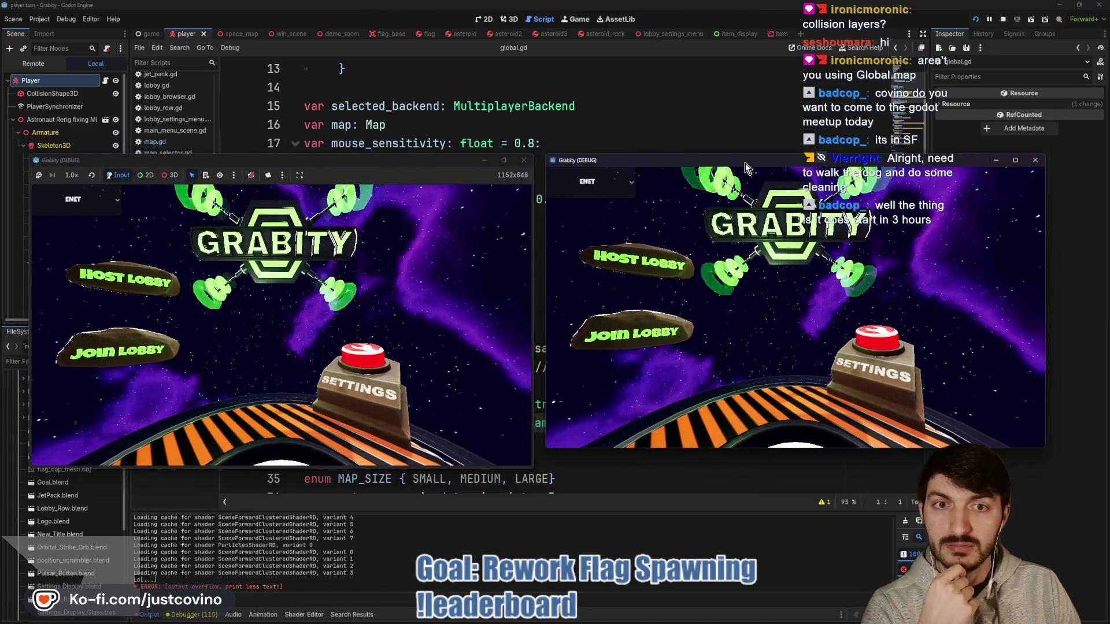
{"action": "left_click", "coordinate": [152, 282]}
{"action": "left_click", "coordinate": [289, 278]}
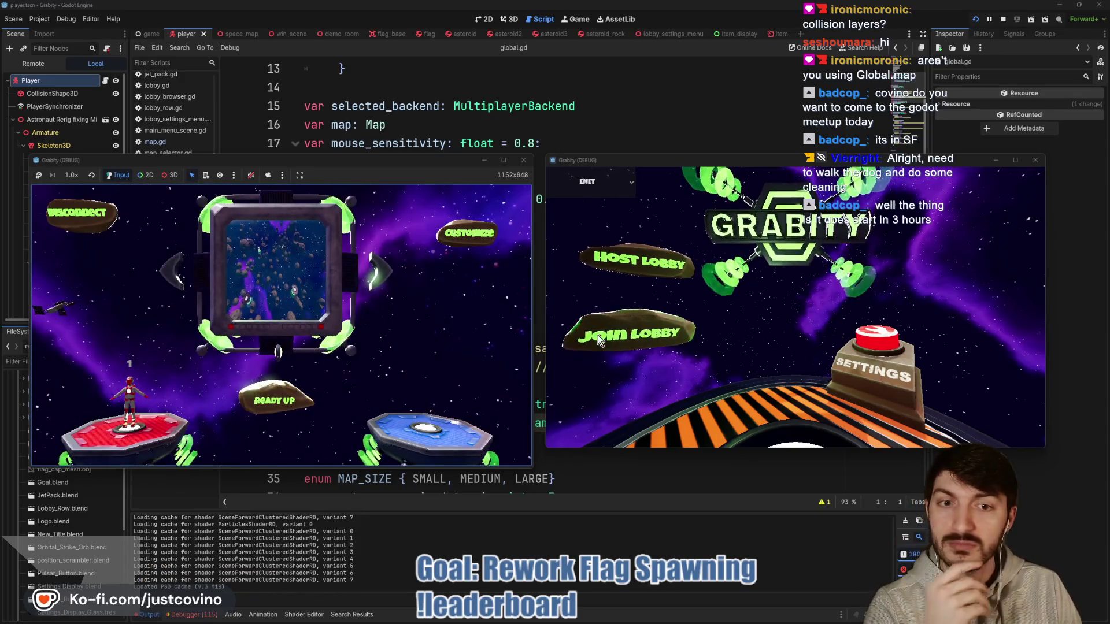
{"action": "left_click", "coordinate": [575, 333]}
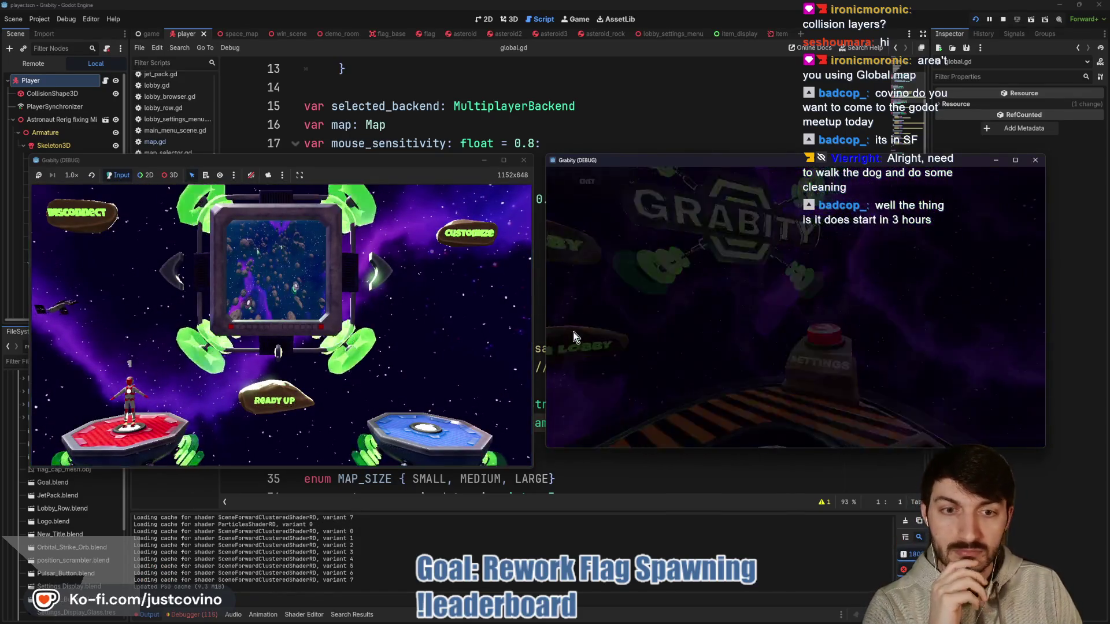
{"action": "left_click", "coordinate": [808, 319]}
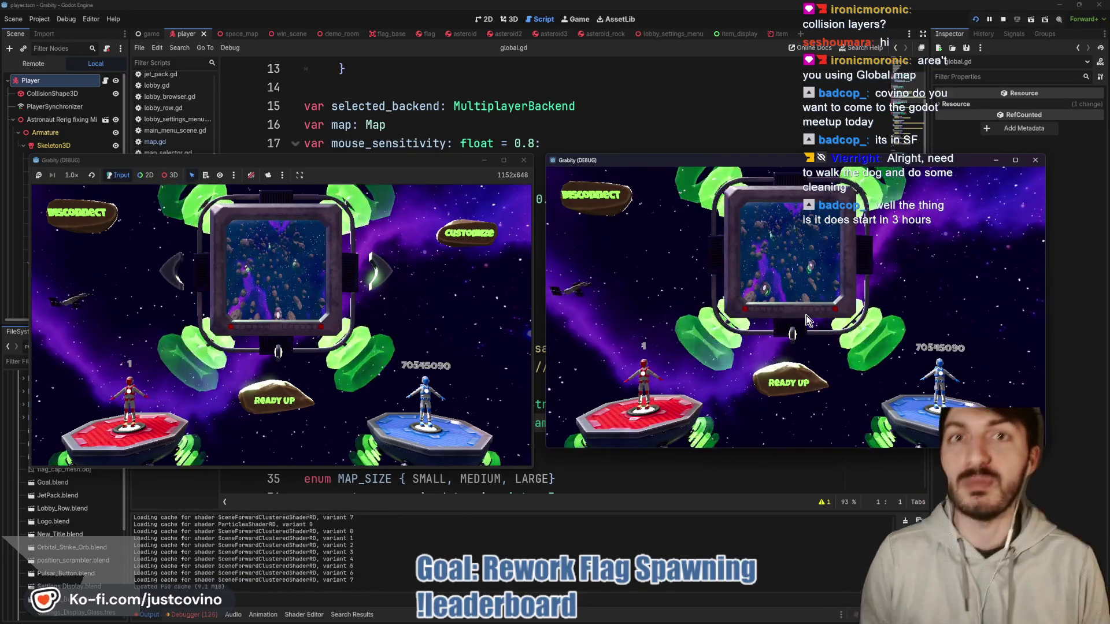
{"action": "left_click", "coordinate": [792, 375]}
{"action": "left_click", "coordinate": [273, 414]}
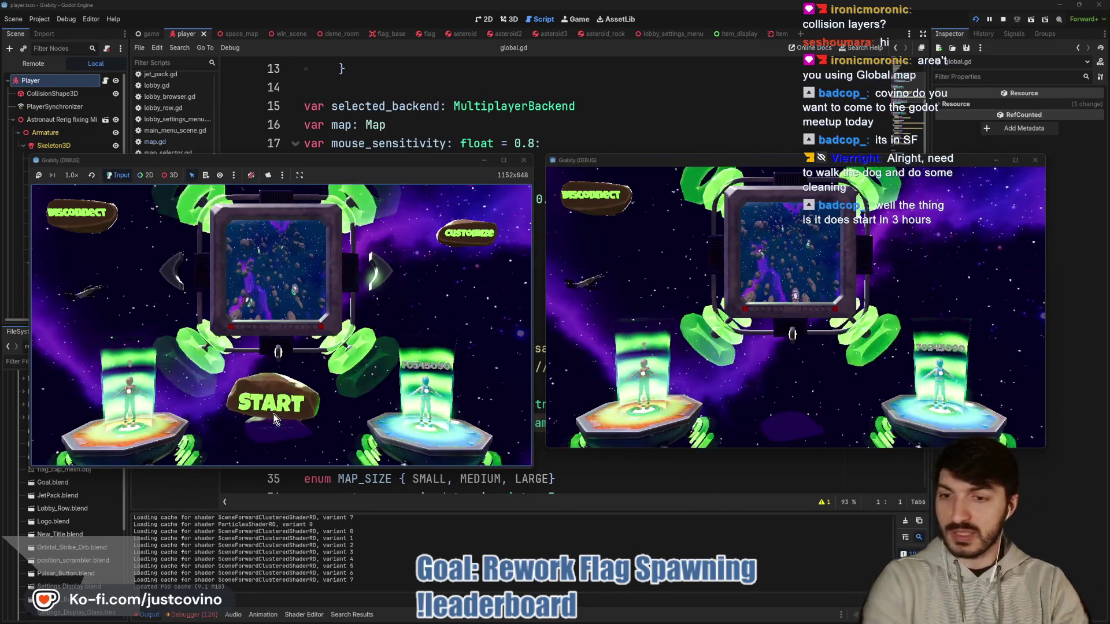
{"action": "left_click", "coordinate": [269, 409]}
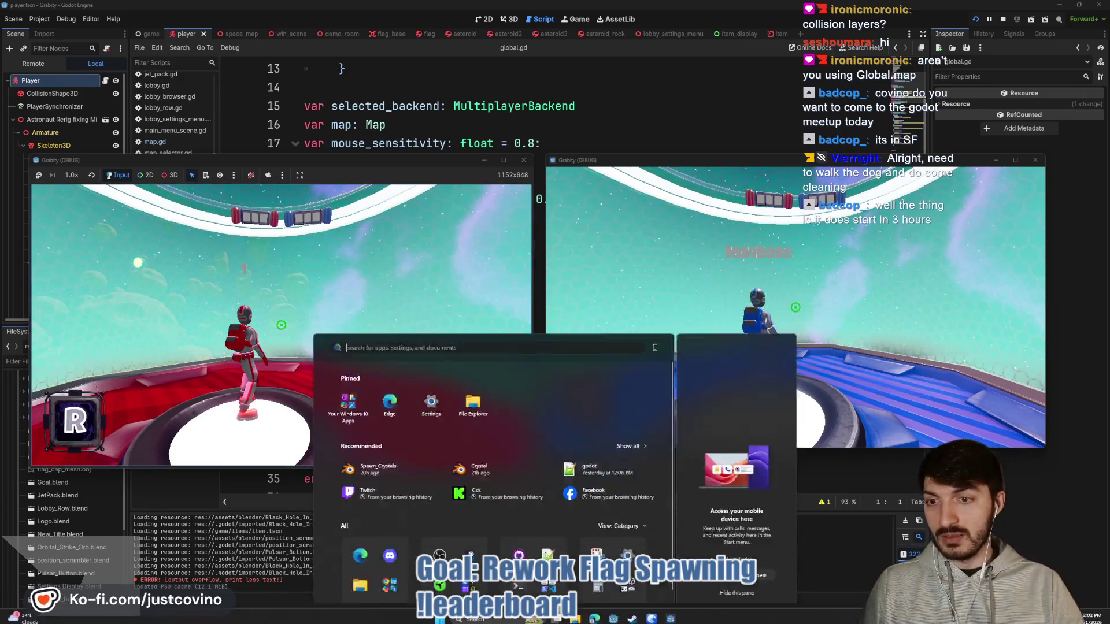
Jetpack and run the red player across the rocks toward the flag asteroid
{"action": "key", "text": "space"}
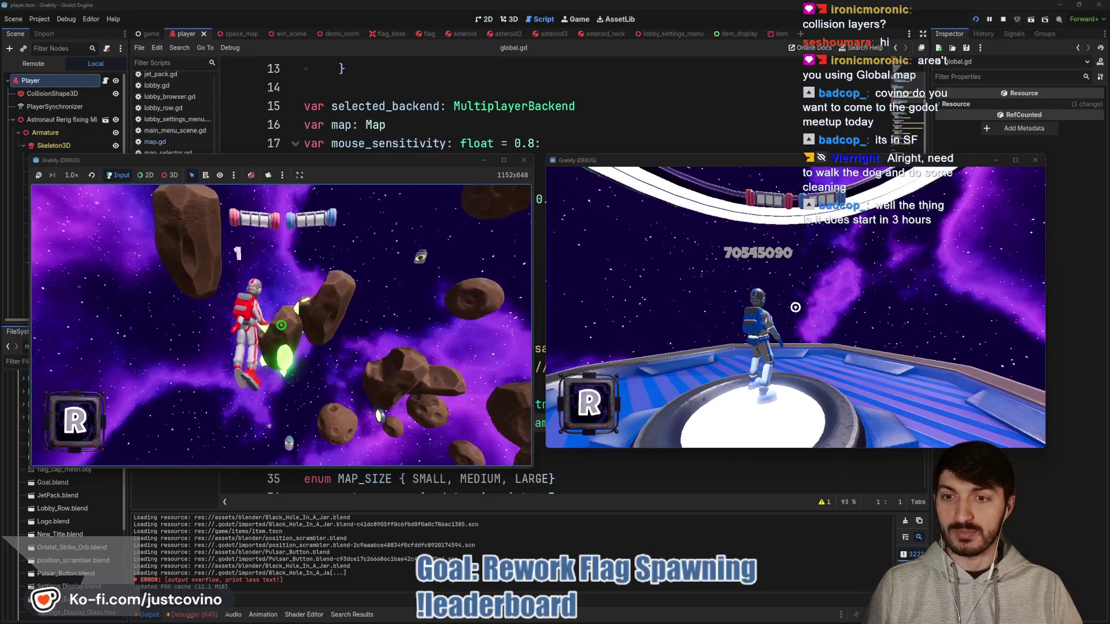
{"action": "key", "text": "space"}
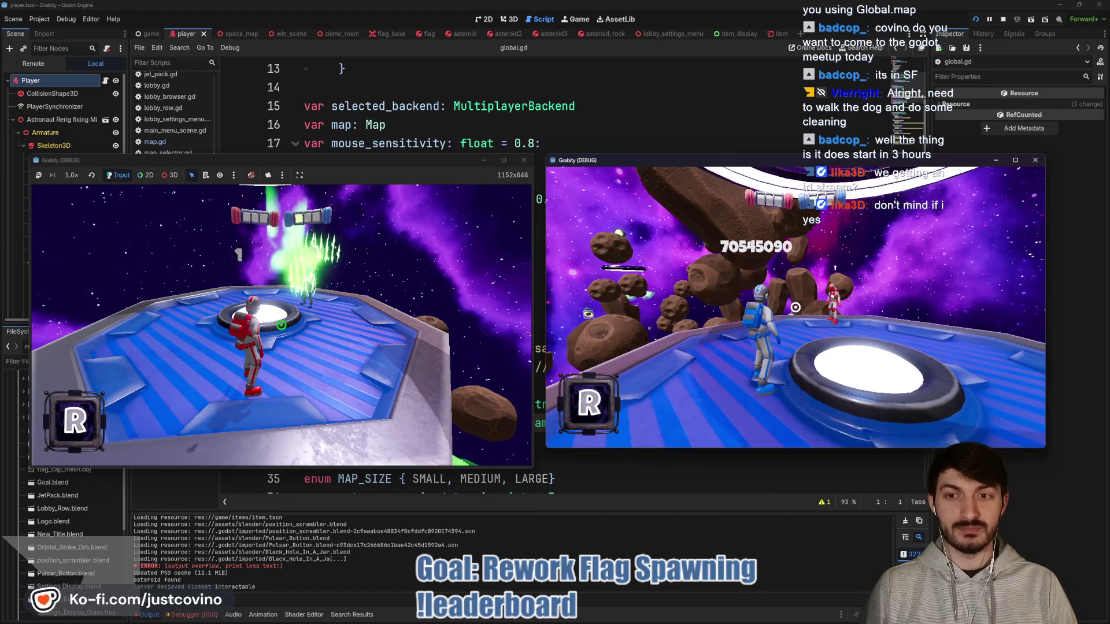
{"action": "key", "text": "w"}
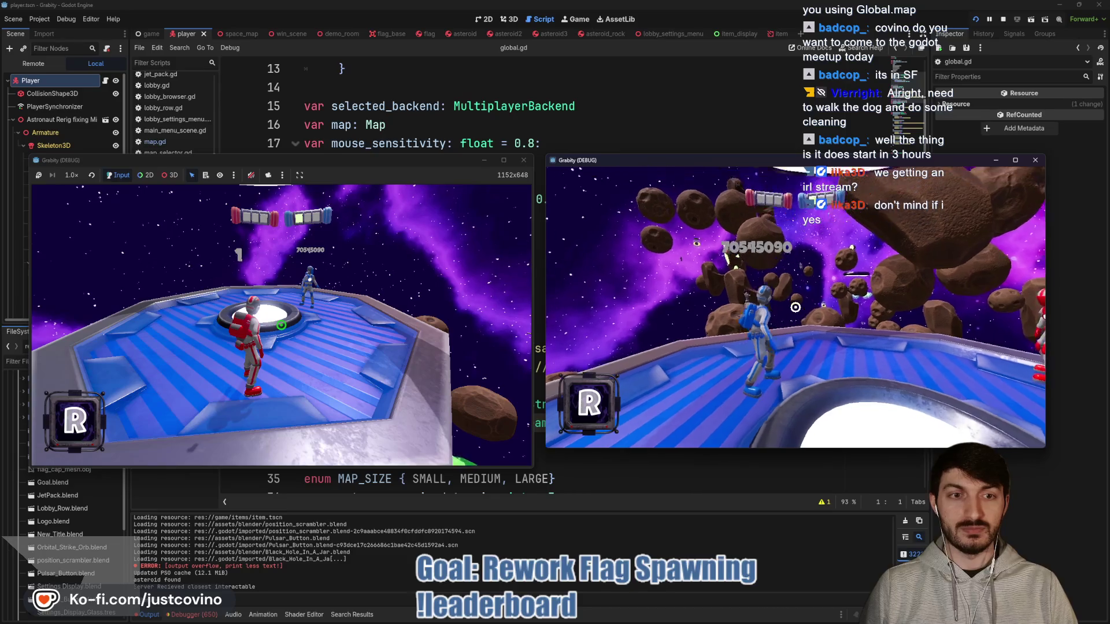
{"action": "left_click", "coordinate": [358, 305]}
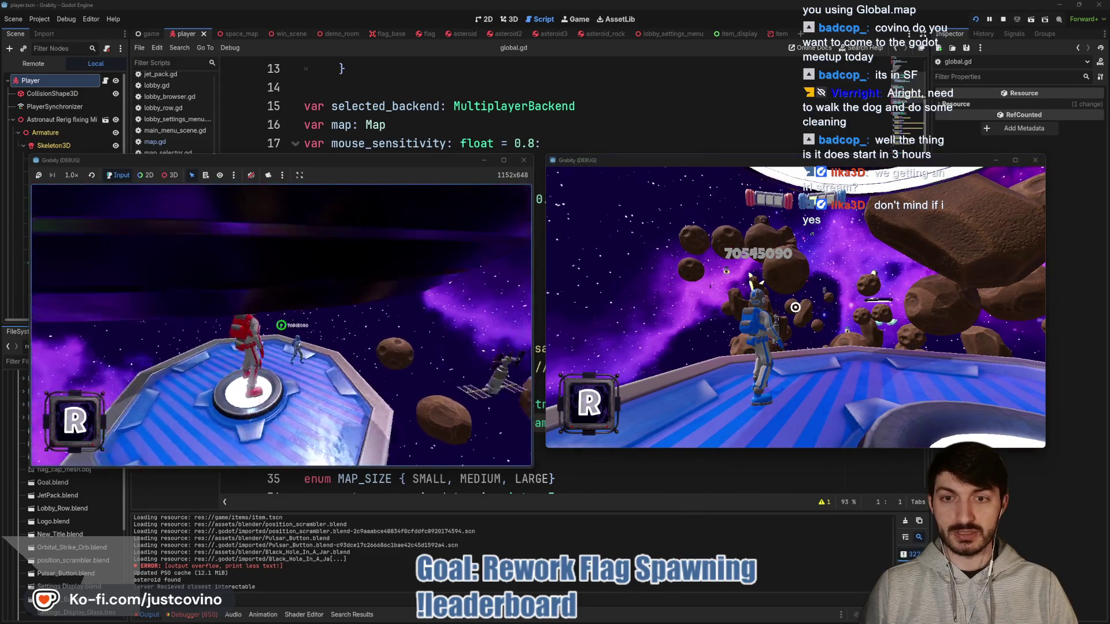
{"action": "key", "text": "w"}
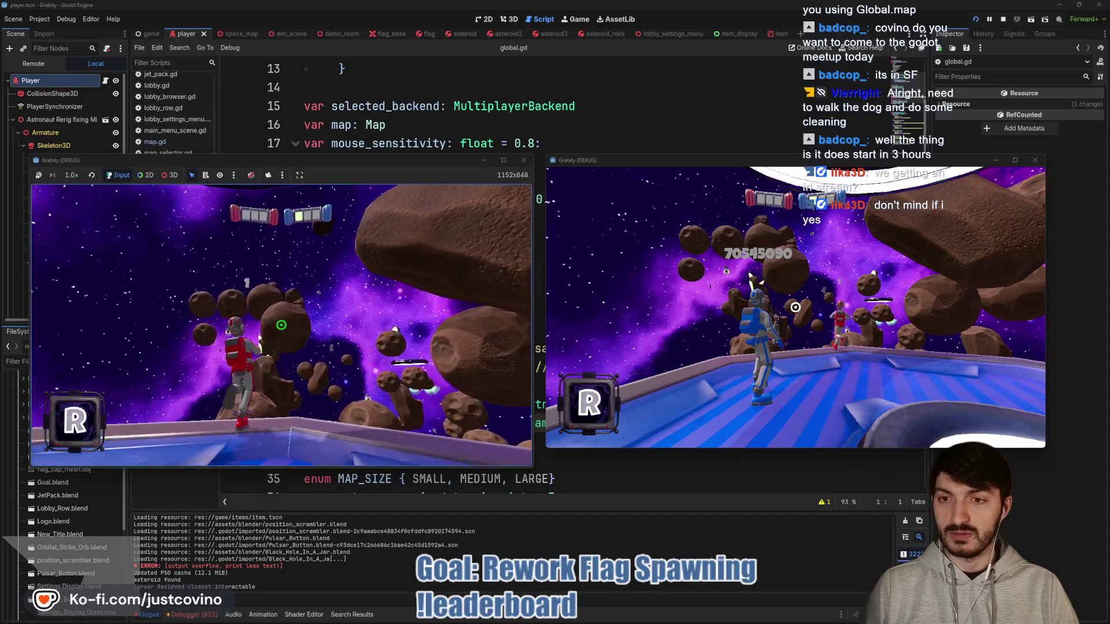
{"action": "key", "text": "w"}
{"action": "key", "text": "space"}
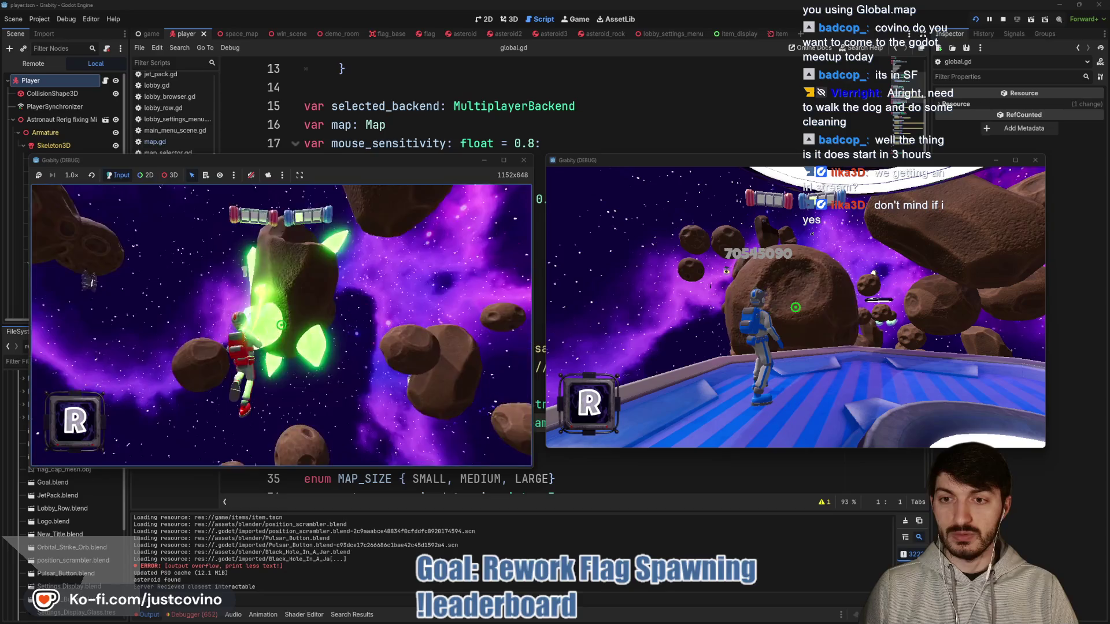
{"action": "key", "text": "w"}
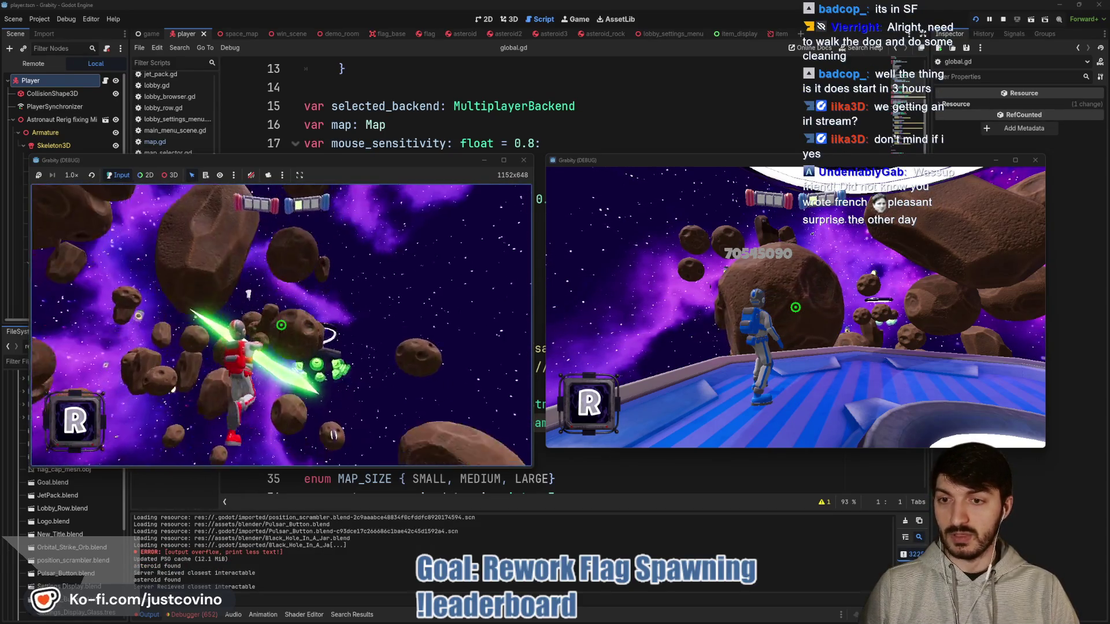
Grapple onto the flag asteroid to test pickup, then stop the game with F8
{"action": "left_click", "coordinate": [281, 325]}
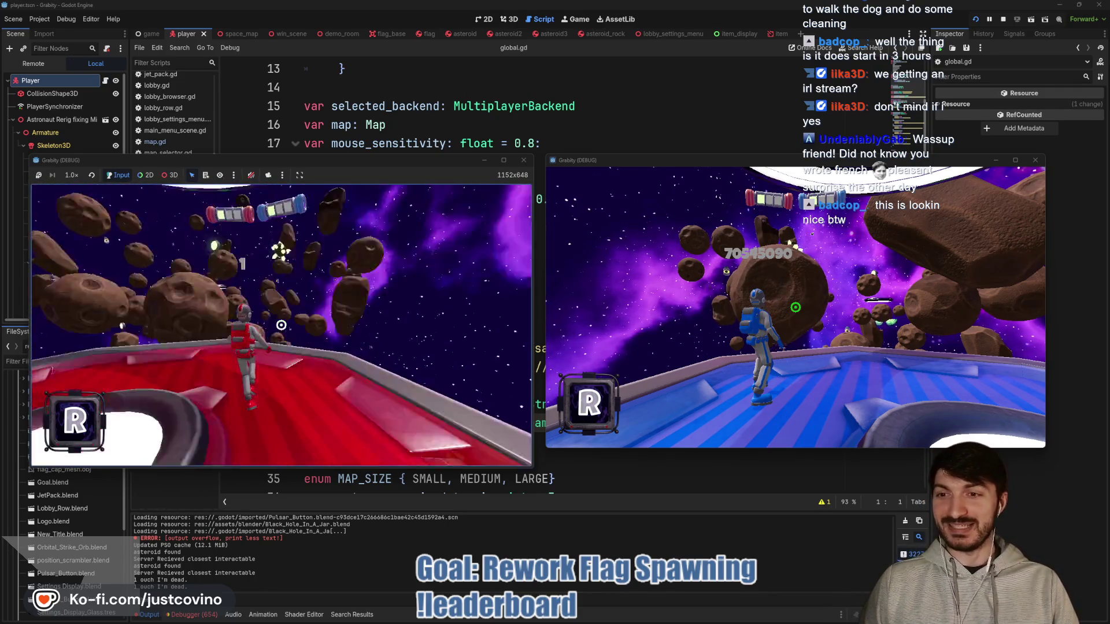
{"action": "key", "text": "space"}
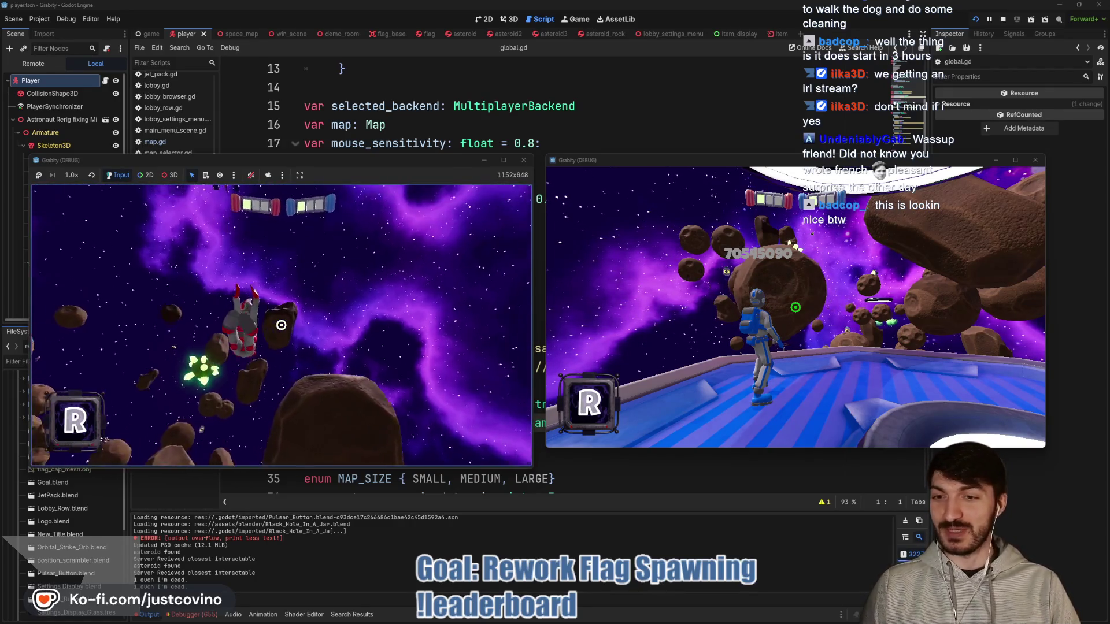
{"action": "left_click", "coordinate": [281, 325]}
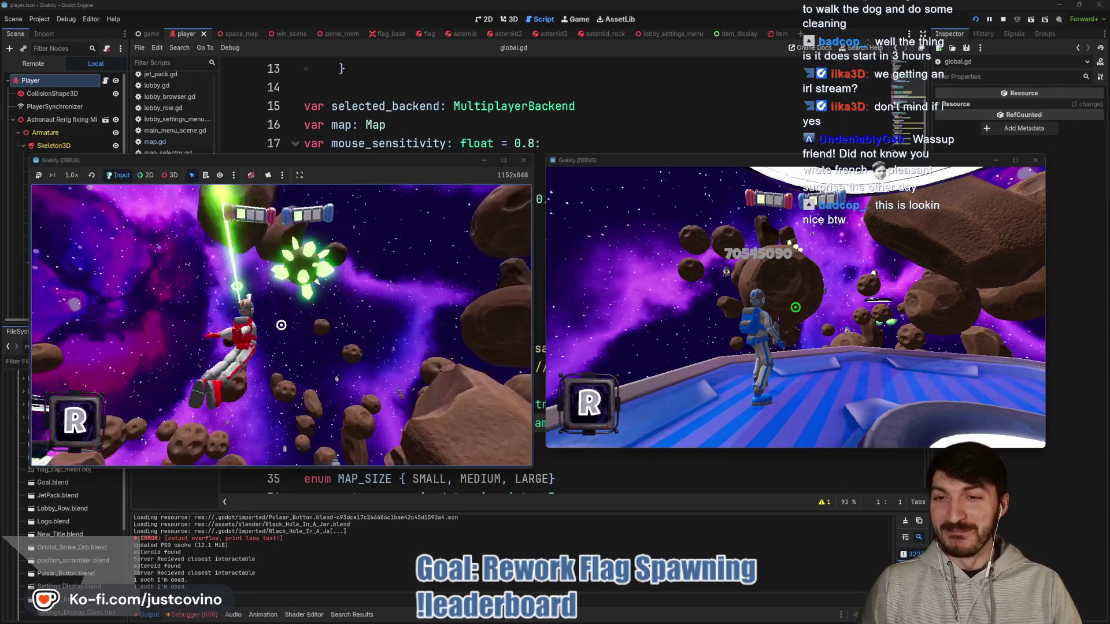
{"action": "left_click", "coordinate": [281, 325]}
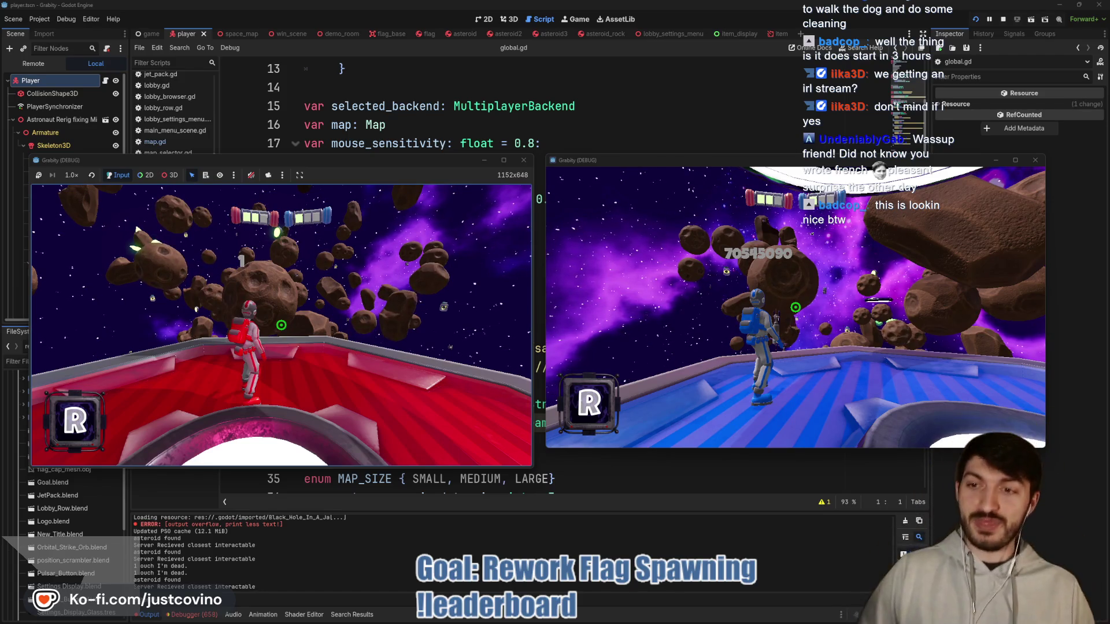
{"action": "left_click", "coordinate": [746, 331]}
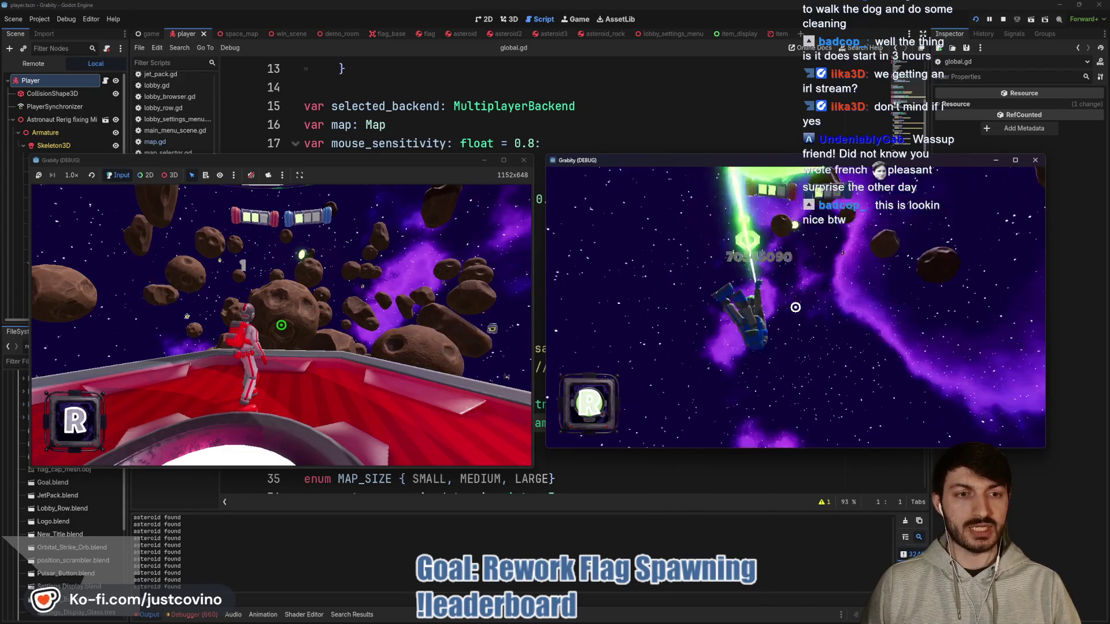
{"action": "key", "text": "F8"}
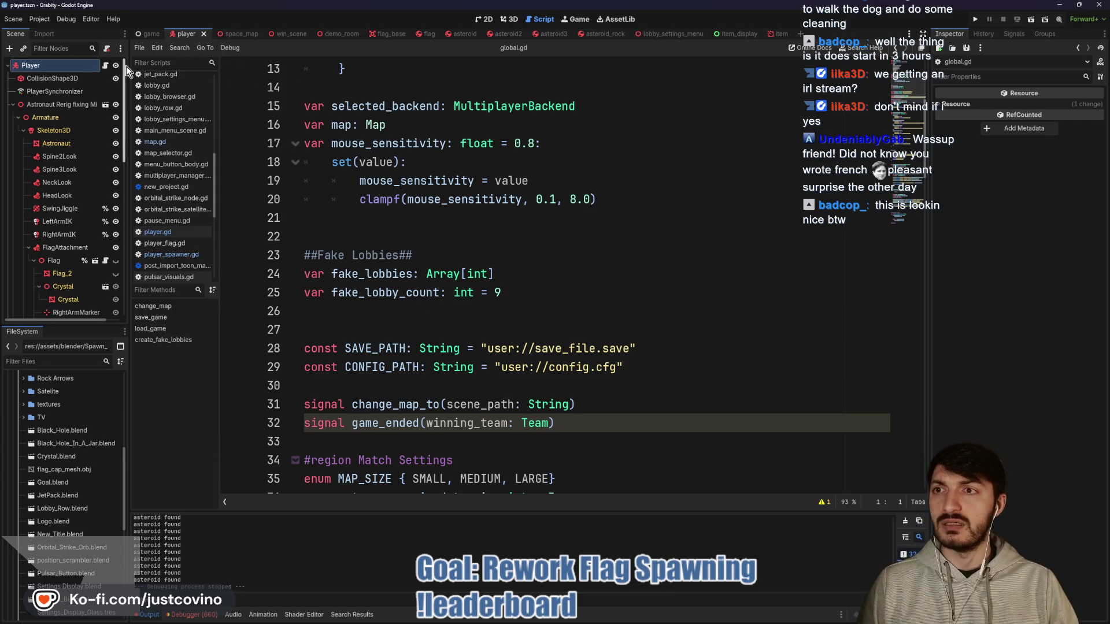
Scroll through global.gd, then switch to player.gd
{"action": "scroll", "coordinate": [426, 284], "scroll_direction": "down", "scroll_amount": 10}
{"action": "scroll", "coordinate": [426, 284], "scroll_direction": "down", "scroll_amount": 18}
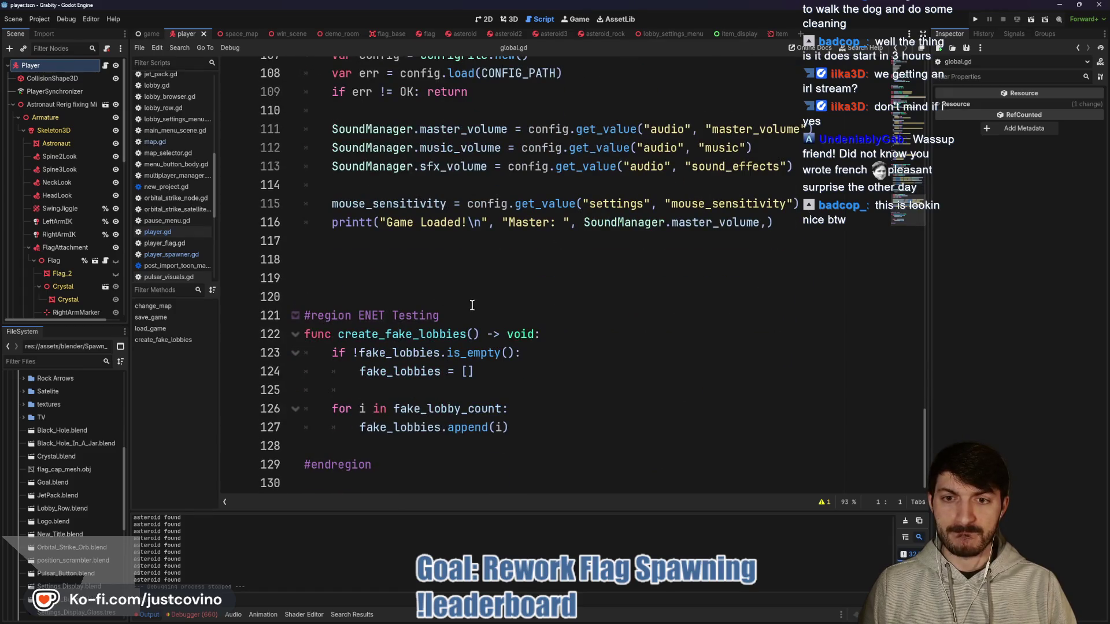
{"action": "scroll", "coordinate": [472, 305], "scroll_direction": "up", "scroll_amount": 2}
{"action": "left_click", "coordinate": [105, 65]}
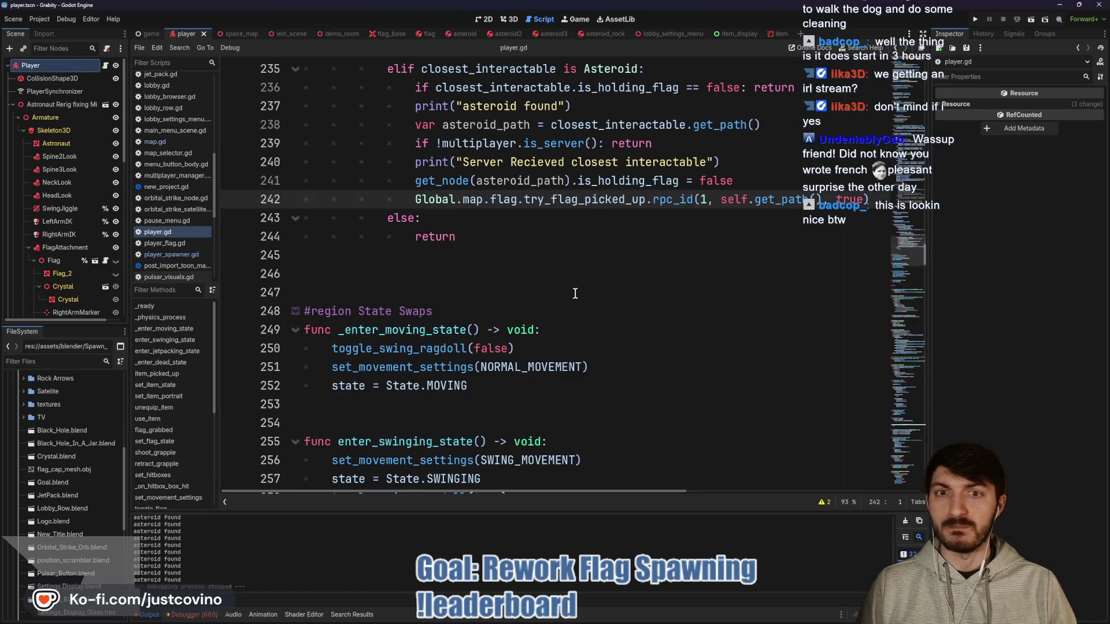
{"action": "scroll", "coordinate": [575, 293], "scroll_direction": "up", "scroll_amount": 1}
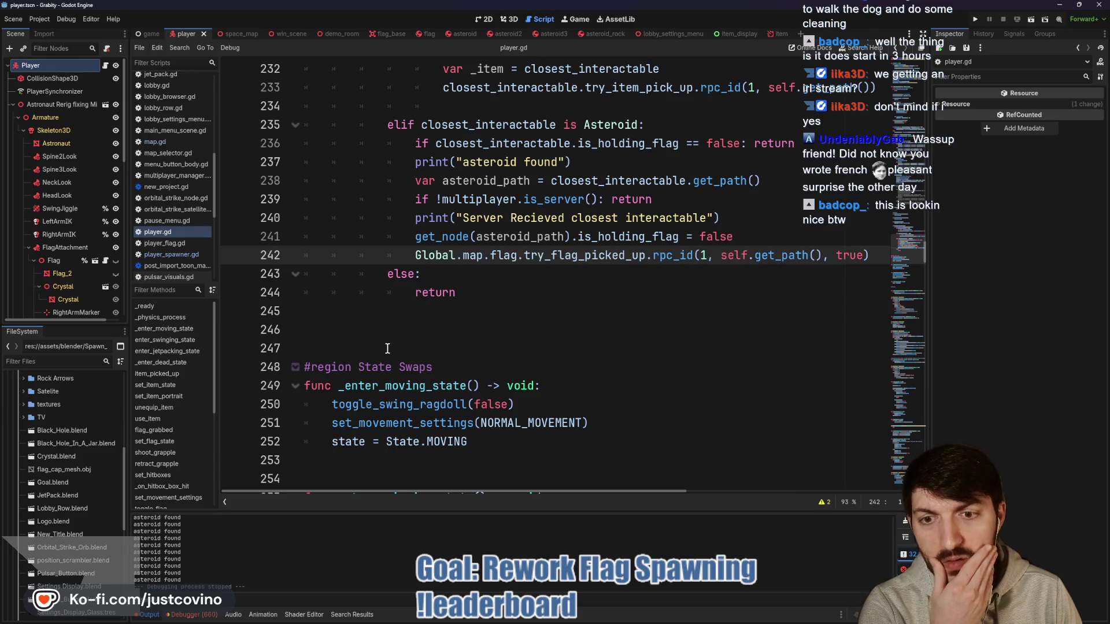
Fold the State Swaps region and bring line 242's Global.map.flag call into view
{"action": "left_click", "coordinate": [294, 368]}
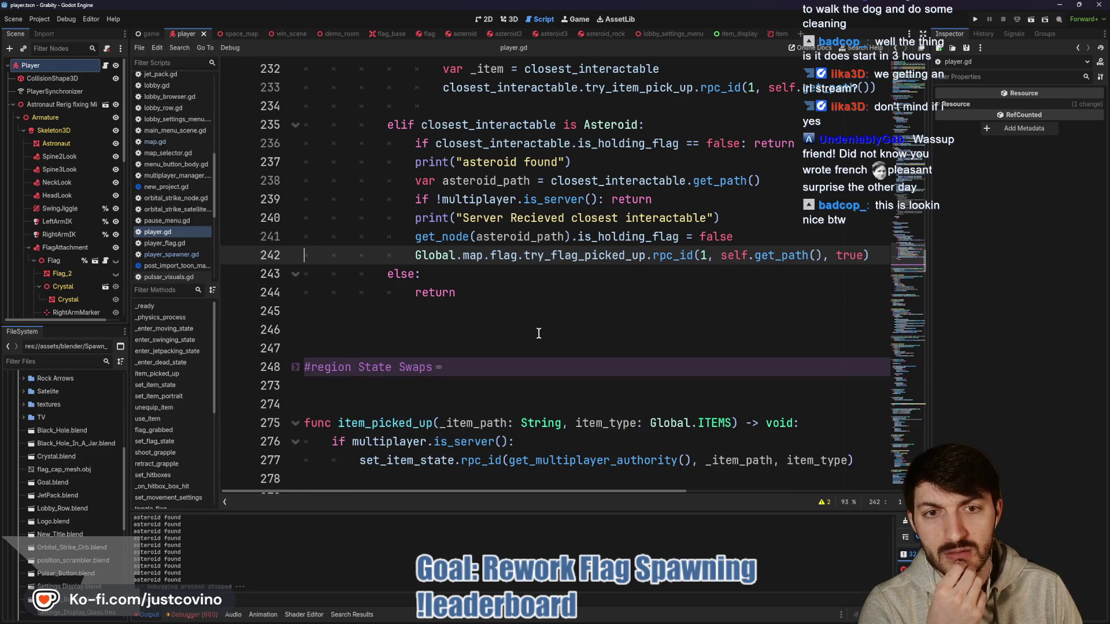
{"action": "scroll", "coordinate": [536, 333], "scroll_direction": "down", "scroll_amount": 4}
{"action": "scroll", "coordinate": [408, 362], "scroll_direction": "down", "scroll_amount": 8}
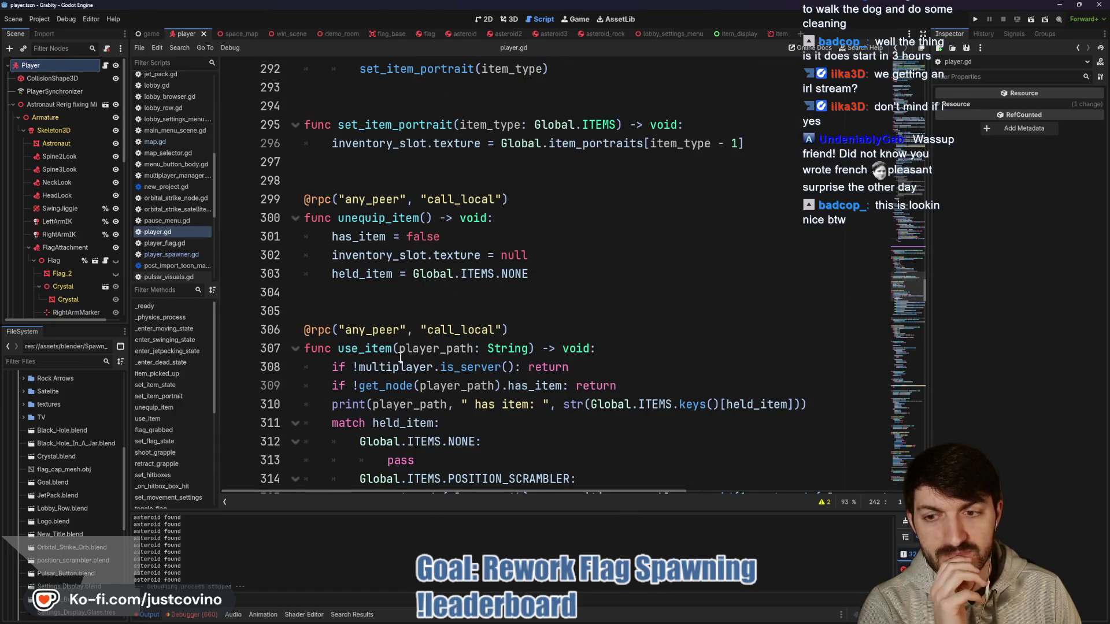
{"action": "scroll", "coordinate": [413, 350], "scroll_direction": "up", "scroll_amount": 20}
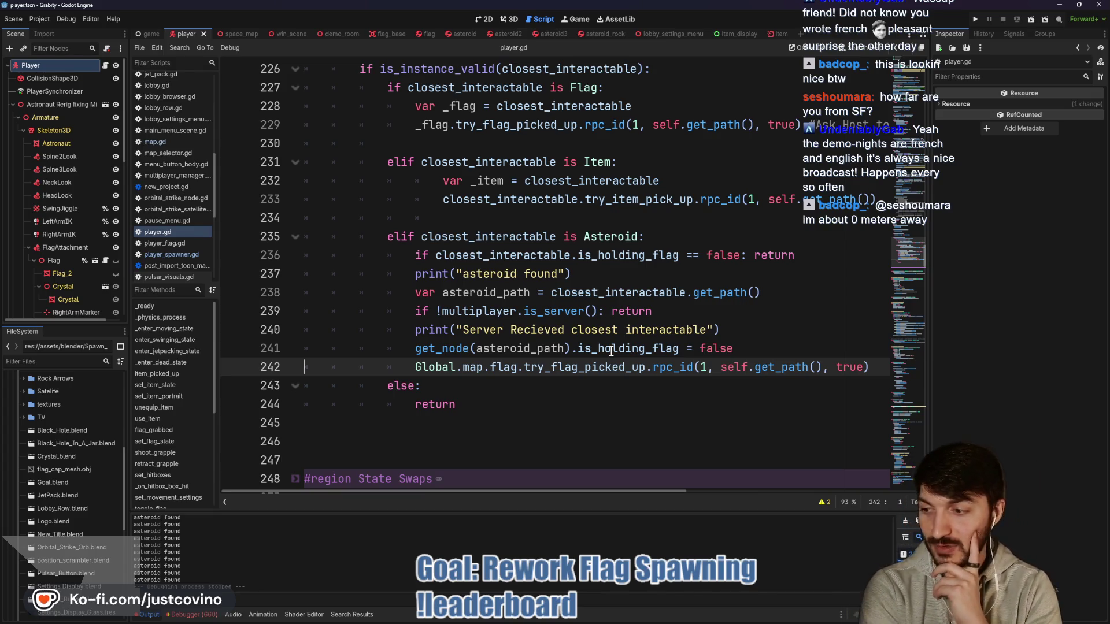
Add blank lines after the State Swaps region and begin a 'func ' declaration on line 275
{"action": "left_click", "coordinate": [526, 388]}
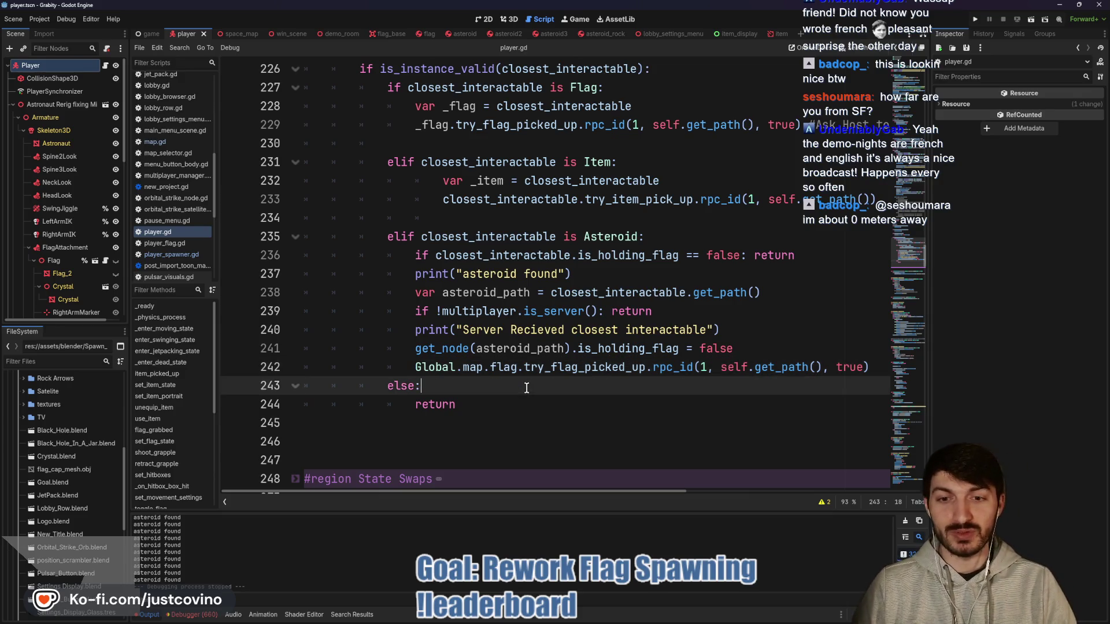
{"action": "scroll", "coordinate": [474, 370], "scroll_direction": "down", "scroll_amount": 2}
{"action": "left_click", "coordinate": [422, 346]}
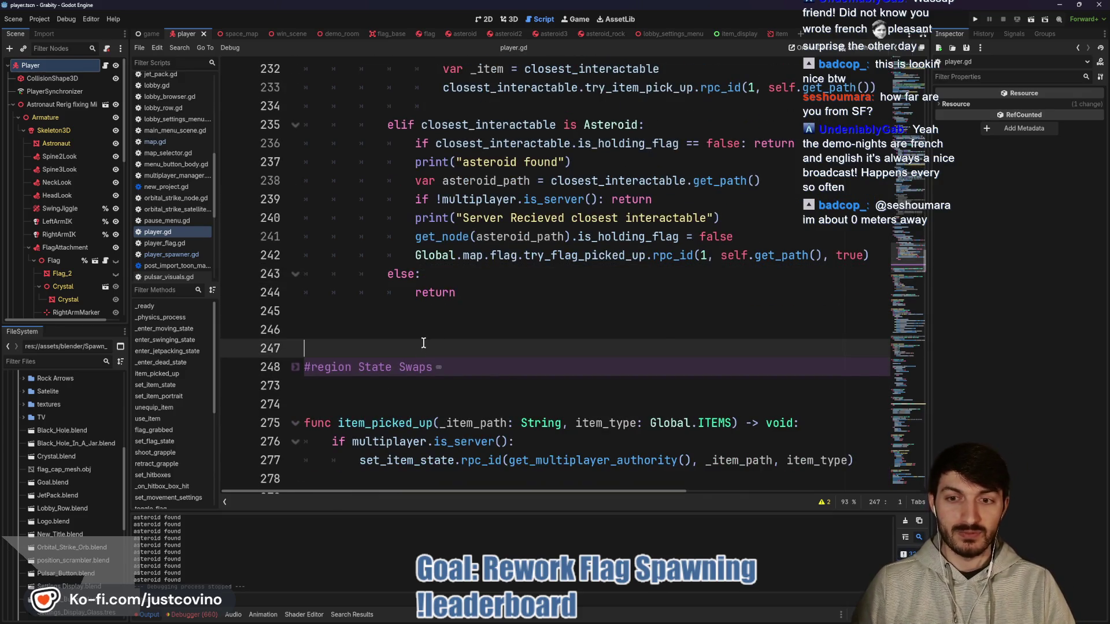
{"action": "left_click", "coordinate": [334, 401]}
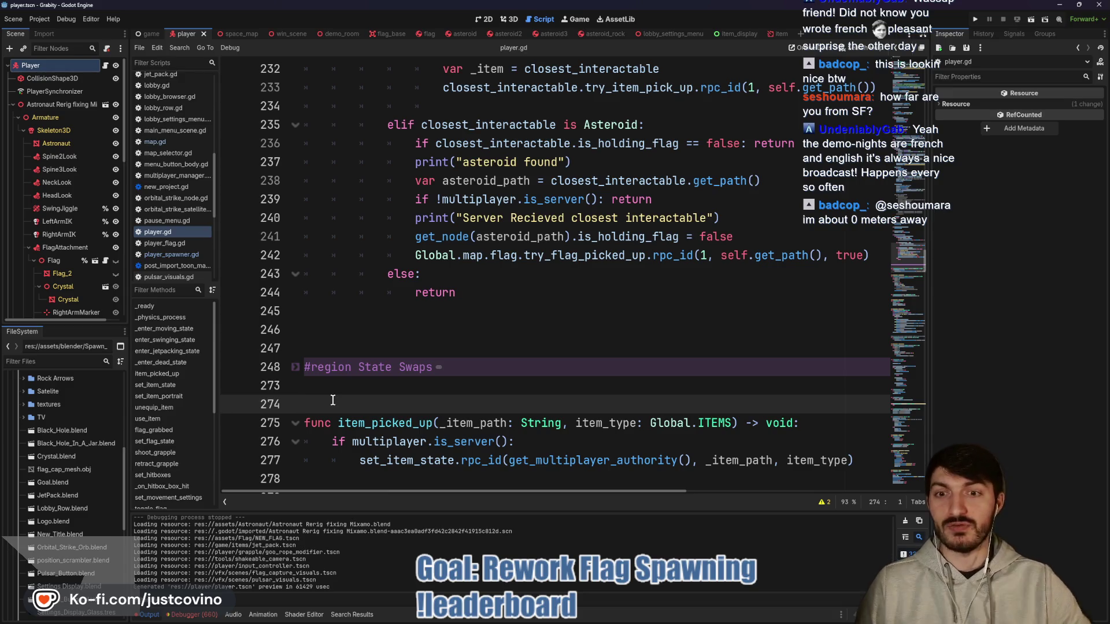
{"action": "key", "text": "Return"}
{"action": "key", "text": "Return"}
{"action": "key", "text": "Return"}
{"action": "key", "text": "Up"}
{"action": "key", "text": "Up"}
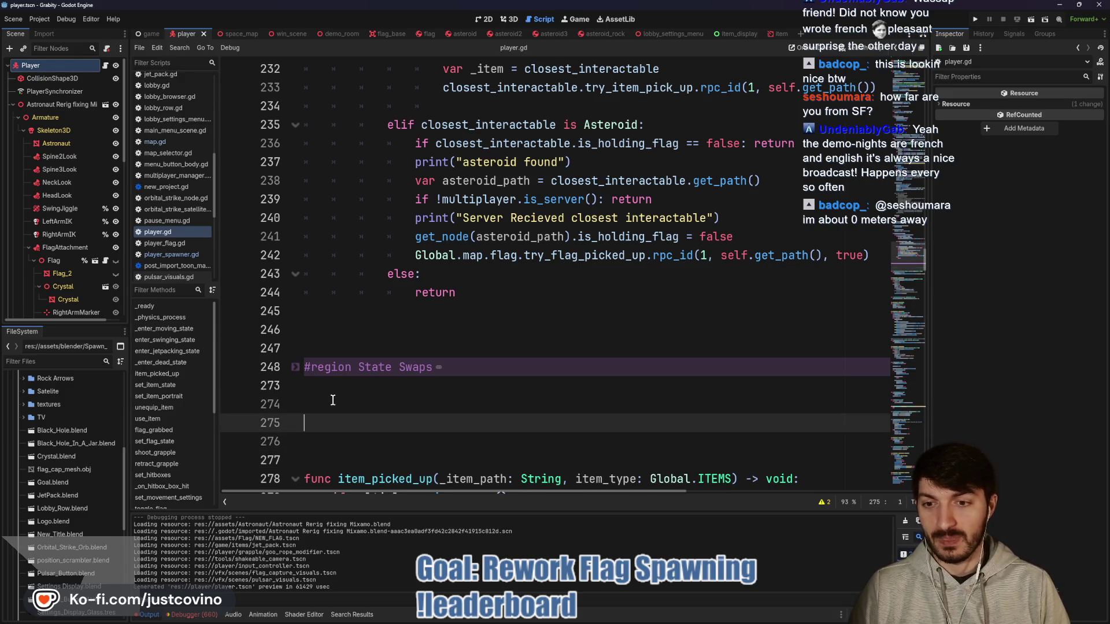
{"action": "type", "text": "func"}
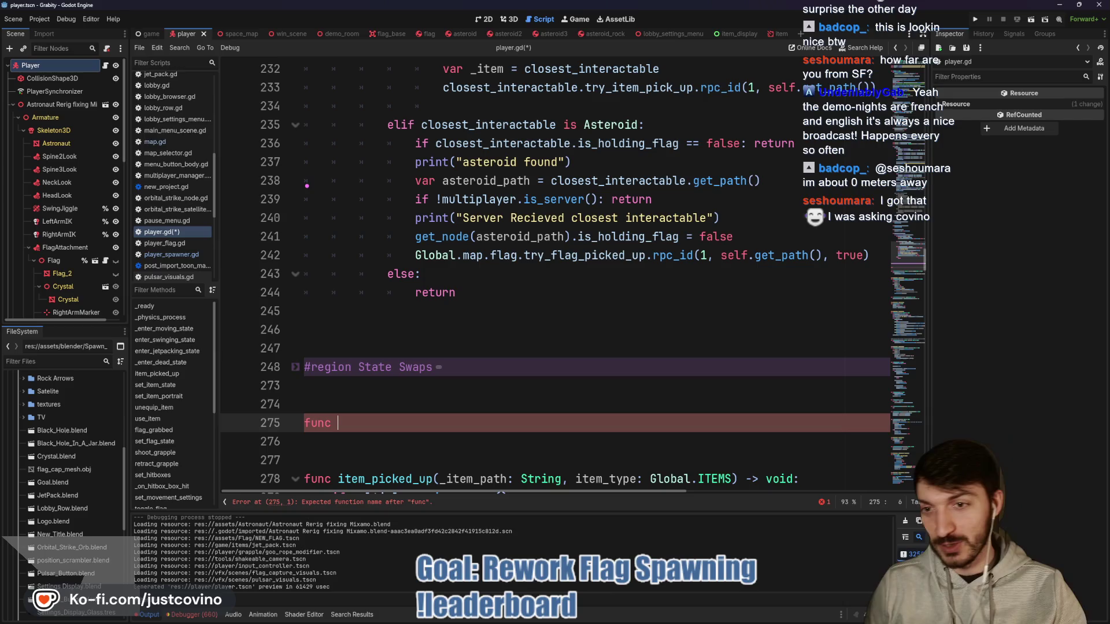
{"action": "mouse_move", "coordinate": [237, 162]}
{"action": "left_mouse_down"}
{"action": "mouse_move", "coordinate": [713, 347]}
{"action": "mouse_move", "coordinate": [763, 349]}
{"action": "left_mouse_up"}
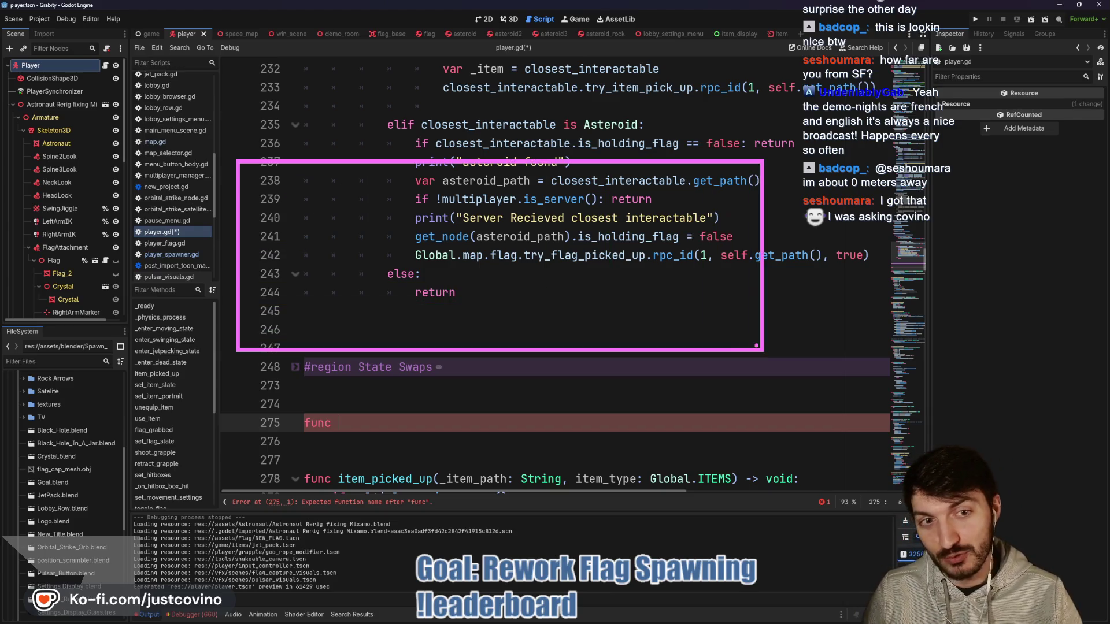
{"action": "mouse_move", "coordinate": [770, 210]}
{"action": "left_mouse_down"}
{"action": "mouse_move", "coordinate": [769, 226]}
{"action": "mouse_move", "coordinate": [785, 193]}
{"action": "mouse_move", "coordinate": [795, 200]}
{"action": "left_mouse_up"}
{"action": "mouse_move", "coordinate": [223, 254]}
{"action": "left_mouse_down"}
{"action": "mouse_move", "coordinate": [228, 271]}
{"action": "mouse_move", "coordinate": [237, 248]}
{"action": "mouse_move", "coordinate": [653, 224]}
{"action": "mouse_move", "coordinate": [761, 231]}
{"action": "mouse_move", "coordinate": [761, 260]}
{"action": "left_mouse_up"}
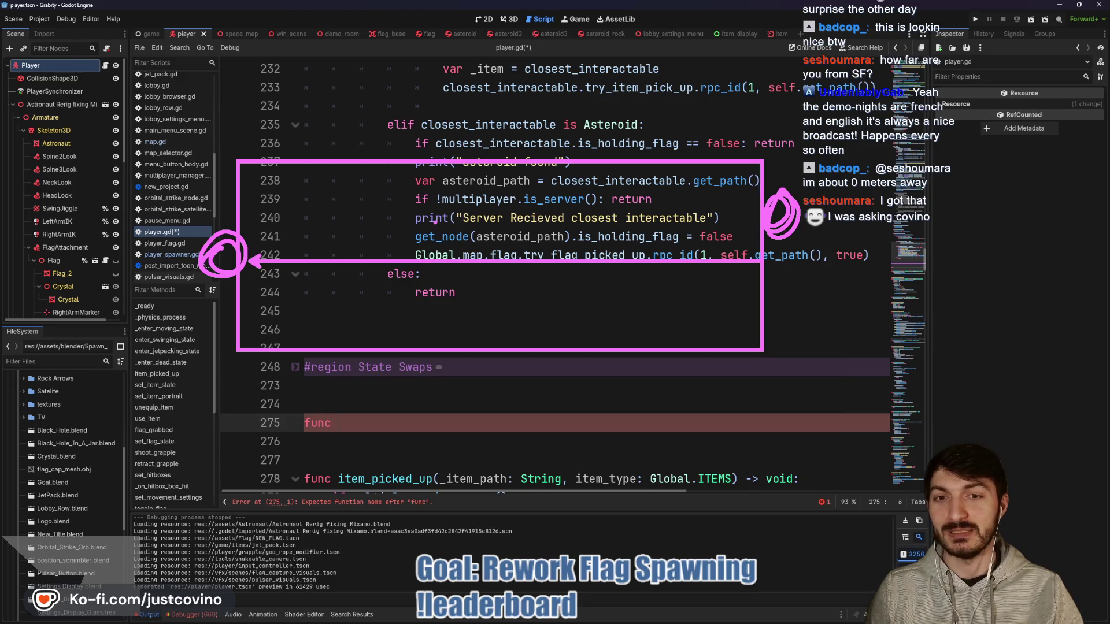
{"action": "mouse_move", "coordinate": [455, 221]}
{"action": "left_mouse_down"}
{"action": "mouse_move", "coordinate": [459, 255]}
{"action": "mouse_move", "coordinate": [489, 240]}
{"action": "mouse_move", "coordinate": [500, 247]}
{"action": "left_mouse_up"}
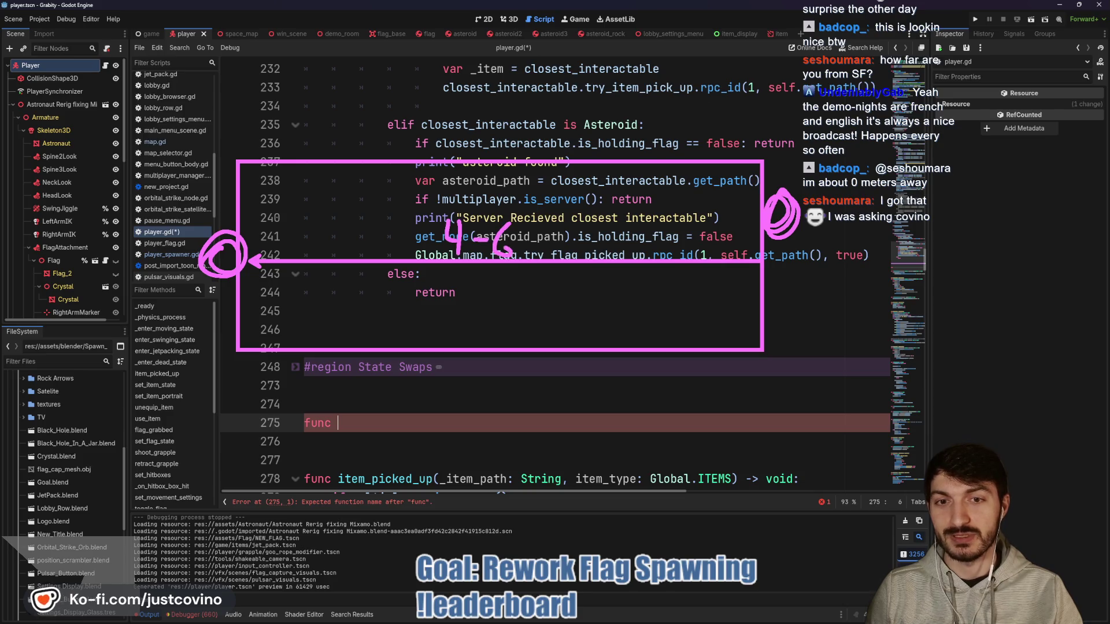
{"action": "key", "text": "Escape"}
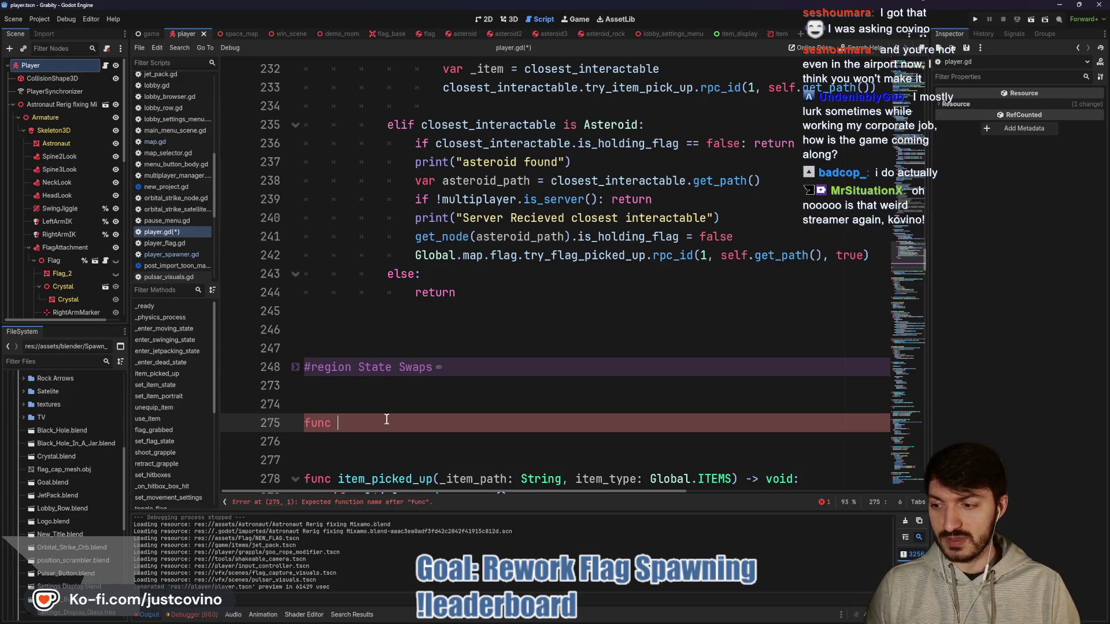
{"action": "key", "text": "Up"}
{"action": "type", "text": "@rpc"}
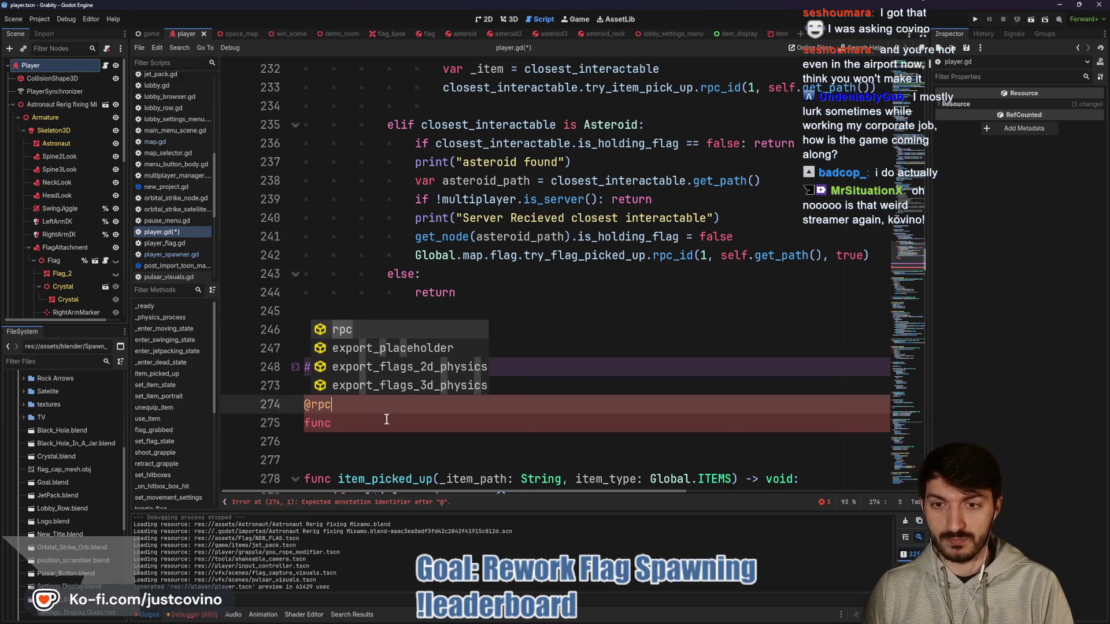
{"action": "type", "text": "("}
{"action": "key", "text": "Return"}
{"action": "type", "text": ","}
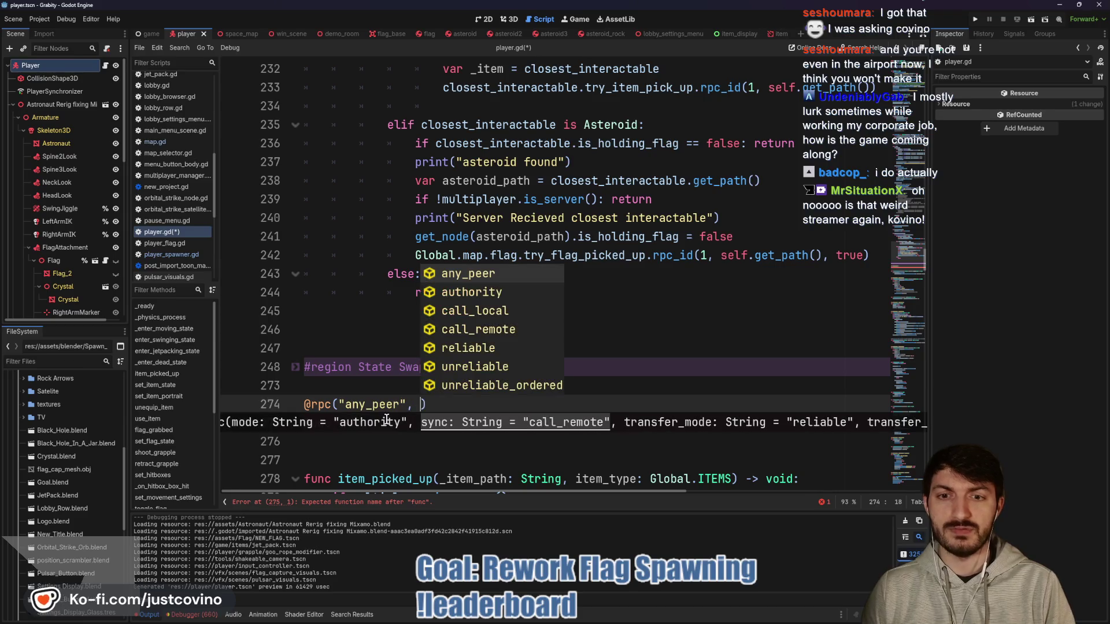
{"action": "key", "text": "Down"}
{"action": "key", "text": "Down"}
{"action": "key", "text": "Return"}
{"action": "type", "text": ", \"r"}
{"action": "key", "text": "Return"}
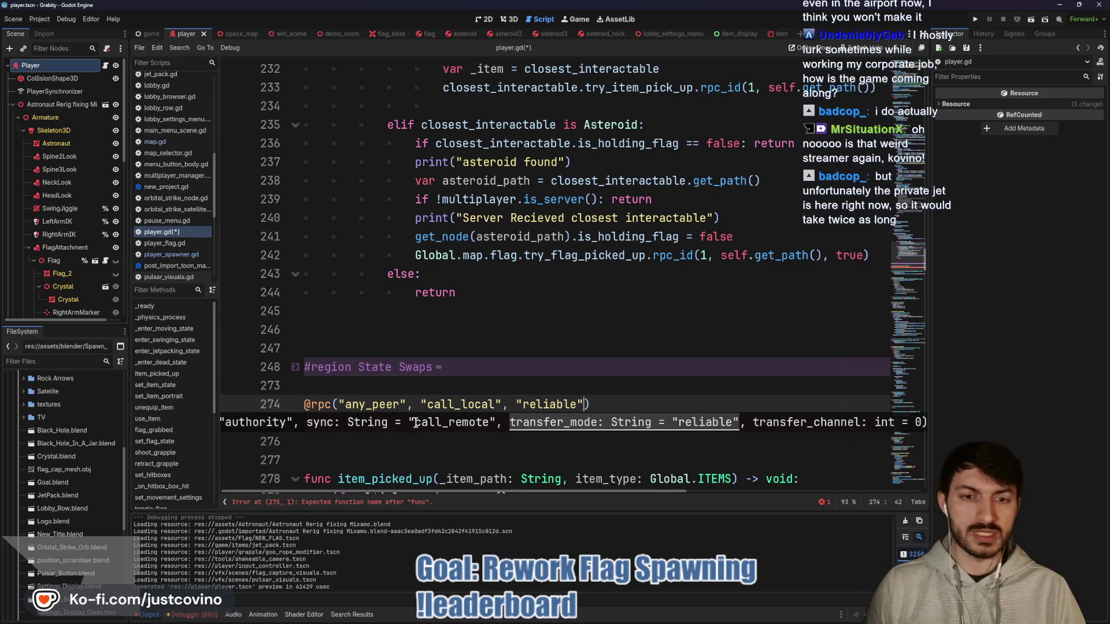
{"action": "left_click", "coordinate": [410, 418]}
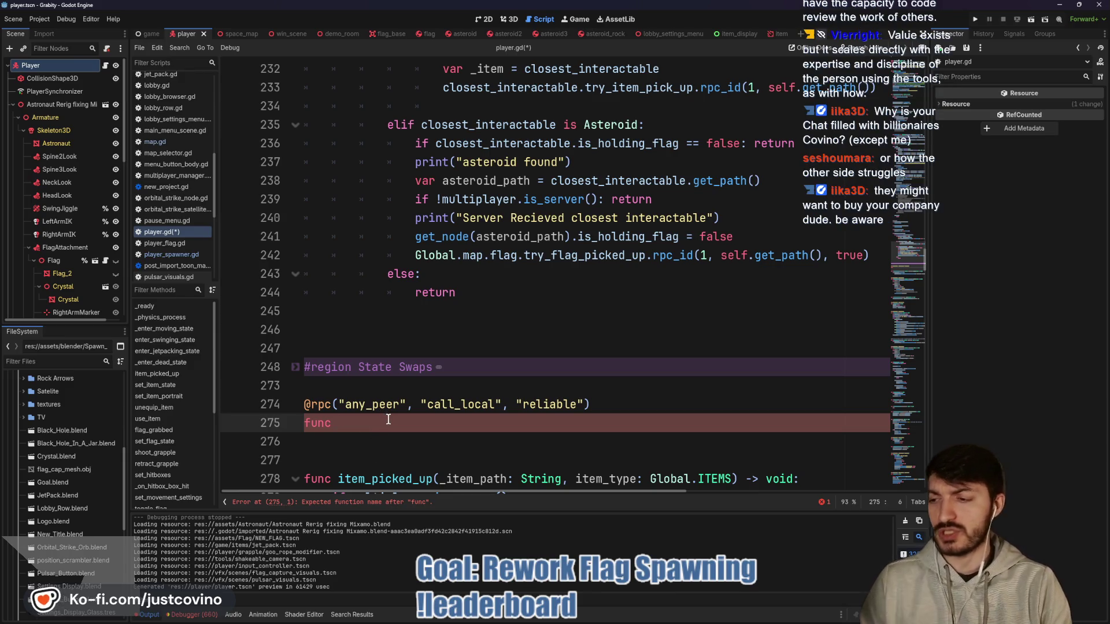
Bring the web browser to the front and open a new tab
{"action": "mouse_move", "coordinate": [572, 622]}
{"action": "left_click", "coordinate": [604, 616]}
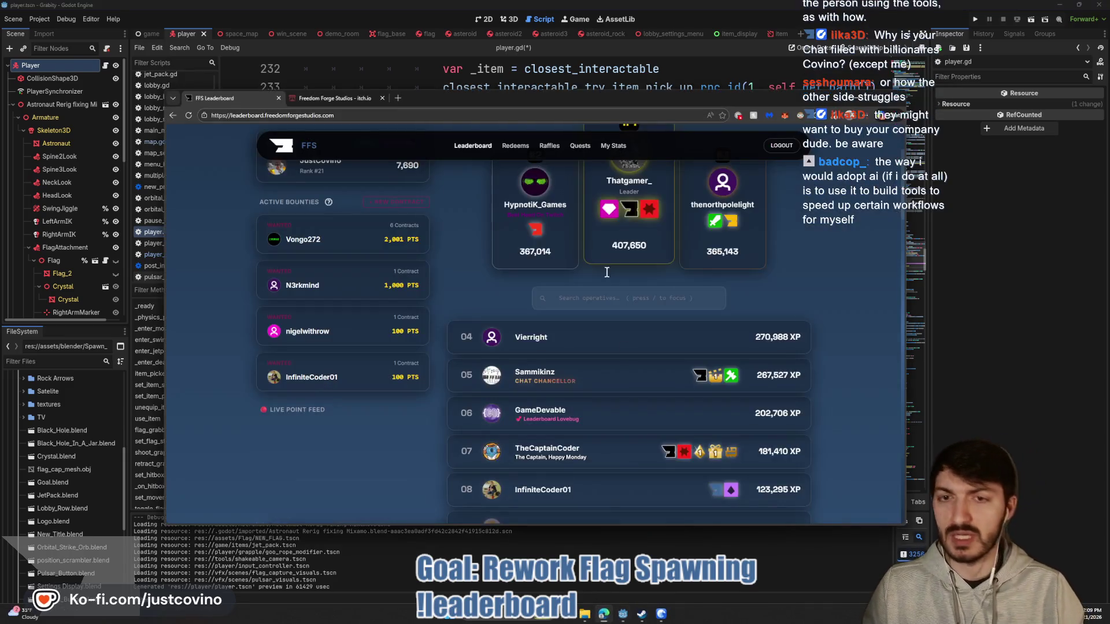
{"action": "left_click", "coordinate": [397, 100]}
Search Google for 'godot reddit' and open the r/godot subreddit
{"action": "type", "text": "godot reddit"}
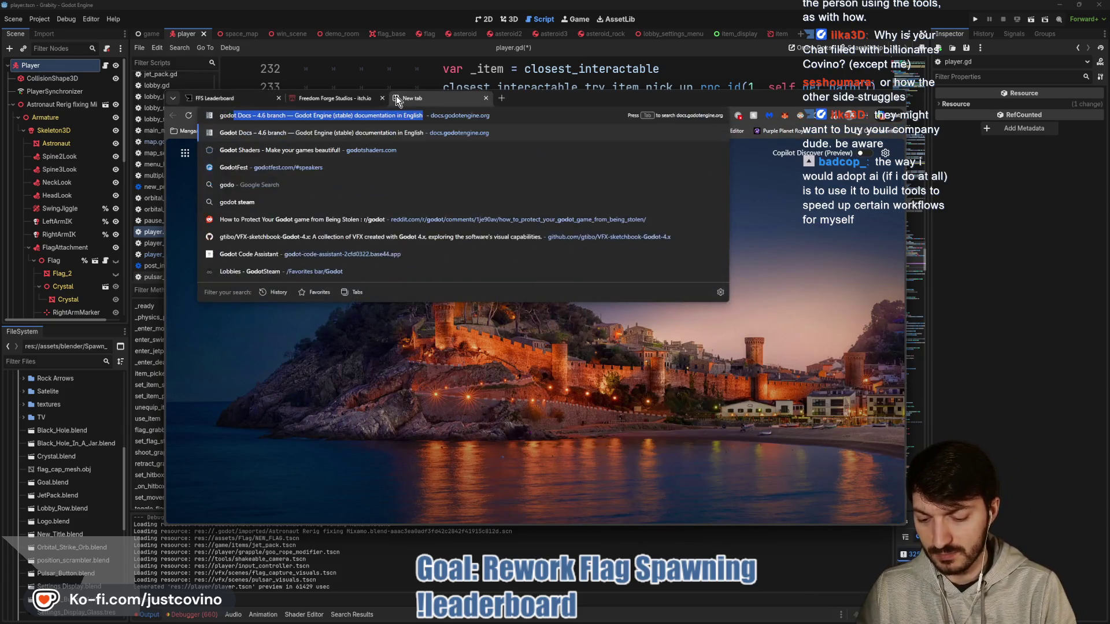
{"action": "key", "text": "Return"}
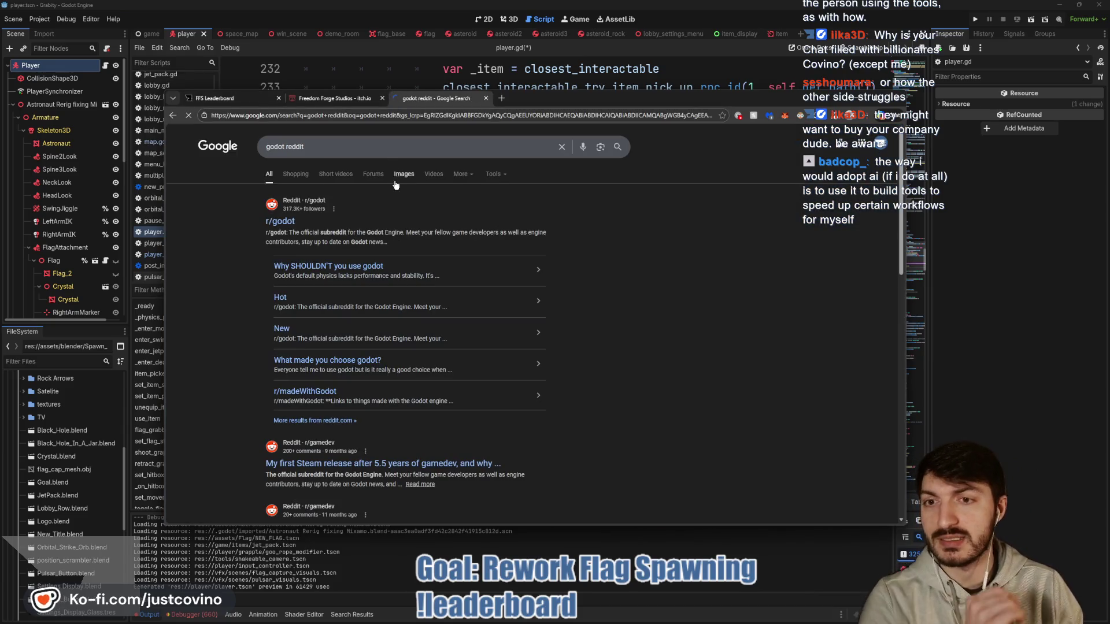
{"action": "left_click", "coordinate": [285, 220]}
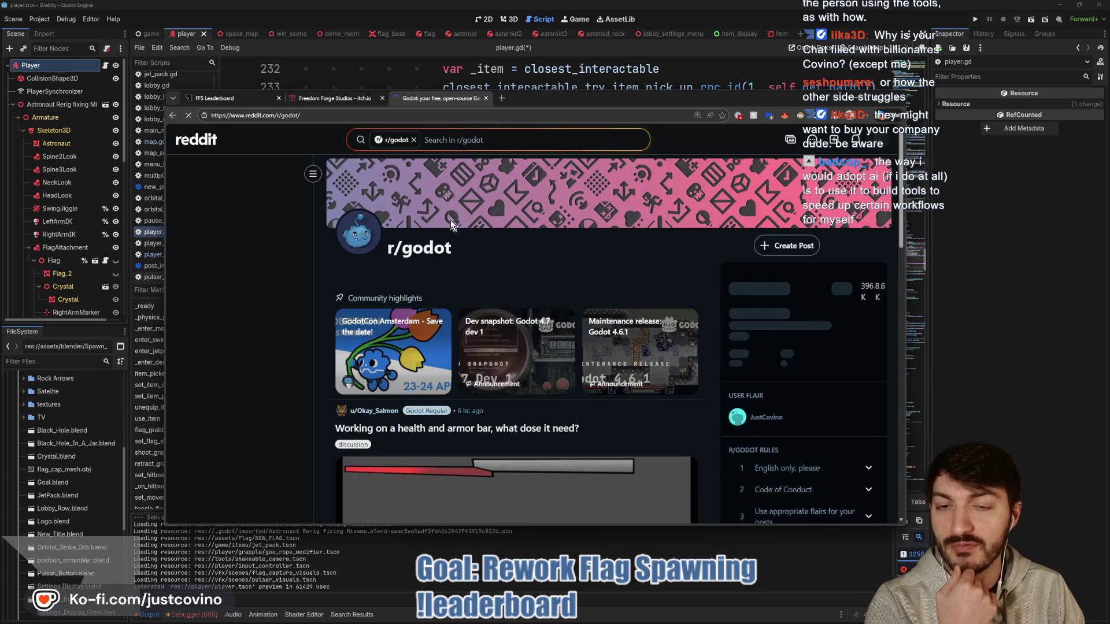
Scroll through the r/godot feed, then return to the Godot script editor
{"action": "scroll", "coordinate": [528, 248], "scroll_direction": "down", "scroll_amount": 2}
{"action": "scroll", "coordinate": [528, 247], "scroll_direction": "down", "scroll_amount": 5}
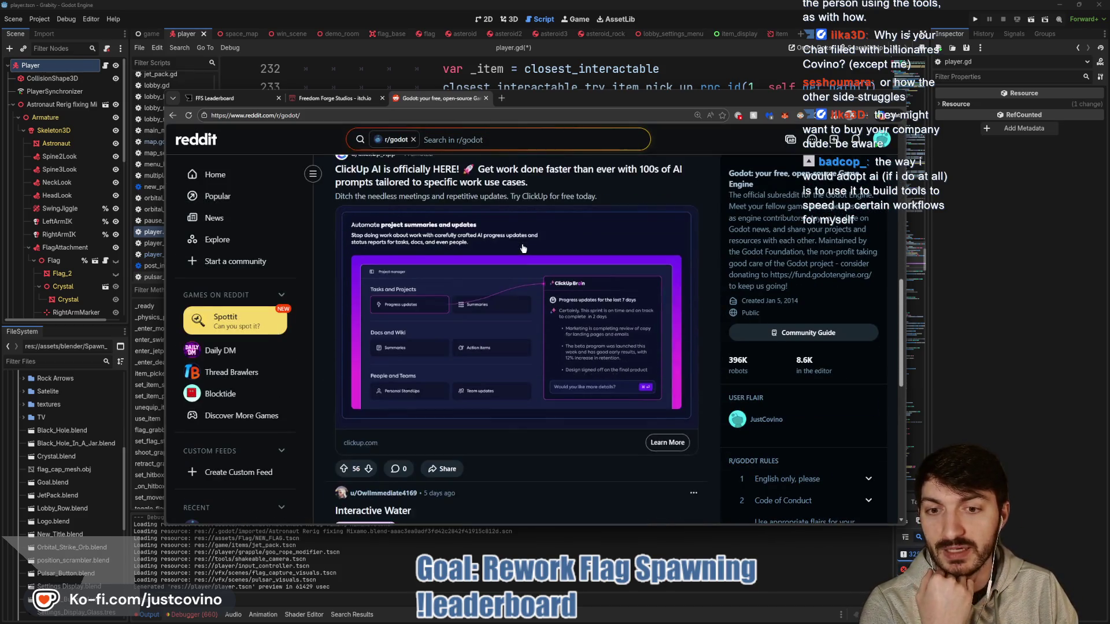
{"action": "scroll", "coordinate": [523, 249], "scroll_direction": "down", "scroll_amount": 7}
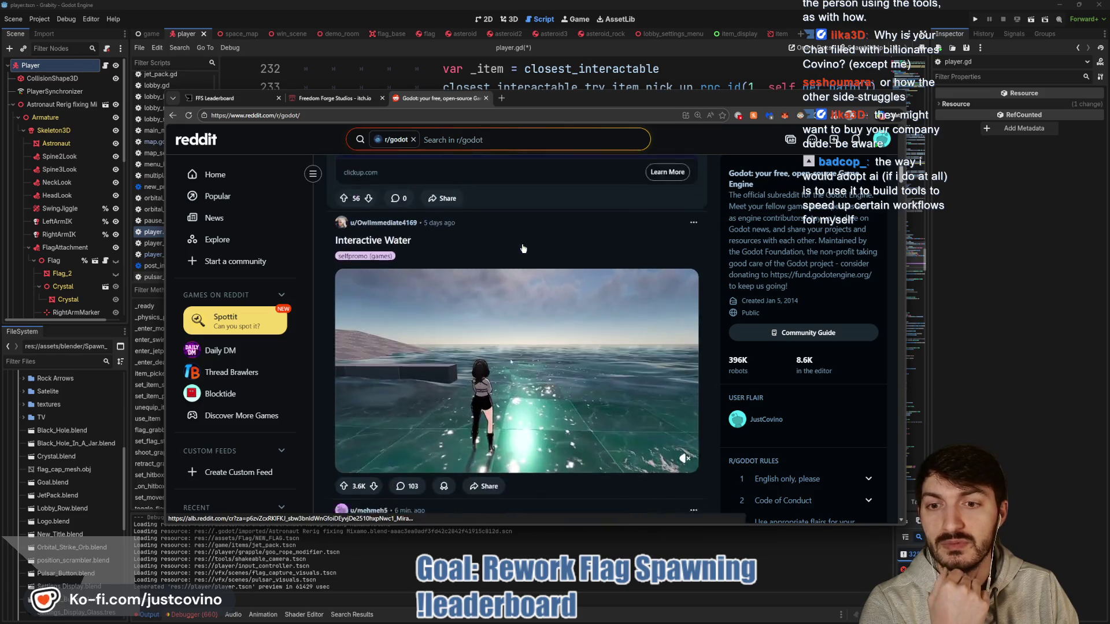
{"action": "scroll", "coordinate": [523, 249], "scroll_direction": "down", "scroll_amount": 4}
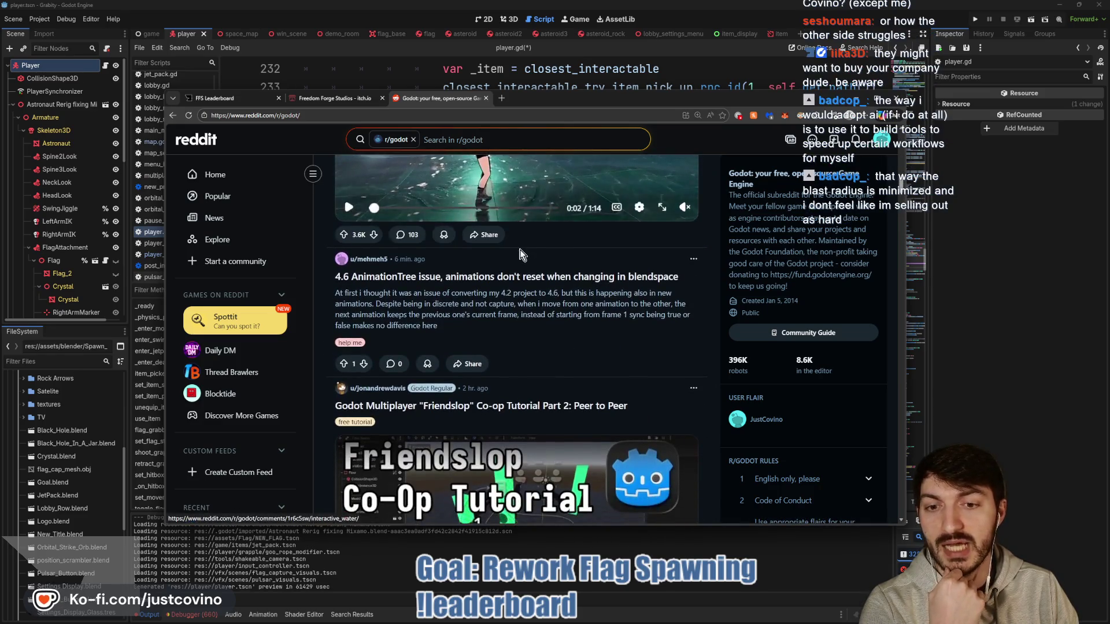
{"action": "scroll", "coordinate": [521, 253], "scroll_direction": "down", "scroll_amount": 6}
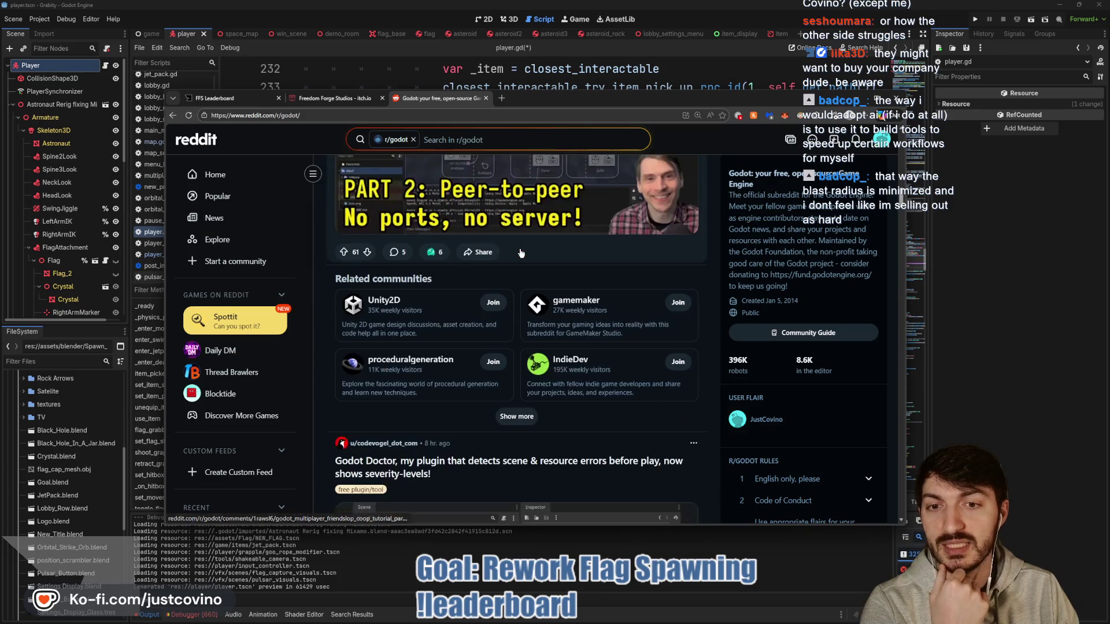
{"action": "scroll", "coordinate": [522, 254], "scroll_direction": "down", "scroll_amount": 2}
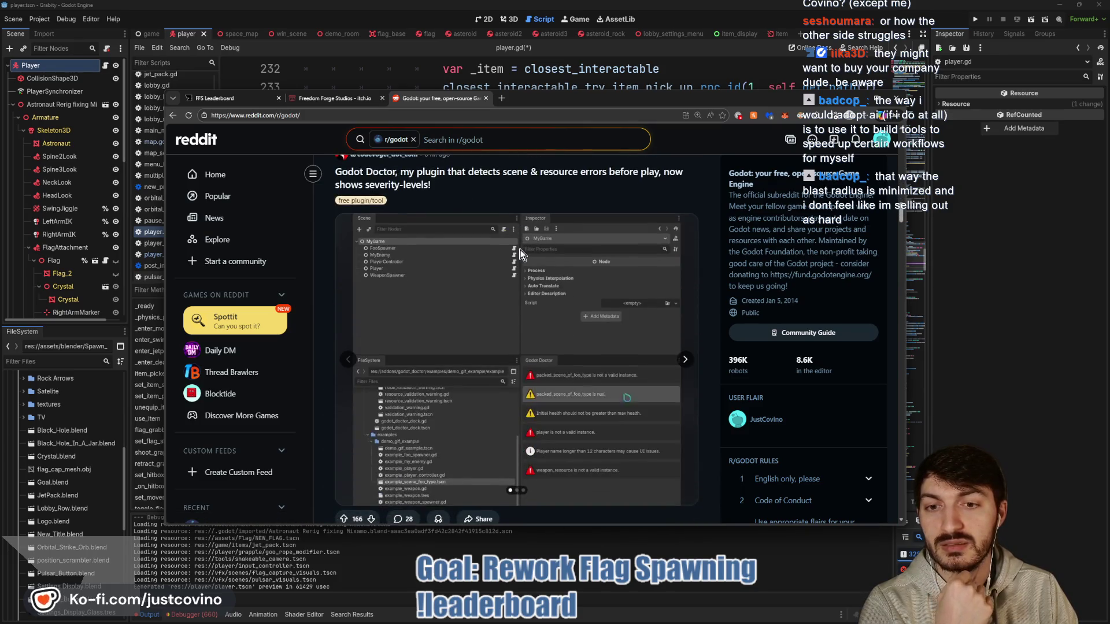
{"action": "scroll", "coordinate": [521, 252], "scroll_direction": "up", "scroll_amount": 5}
{"action": "scroll", "coordinate": [520, 253], "scroll_direction": "up", "scroll_amount": 4}
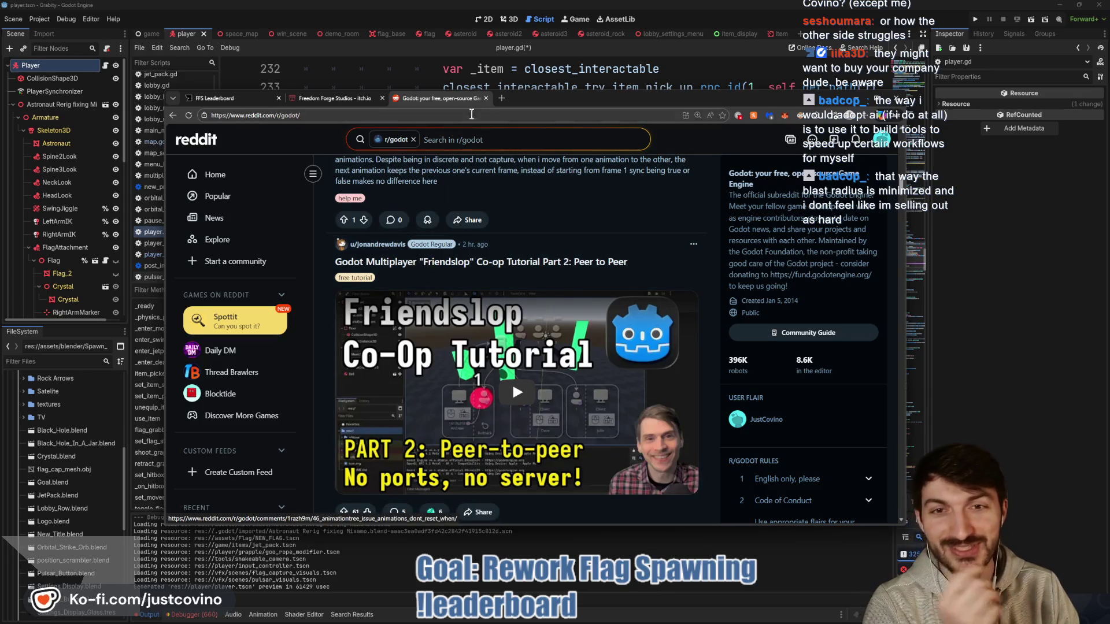
{"action": "key", "text": "ctrl+1"}
{"action": "left_click", "coordinate": [938, 306]}
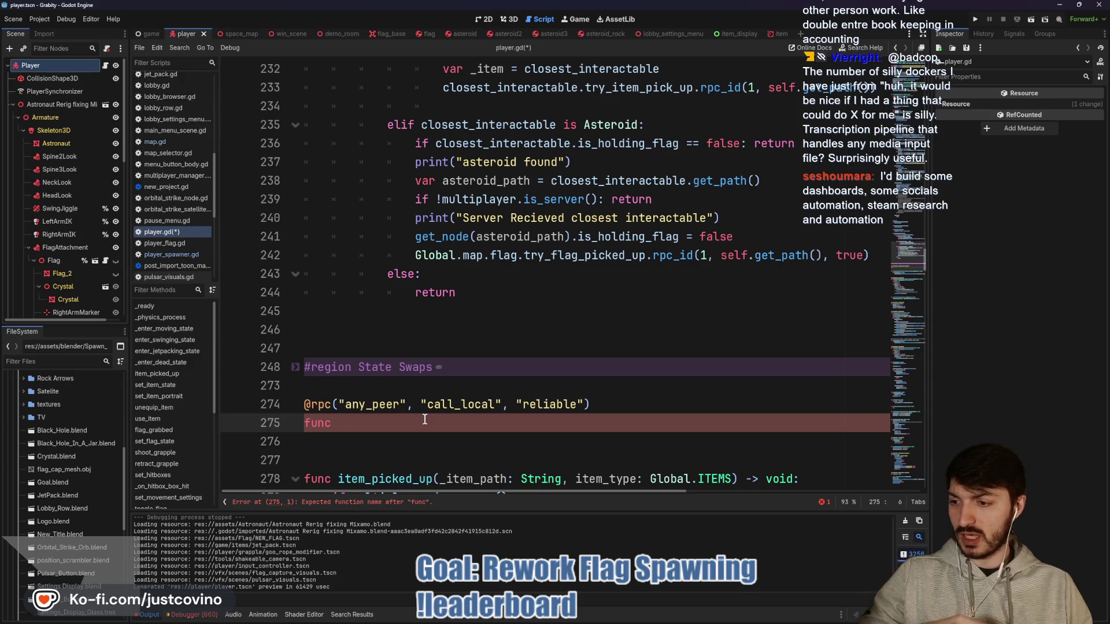
{"action": "type", "text": "tell_server_player_wants_asteroid() -"}
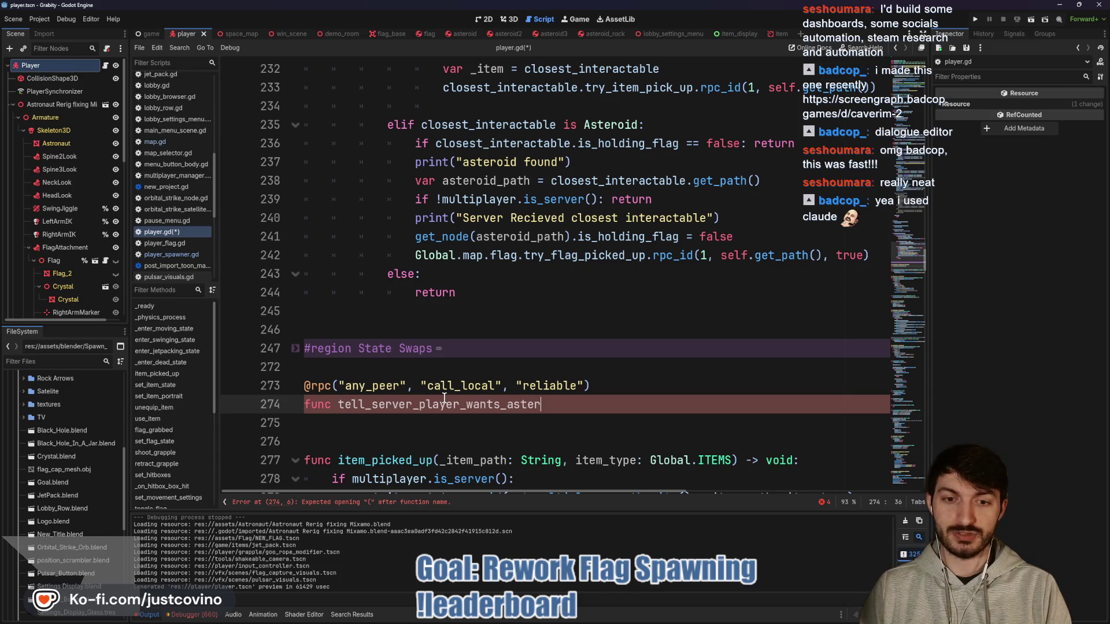
{"action": "type", "text": "> void:"}
Comment out the server-only return check and the 'Server Recieved' print on lines 239–240
{"action": "key", "text": "Return"}
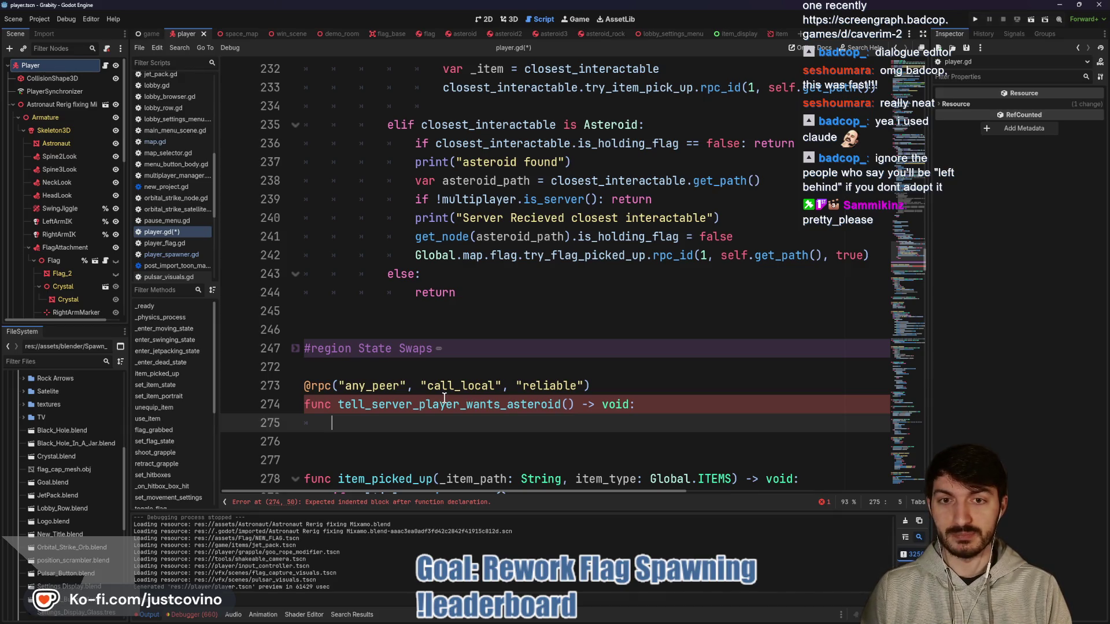
{"action": "left_click", "coordinate": [416, 197]}
{"action": "key", "text": "ctrl+k"}
{"action": "left_click", "coordinate": [412, 220]}
{"action": "key", "text": "ctrl+k"}
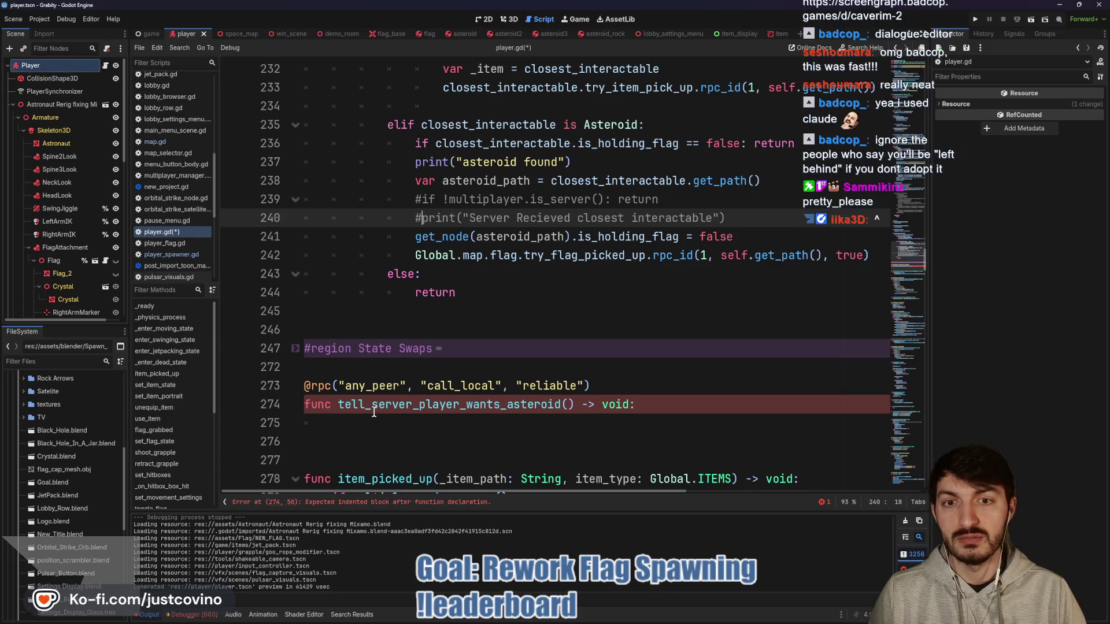
Delete the empty tell_server_player_wants_asteroid function and save player.gd
{"action": "left_click_drag", "start_coordinate": [340, 419], "coordinate": [307, 379]}
{"action": "key", "text": "BackSpace"}
{"action": "key", "text": "ctrl+s"}
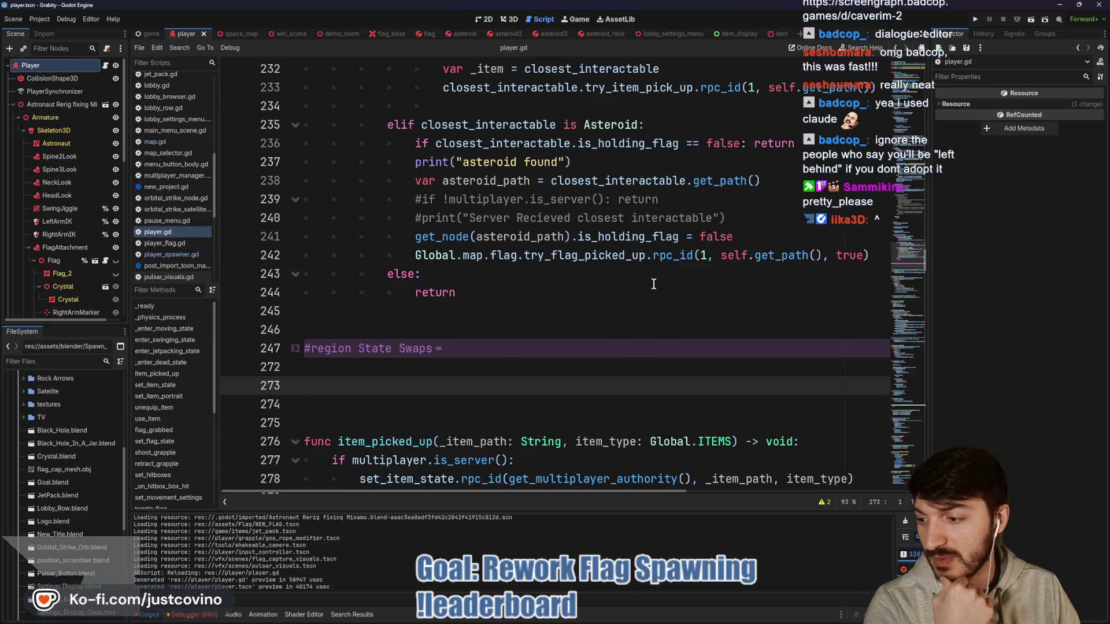
Launch the game, host a lobby in one window, join it from the other, and ready the host
{"action": "key", "text": "F5"}
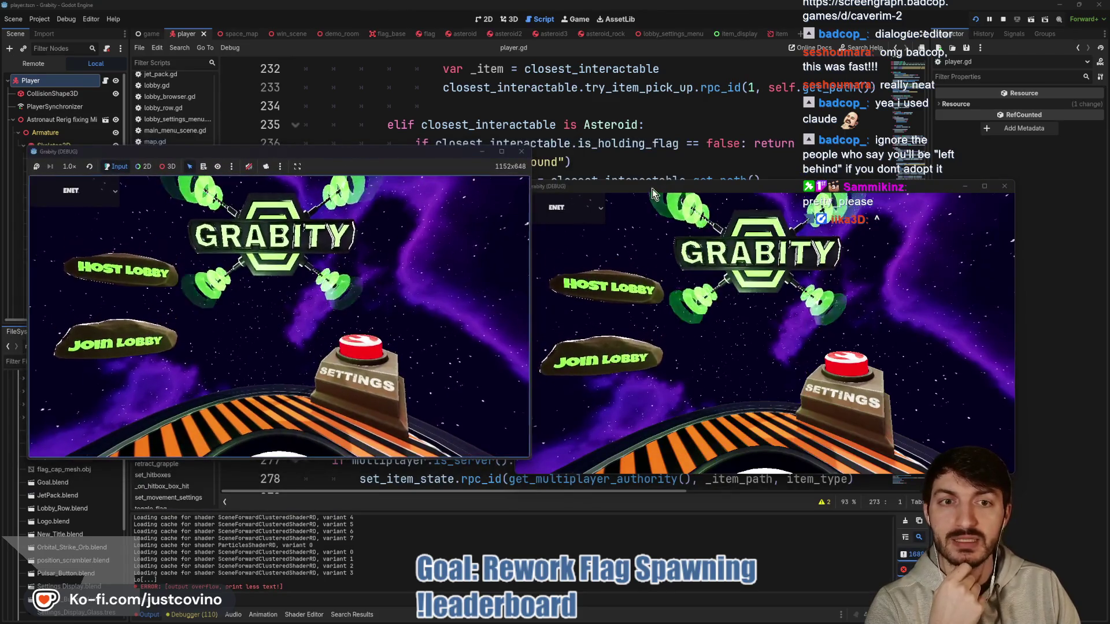
{"action": "left_click", "coordinate": [156, 263]}
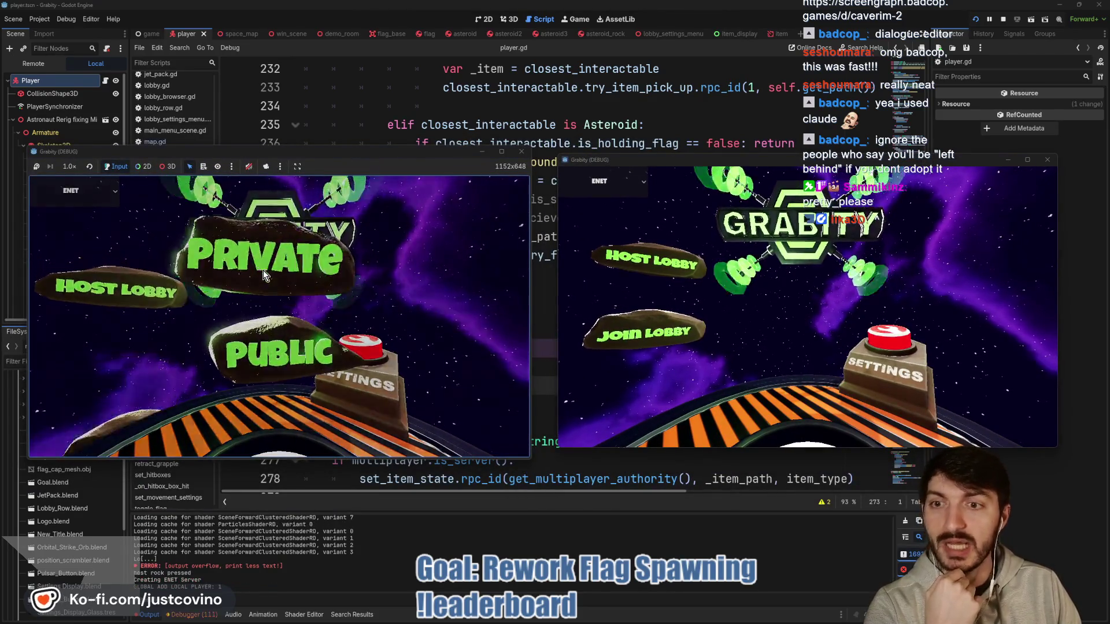
{"action": "left_click", "coordinate": [262, 269]}
{"action": "left_click", "coordinate": [634, 336]}
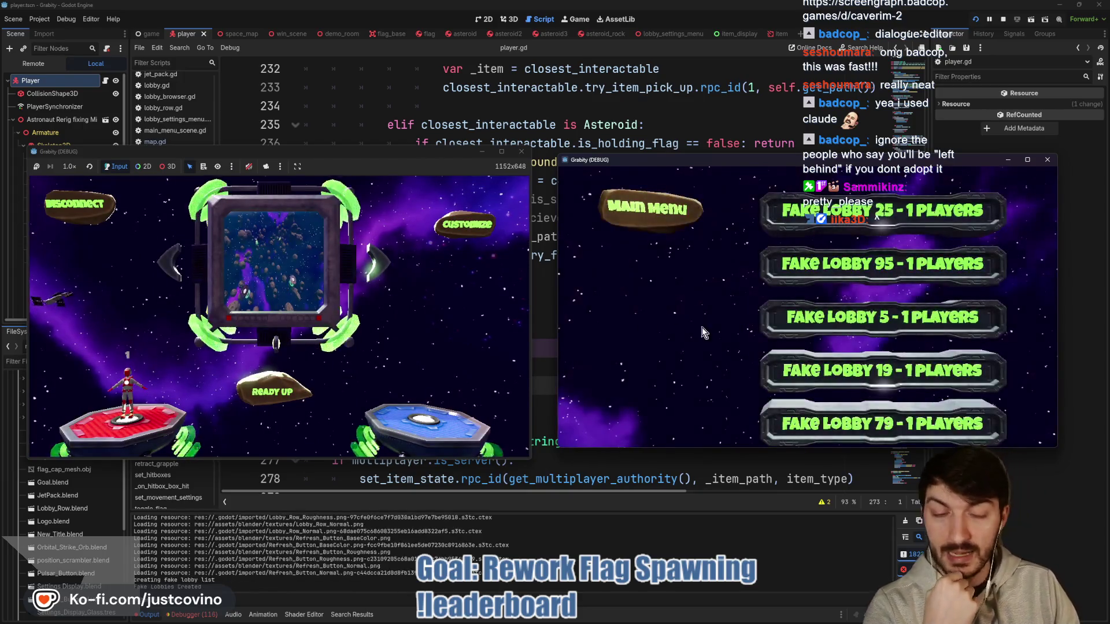
{"action": "left_click", "coordinate": [747, 318]}
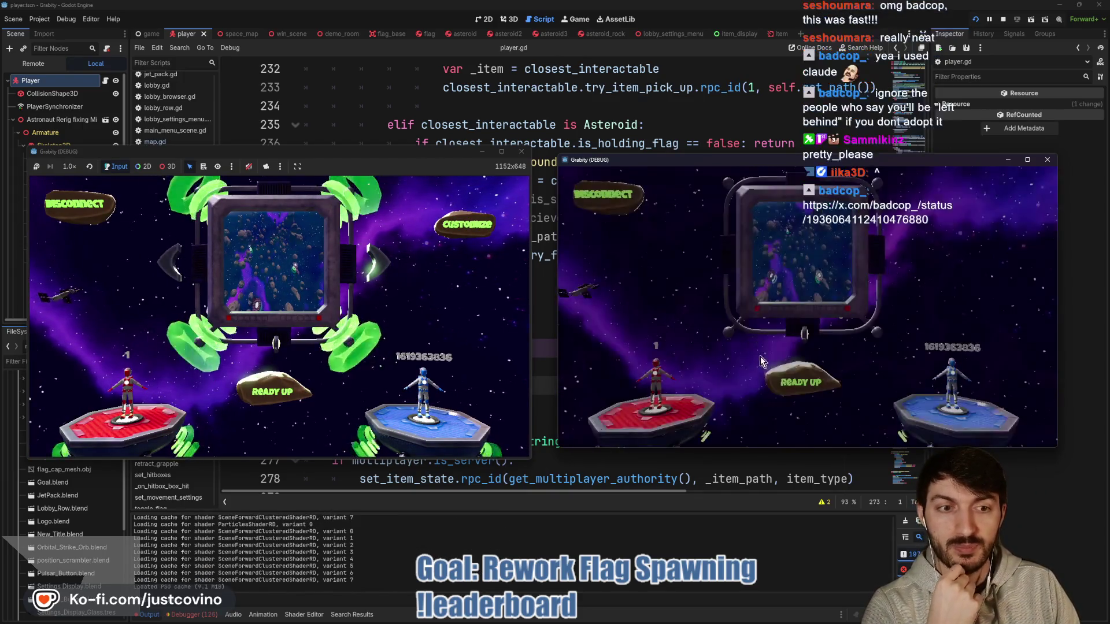
{"action": "left_click", "coordinate": [259, 393]}
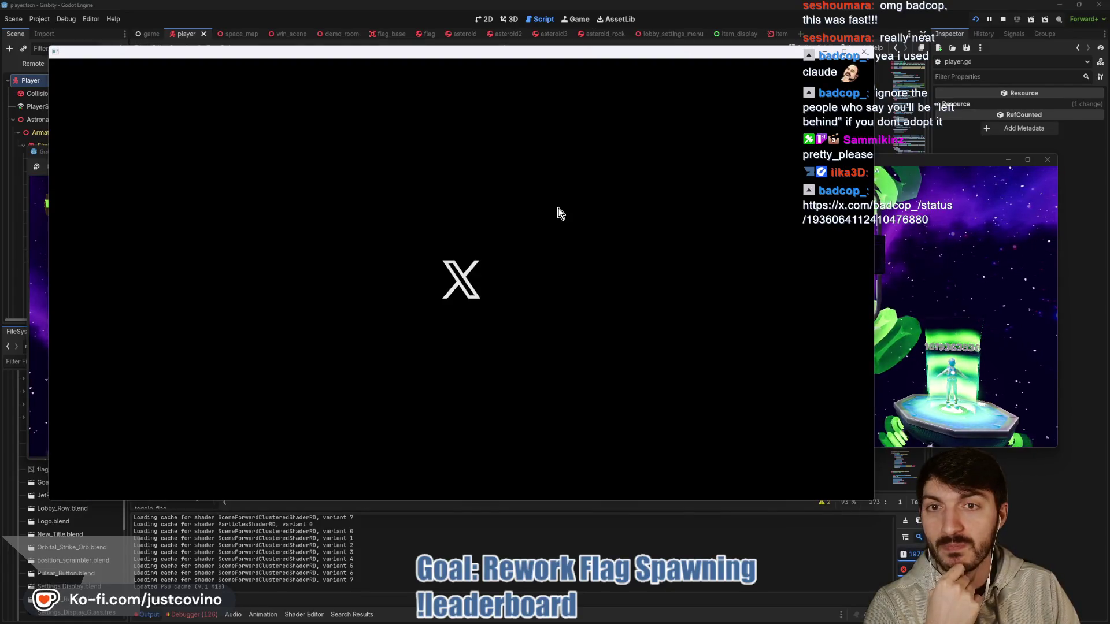
Close the blank X window and scroll through the post's replies
{"action": "key", "text": "alt+F4"}
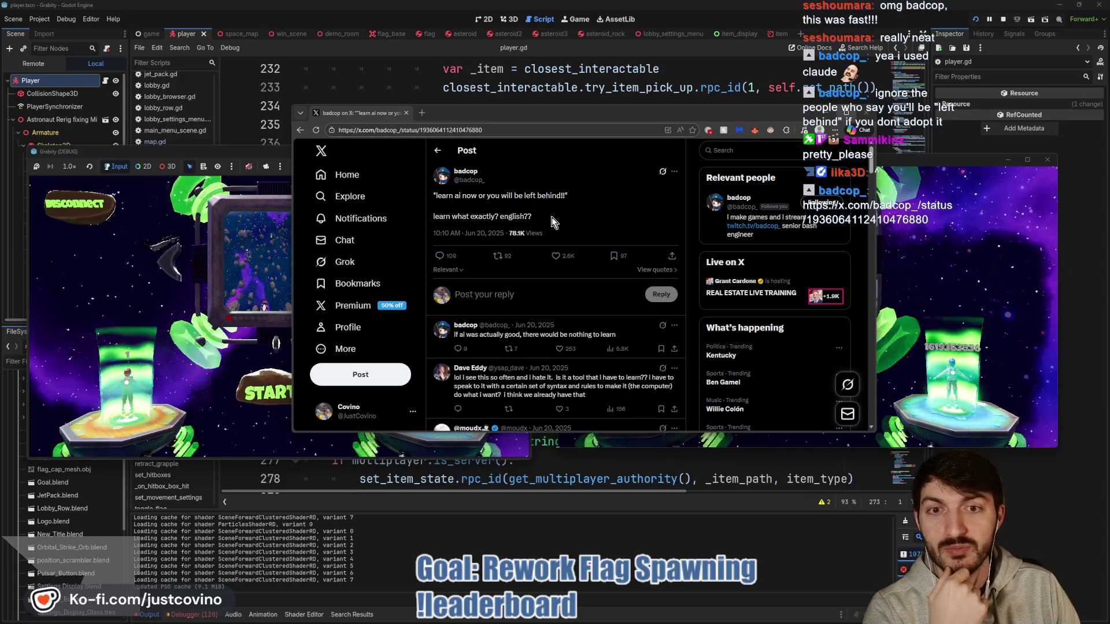
{"action": "scroll", "coordinate": [567, 214], "scroll_direction": "down", "scroll_amount": 2}
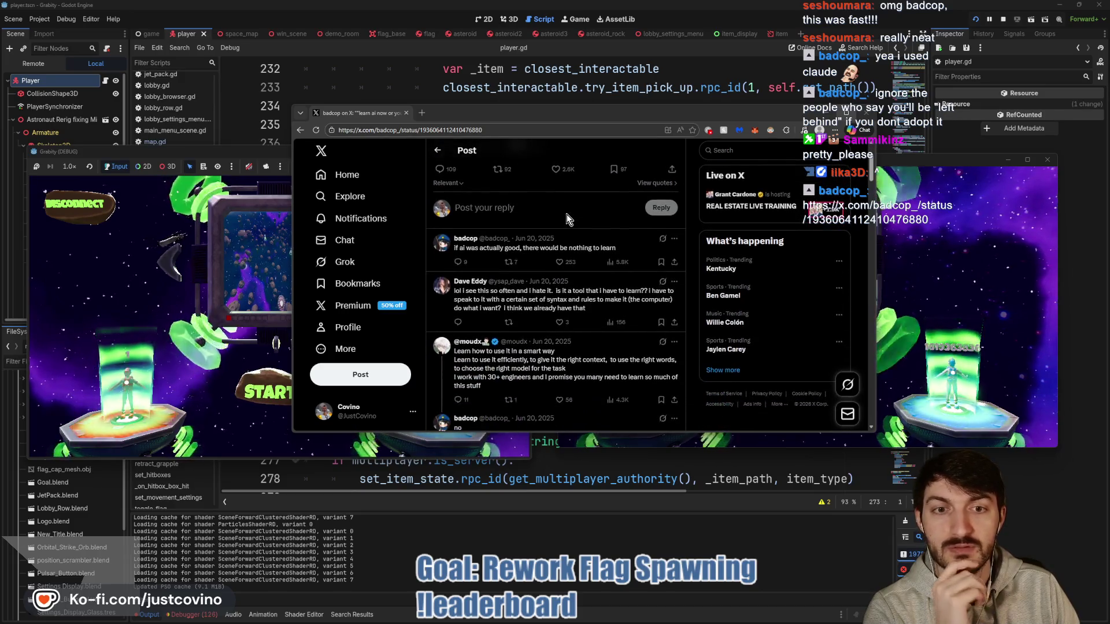
{"action": "scroll", "coordinate": [596, 192], "scroll_direction": "down", "scroll_amount": 1}
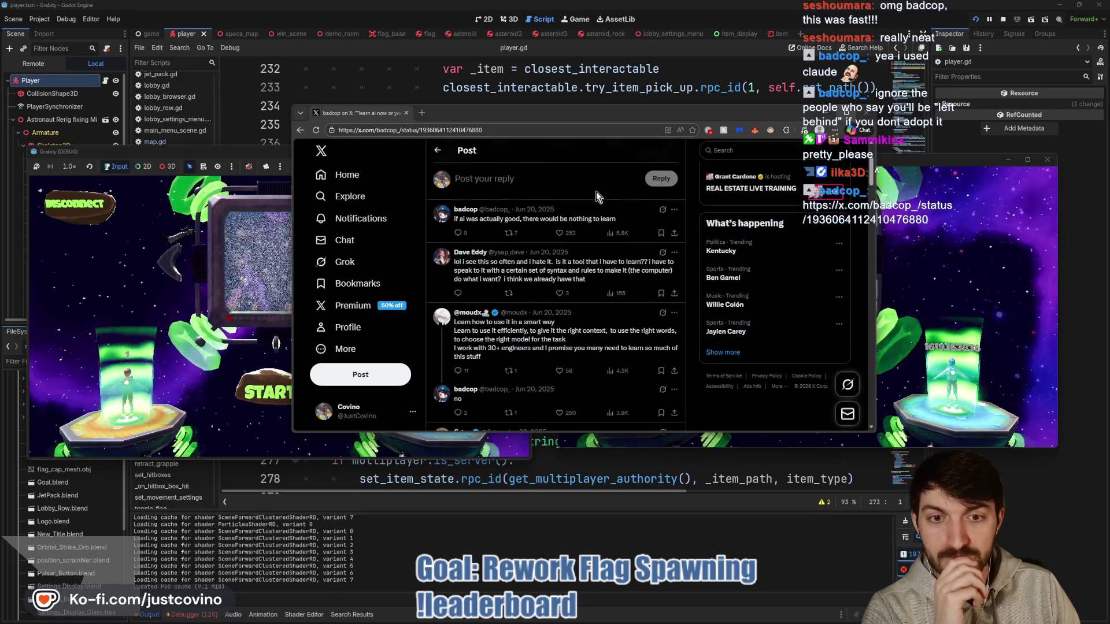
{"action": "scroll", "coordinate": [595, 192], "scroll_direction": "down", "scroll_amount": 1}
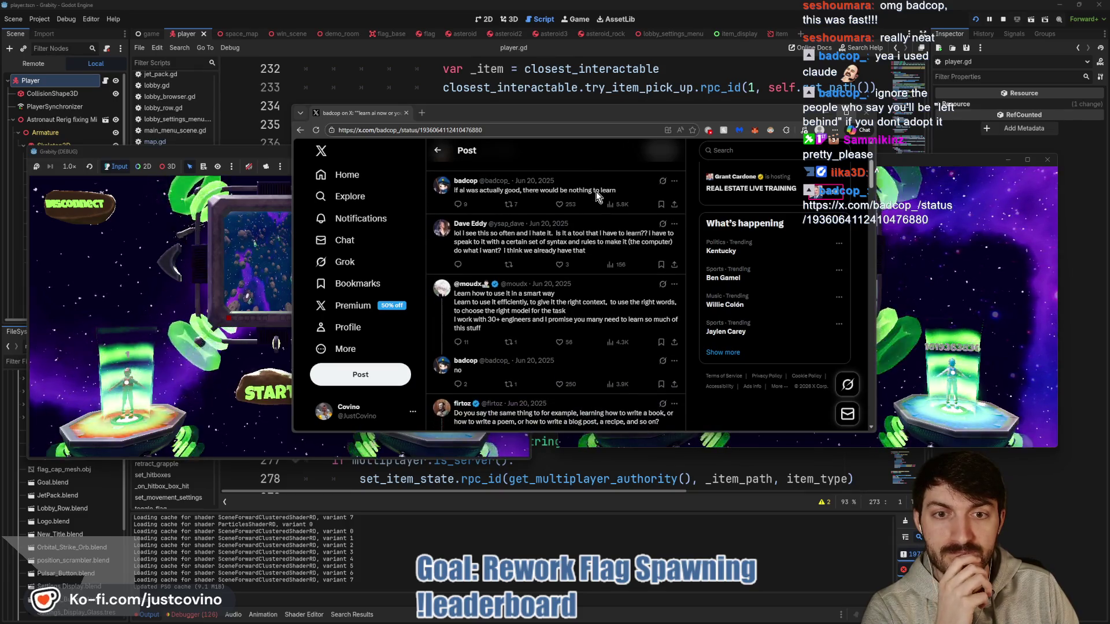
{"action": "scroll", "coordinate": [596, 192], "scroll_direction": "down", "scroll_amount": 1}
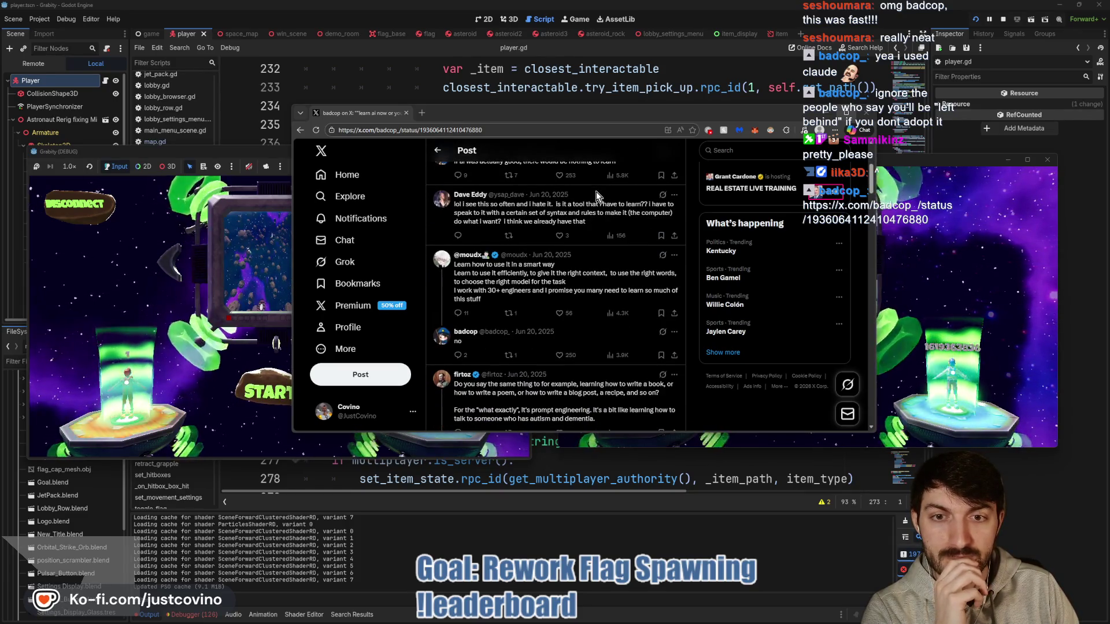
{"action": "scroll", "coordinate": [595, 191], "scroll_direction": "up", "scroll_amount": 5}
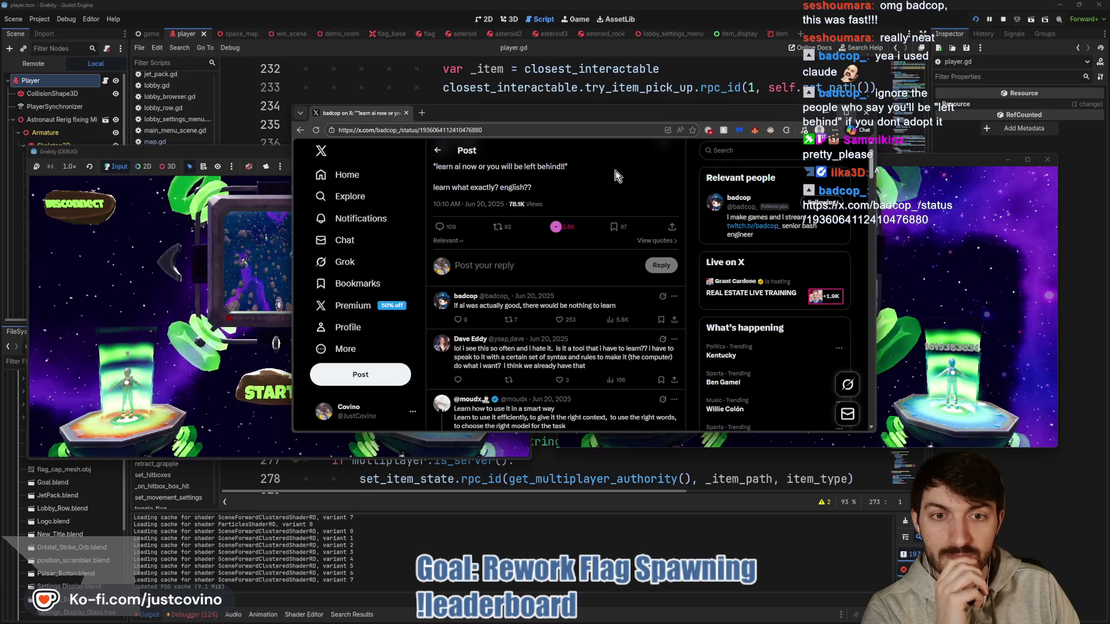
{"action": "scroll", "coordinate": [614, 172], "scroll_direction": "down", "scroll_amount": 4}
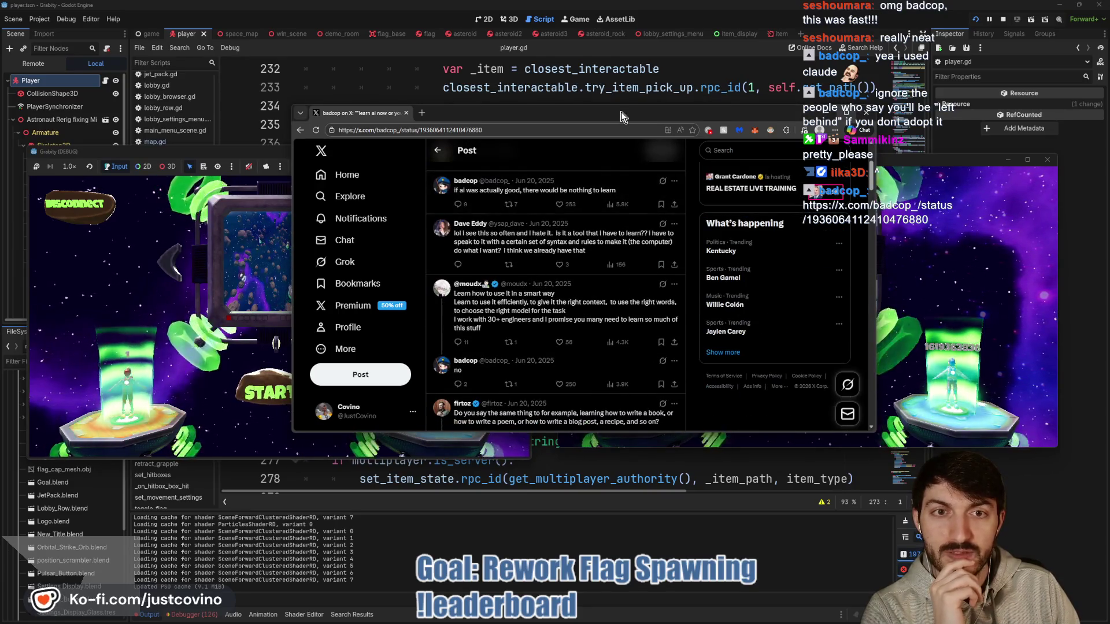
Move the browser window left and enlarge it to show more of the thread
{"action": "left_click_drag", "start_coordinate": [620, 112], "coordinate": [547, 97]}
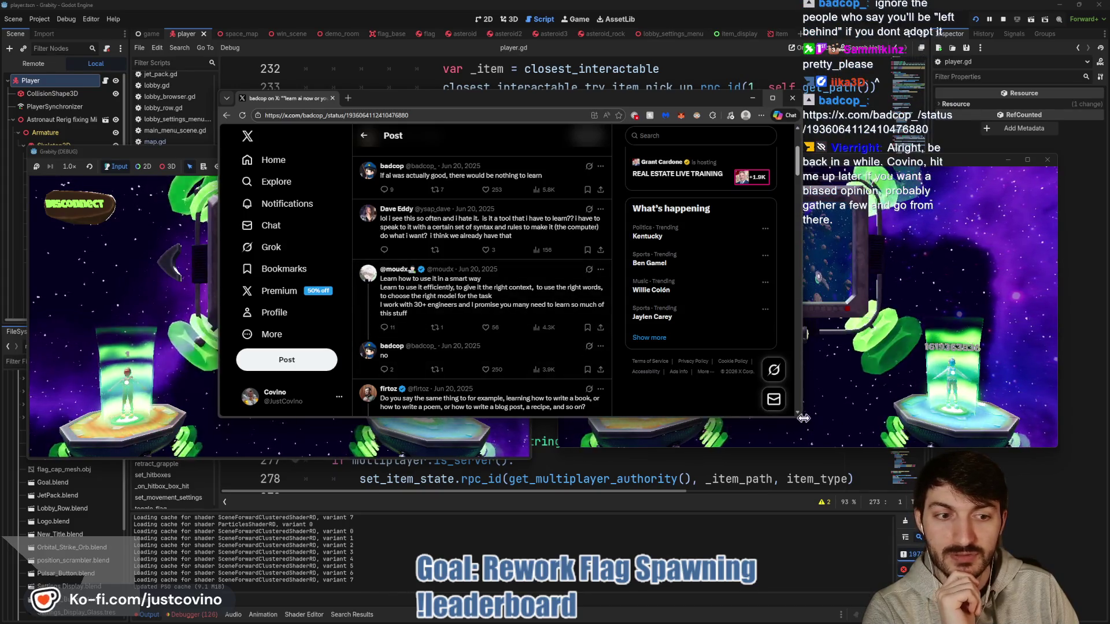
{"action": "left_click_drag", "start_coordinate": [799, 415], "coordinate": [1025, 488]}
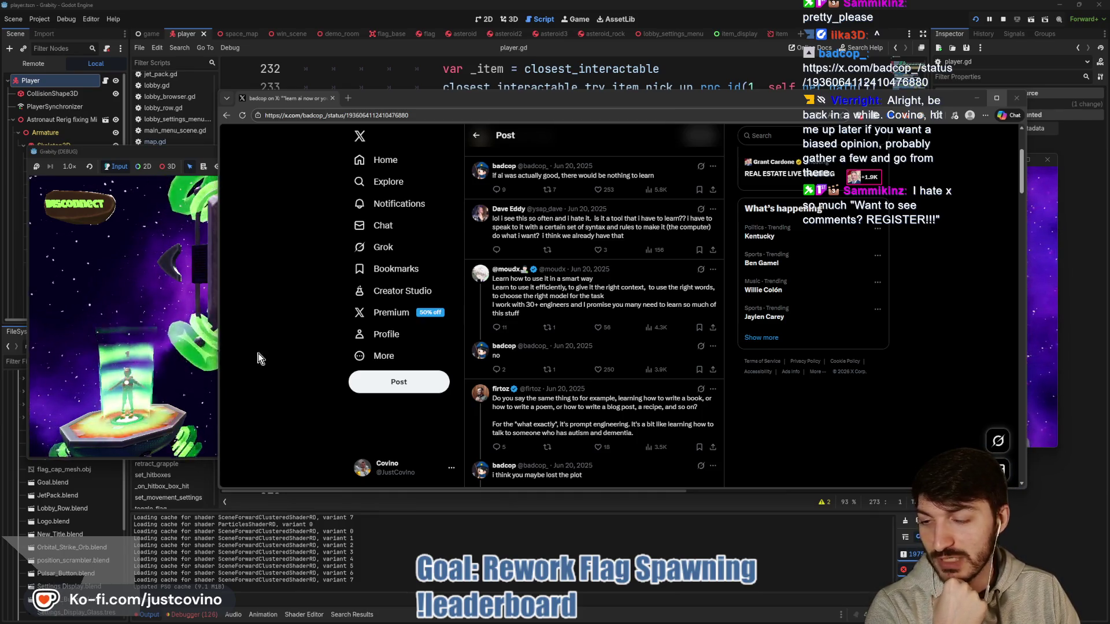
{"action": "left_click_drag", "start_coordinate": [647, 103], "coordinate": [572, 78]}
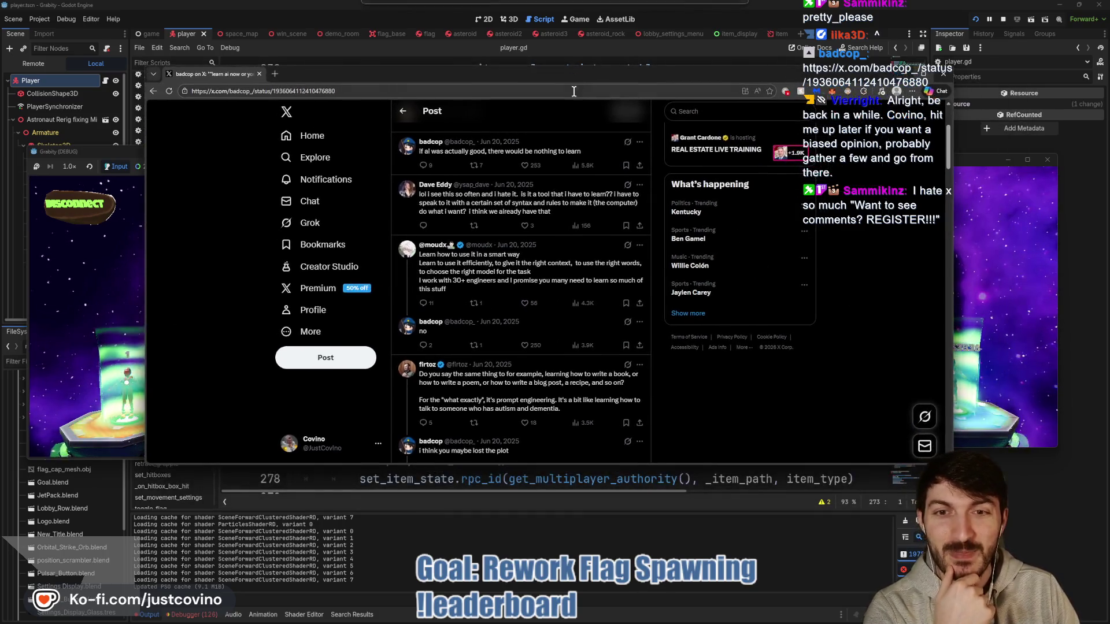
Read down through the post's replies, scroll back up, and close the browser
{"action": "scroll", "coordinate": [571, 311], "scroll_direction": "down", "scroll_amount": 2}
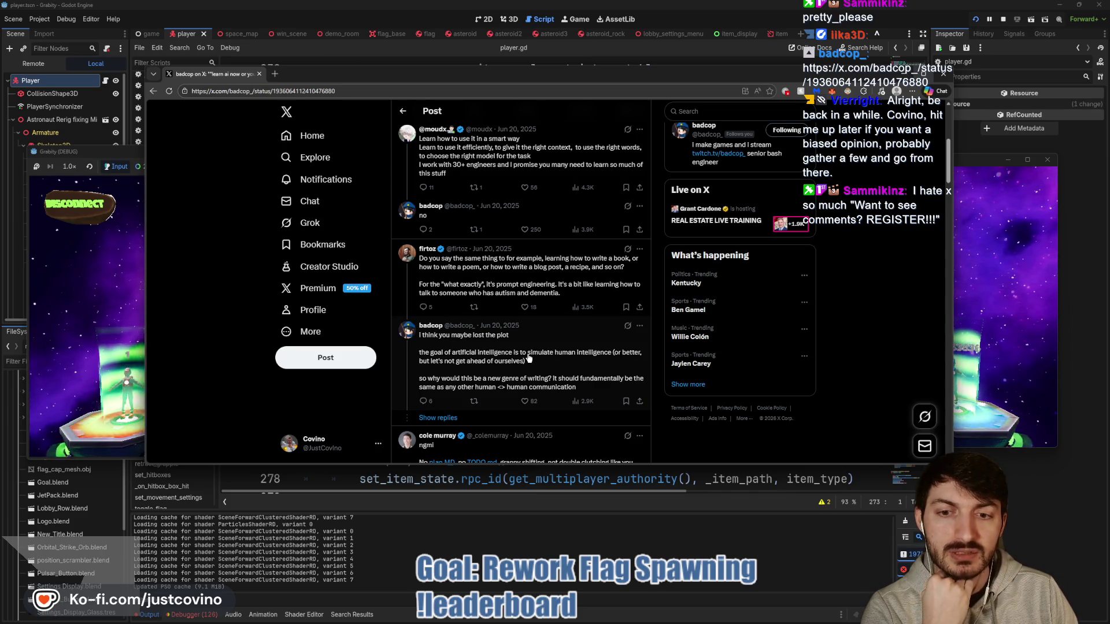
{"action": "scroll", "coordinate": [575, 362], "scroll_direction": "down", "scroll_amount": 2}
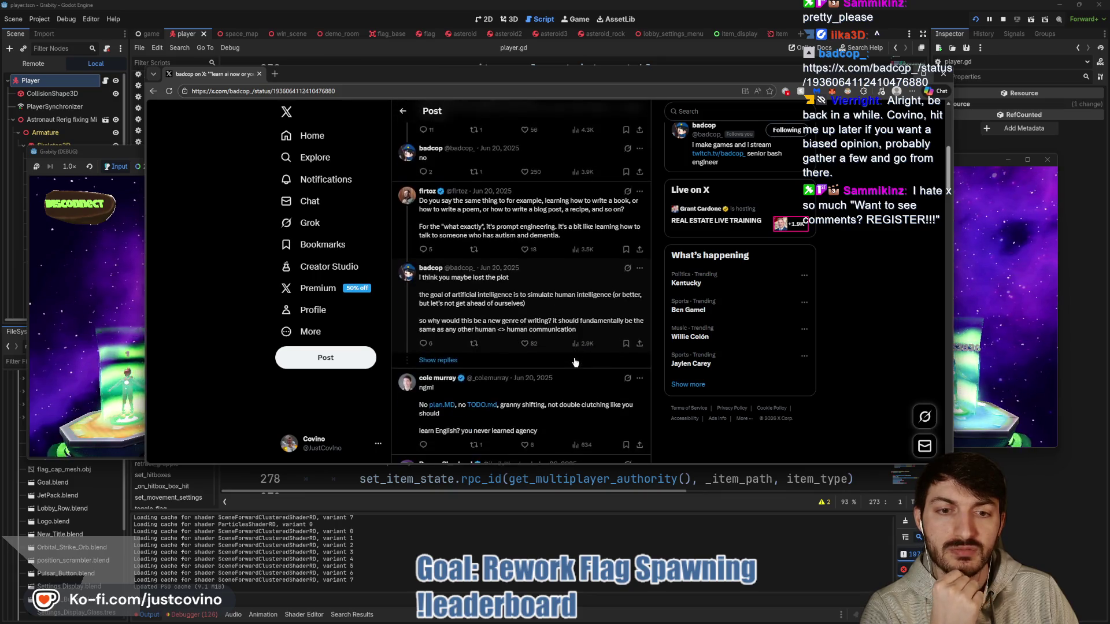
{"action": "scroll", "coordinate": [568, 360], "scroll_direction": "down", "scroll_amount": 2}
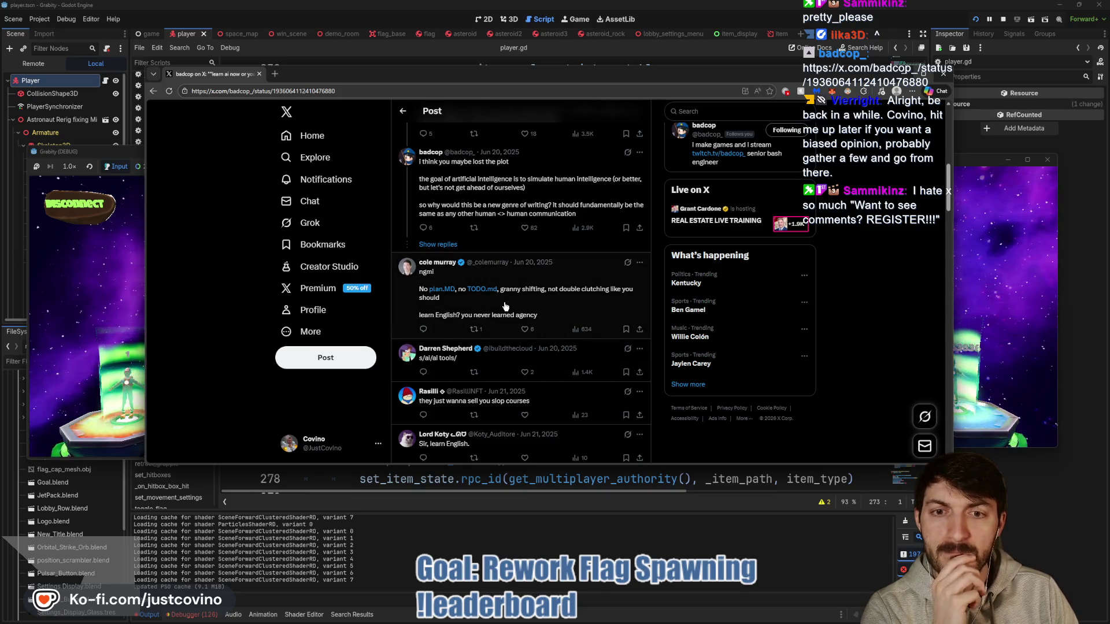
{"action": "scroll", "coordinate": [564, 304], "scroll_direction": "down", "scroll_amount": 1}
{"action": "scroll", "coordinate": [564, 304], "scroll_direction": "down", "scroll_amount": 1}
{"action": "scroll", "coordinate": [564, 304], "scroll_direction": "down", "scroll_amount": 4}
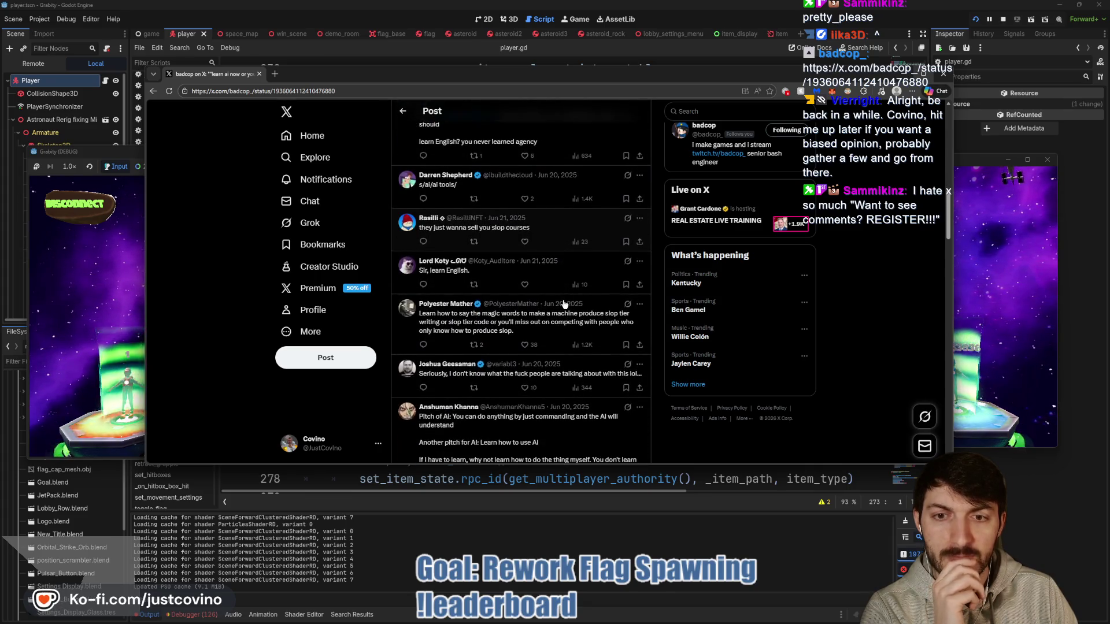
{"action": "scroll", "coordinate": [564, 305], "scroll_direction": "down", "scroll_amount": 4}
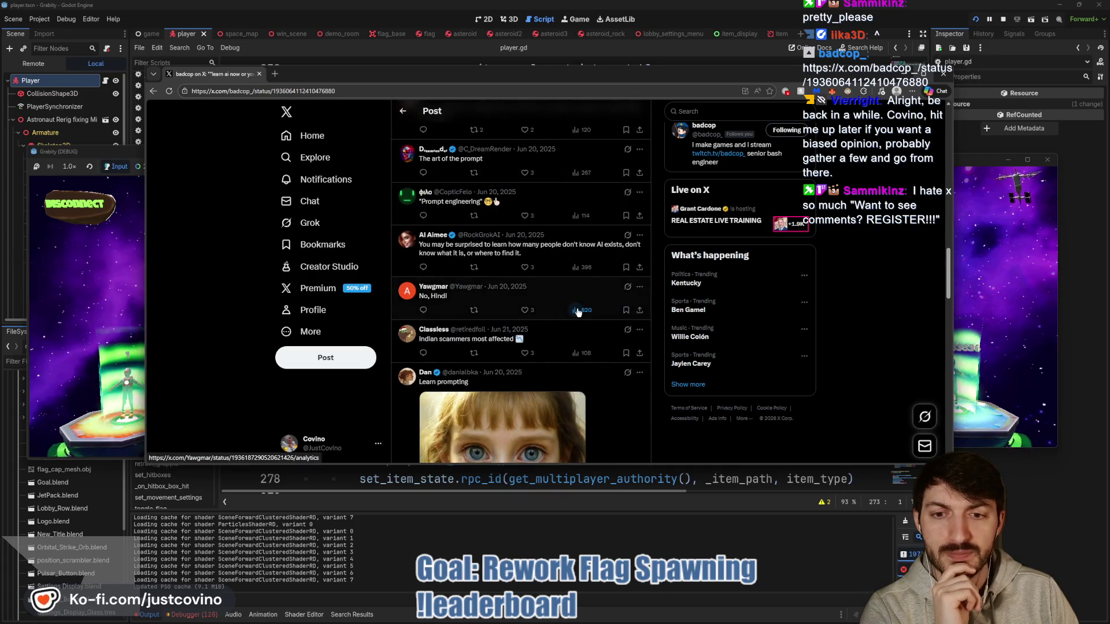
{"action": "scroll", "coordinate": [575, 312], "scroll_direction": "up", "scroll_amount": 10}
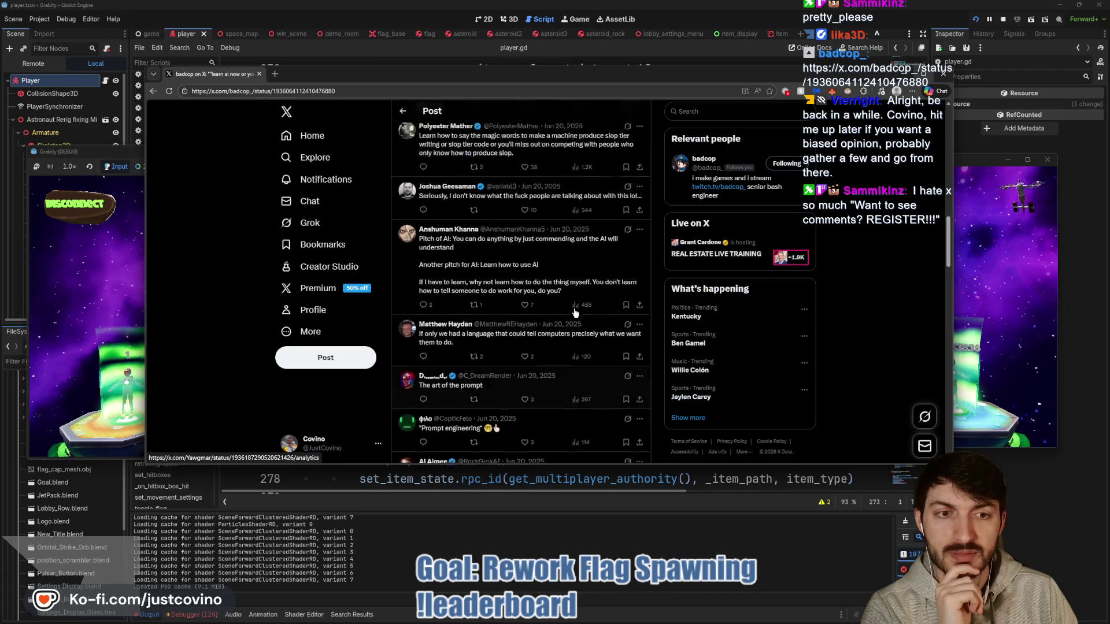
{"action": "scroll", "coordinate": [571, 313], "scroll_direction": "up", "scroll_amount": 8}
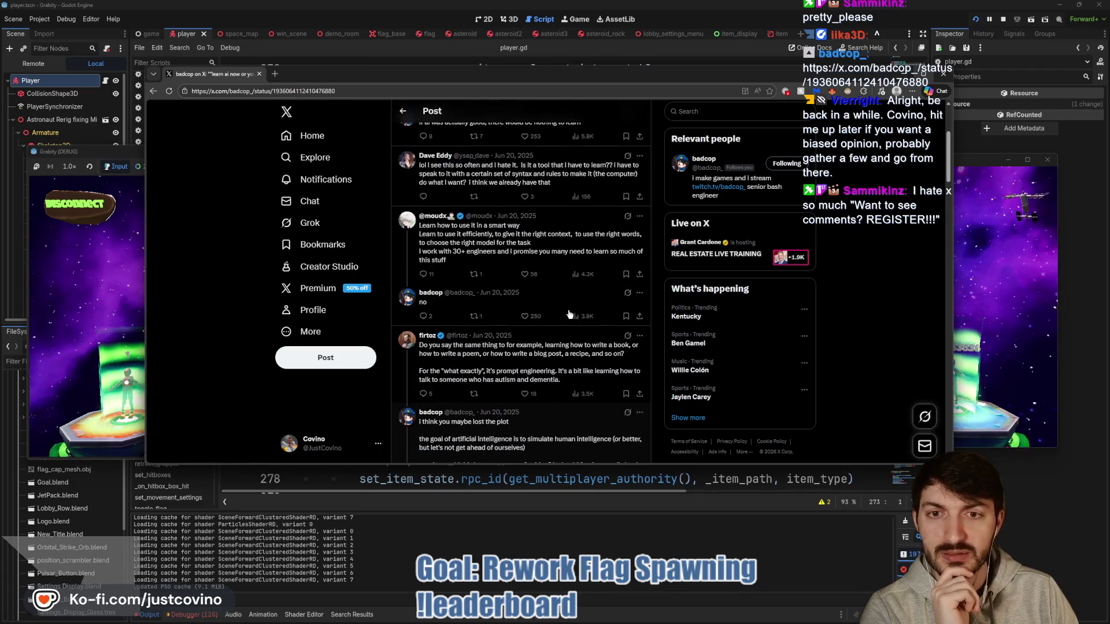
{"action": "scroll", "coordinate": [568, 315], "scroll_direction": "up", "scroll_amount": 2}
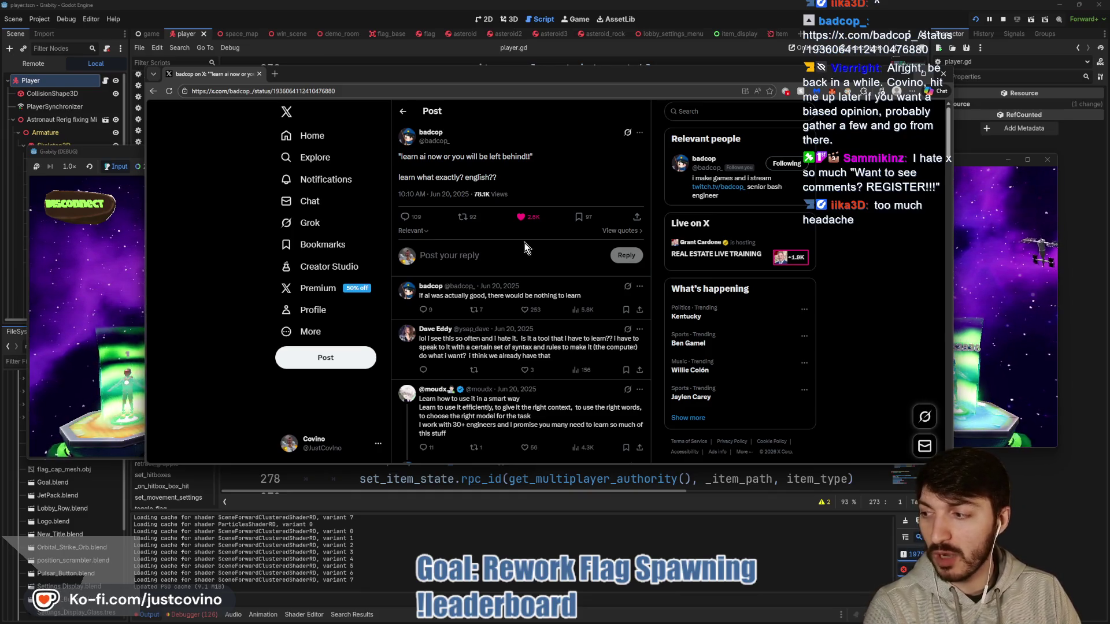
{"action": "left_click", "coordinate": [942, 73]}
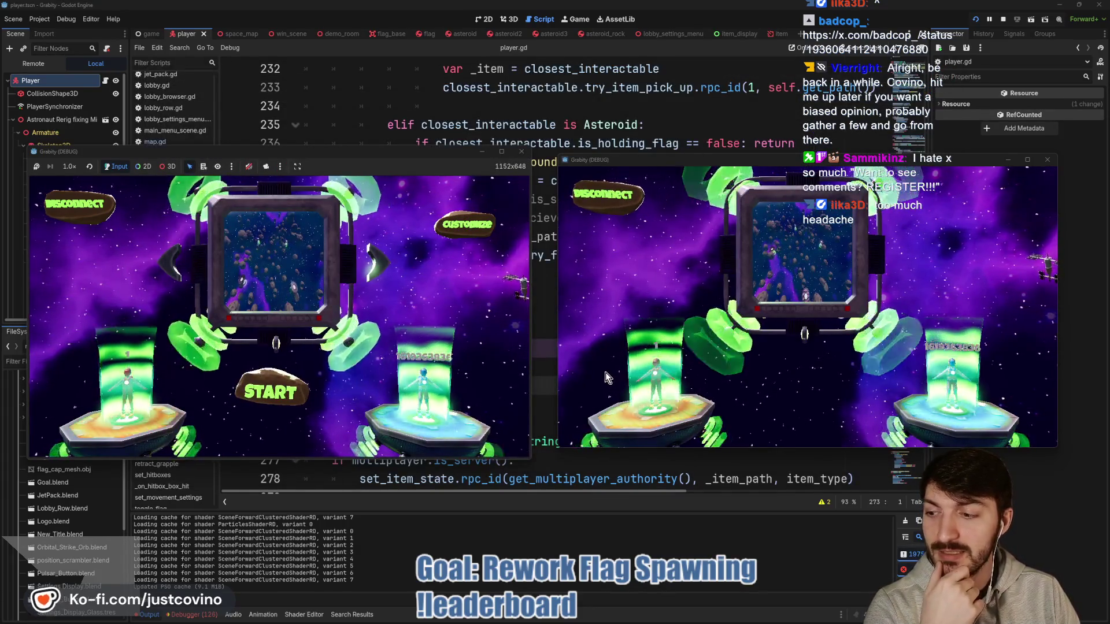
Start the match and grapple the second client's astronaut between asteroids until the debugger breaks
{"action": "left_click", "coordinate": [273, 389]}
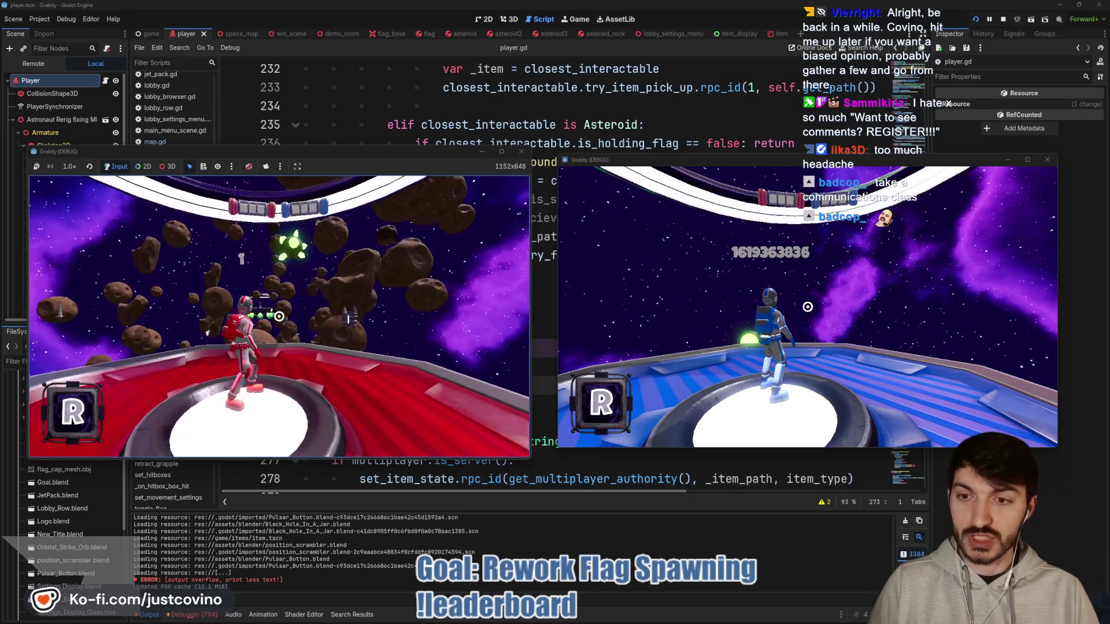
{"action": "key", "text": "super"}
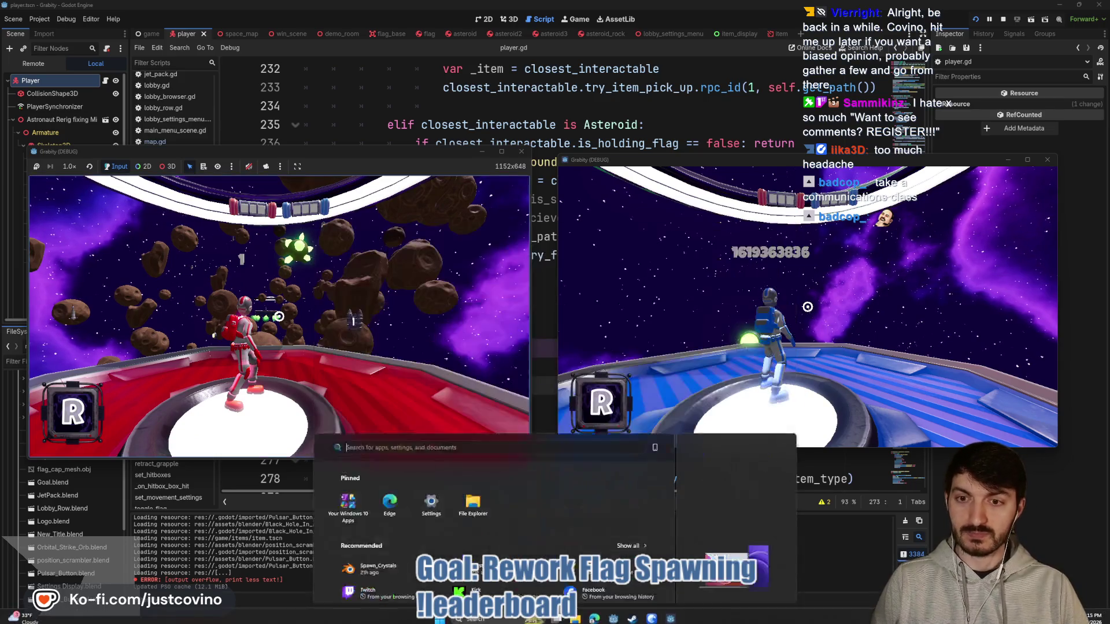
{"action": "key", "text": "super"}
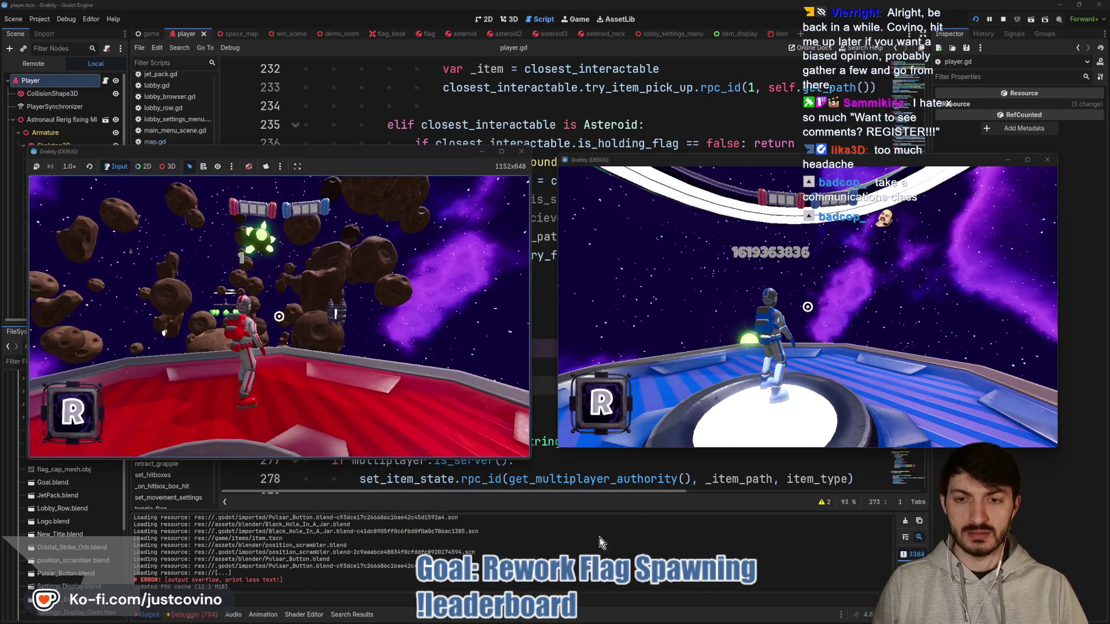
{"action": "left_click", "coordinate": [669, 617]}
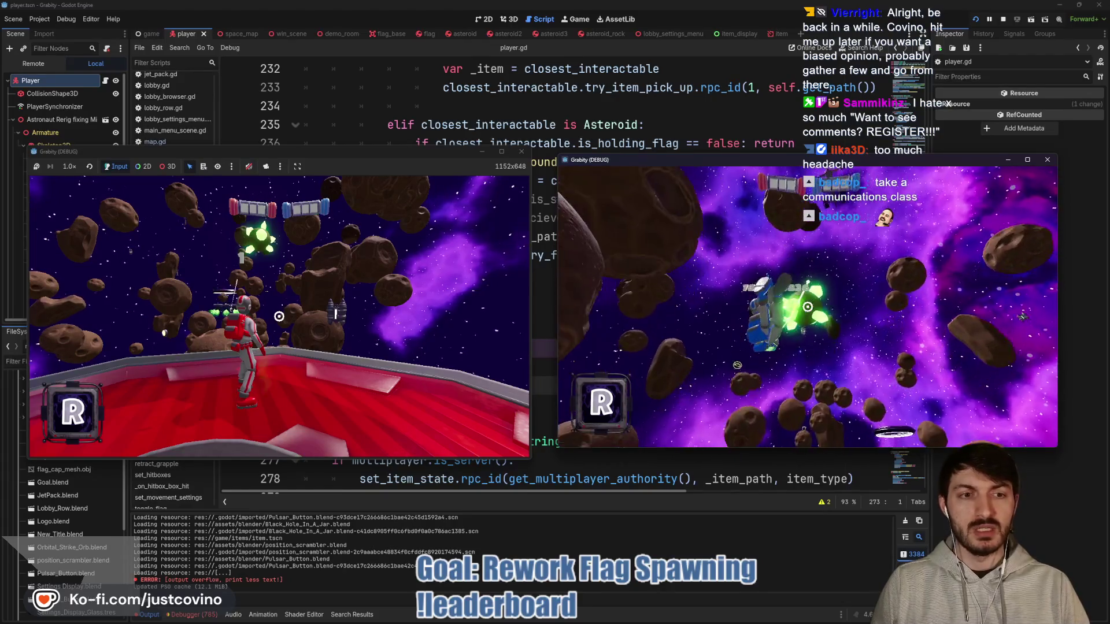
{"action": "left_click", "coordinate": [808, 307]}
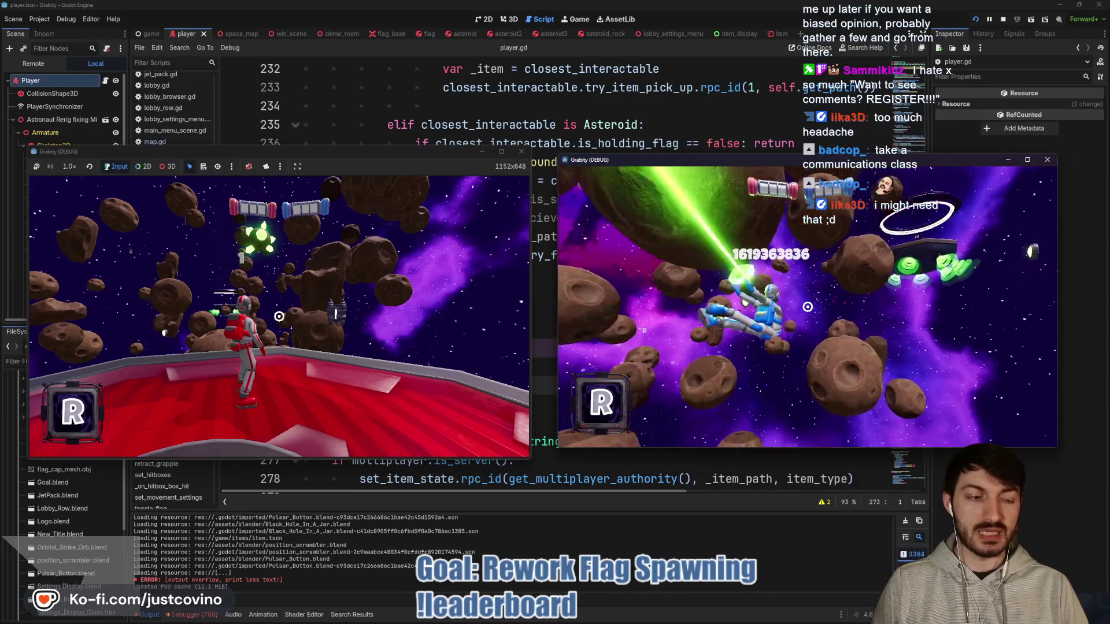
{"action": "left_click", "coordinate": [808, 307]}
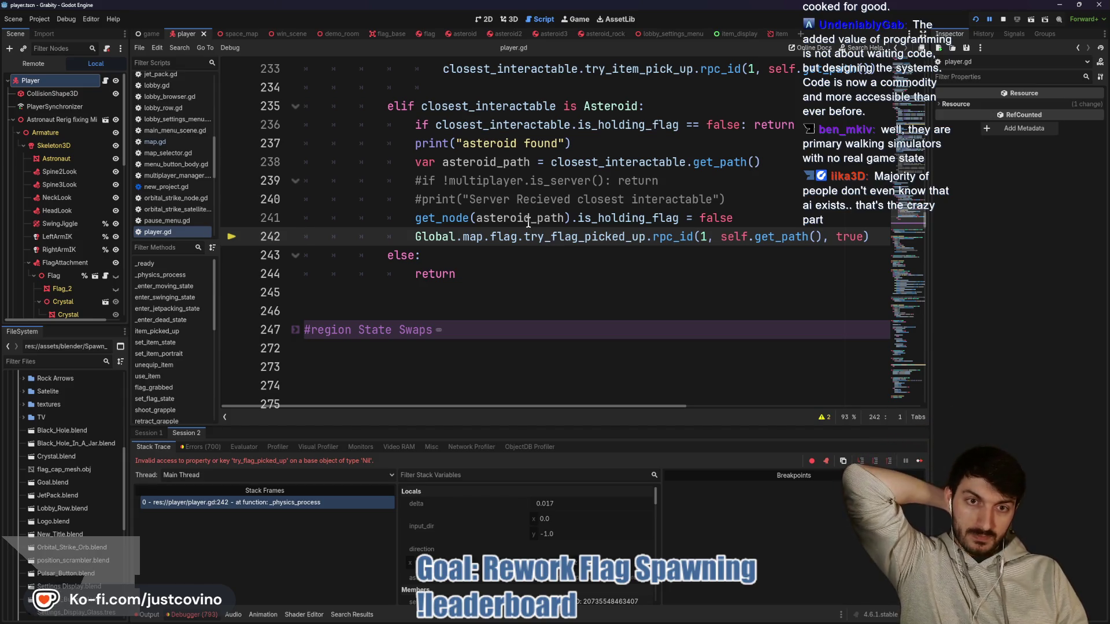
Inspect the paused player's values on line 242, selecting the word 'map'
{"action": "mouse_move", "coordinate": [529, 222]}
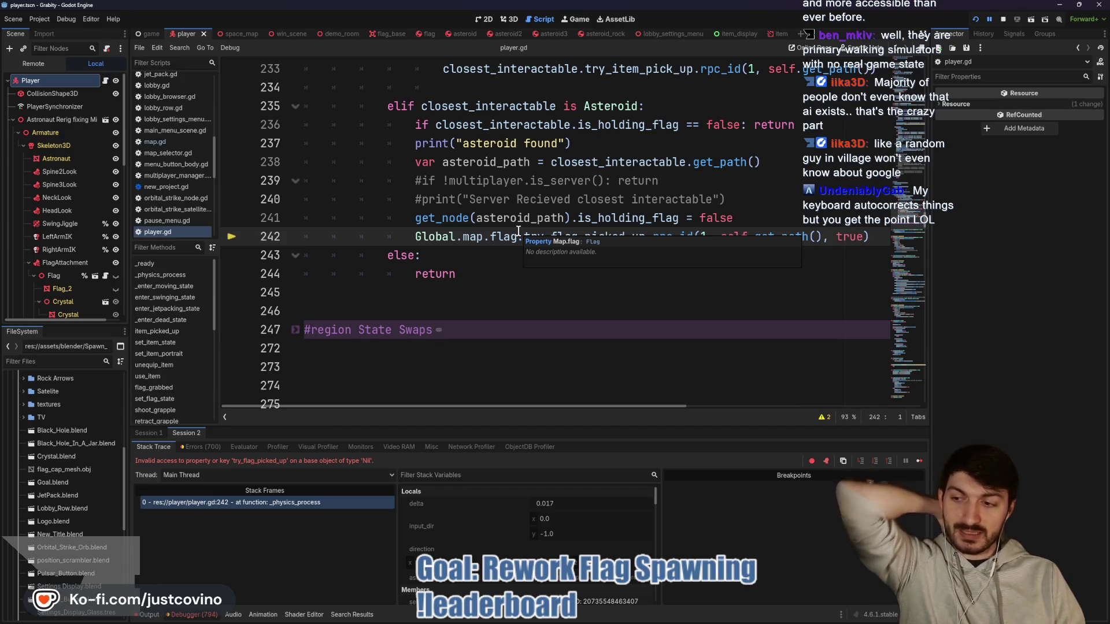
{"action": "left_click", "coordinate": [523, 237]}
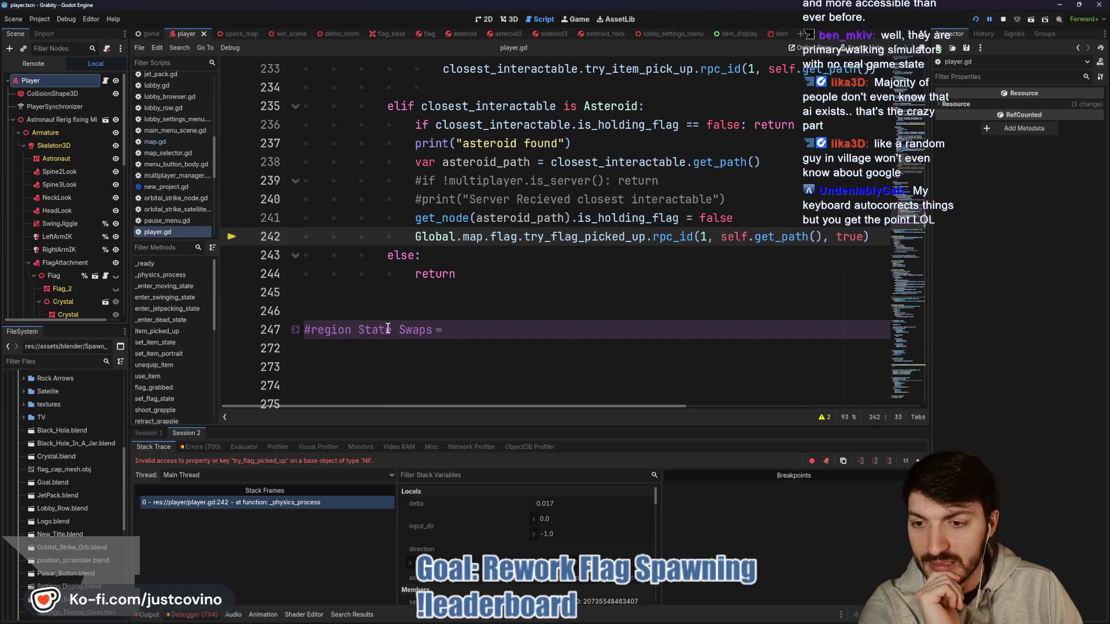
{"action": "double_click", "coordinate": [480, 237]}
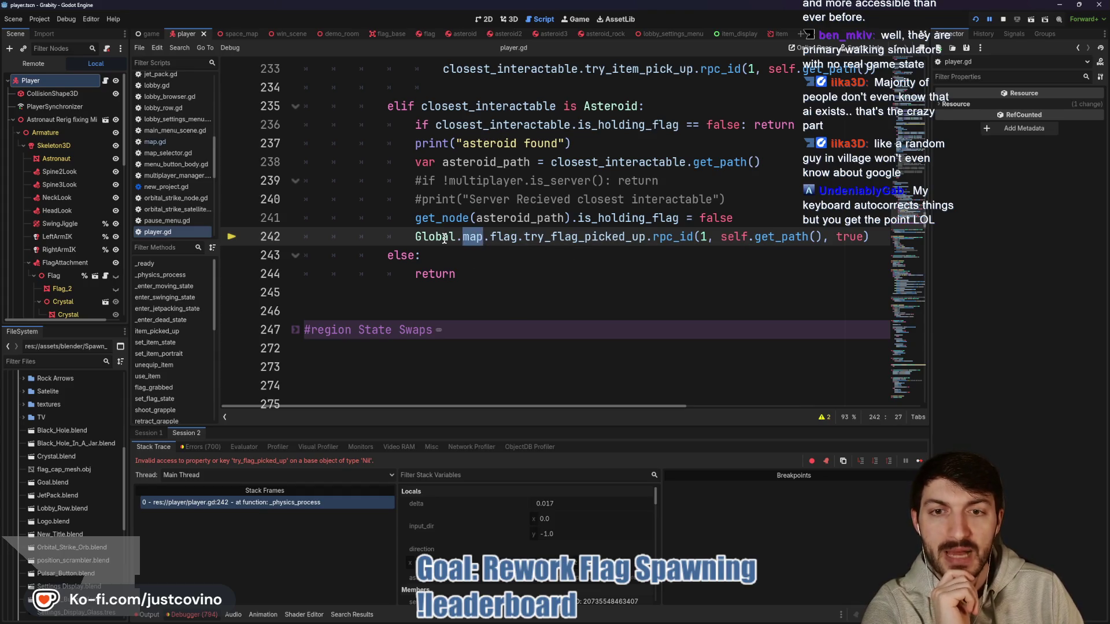
{"action": "mouse_move", "coordinate": [444, 241]}
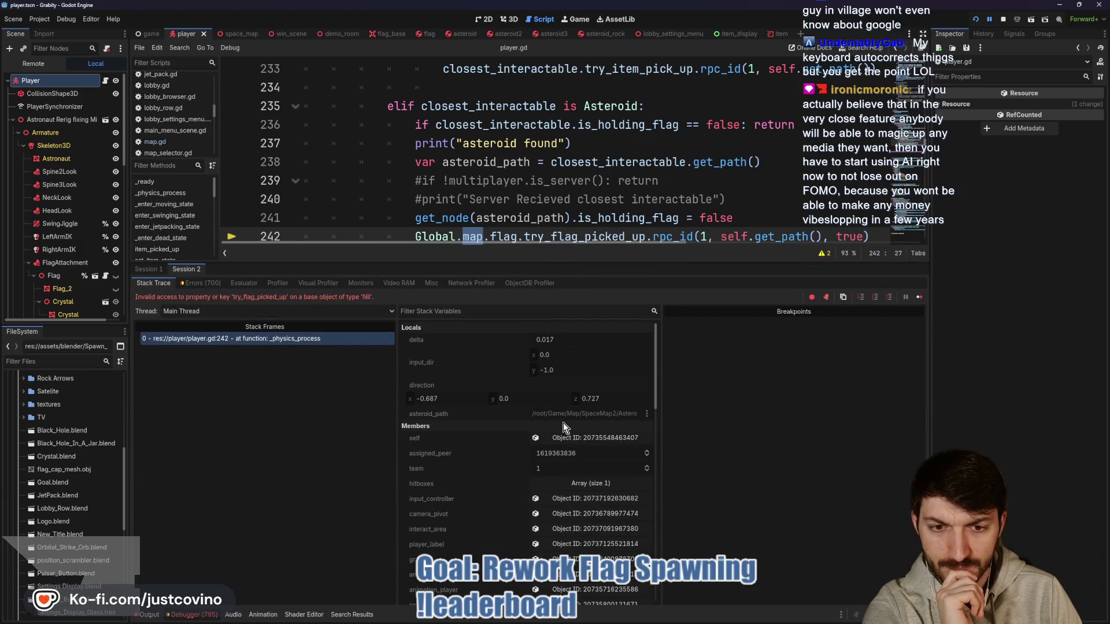
Scroll Stack Variables to Globals and inspect Global's Map object, revealing its Flag is <null>
{"action": "scroll", "coordinate": [555, 421], "scroll_direction": "down", "scroll_amount": 2}
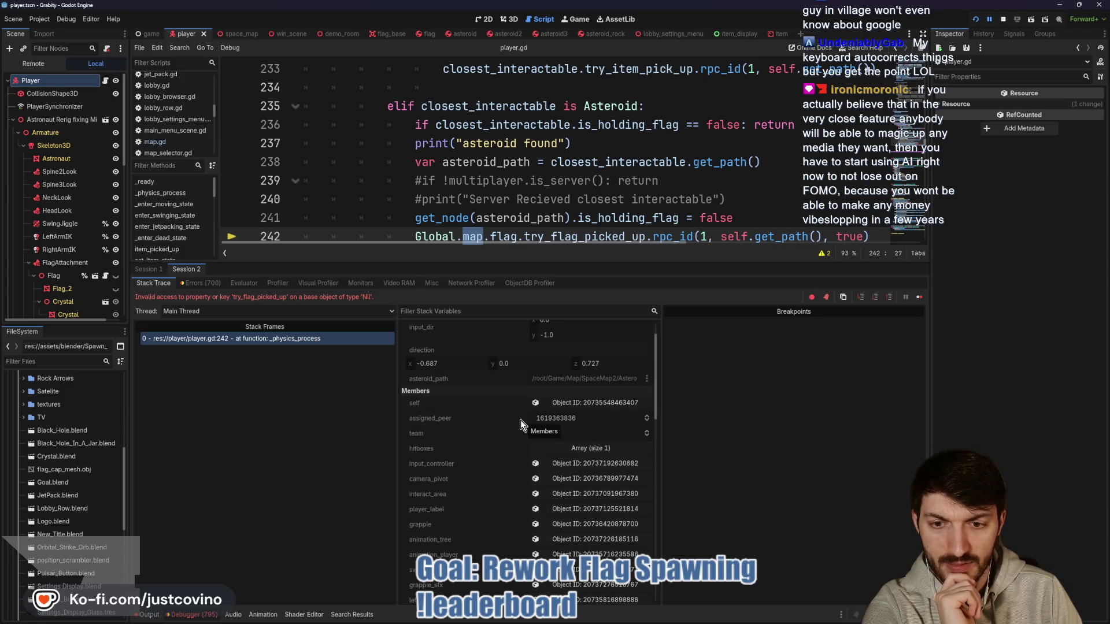
{"action": "scroll", "coordinate": [521, 421], "scroll_direction": "down", "scroll_amount": 10}
{"action": "scroll", "coordinate": [508, 423], "scroll_direction": "down", "scroll_amount": 8}
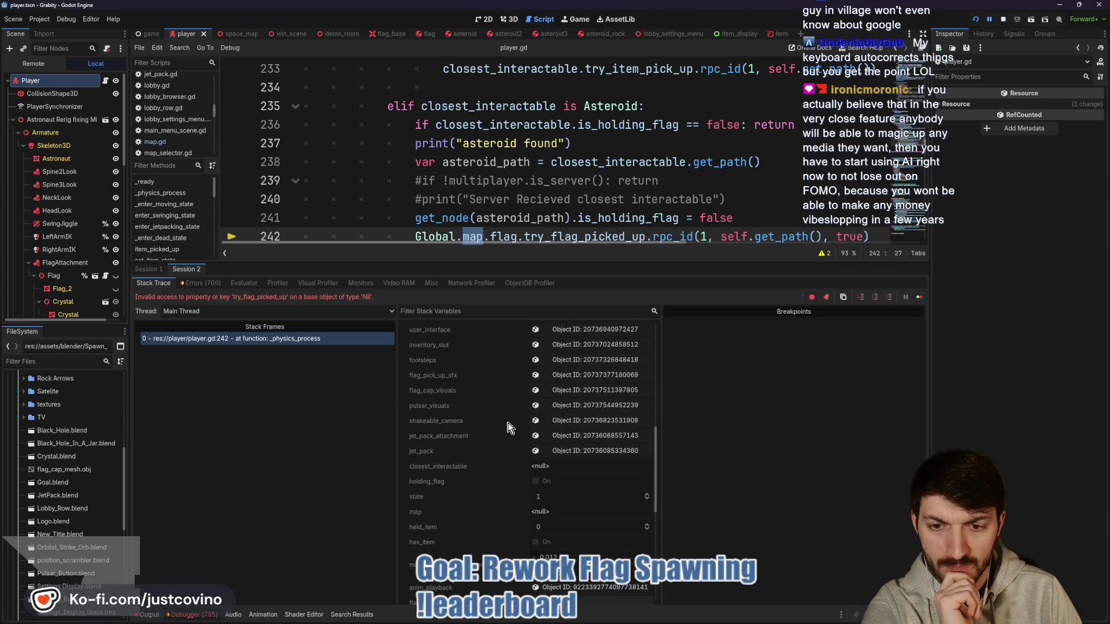
{"action": "scroll", "coordinate": [507, 427], "scroll_direction": "down", "scroll_amount": 5}
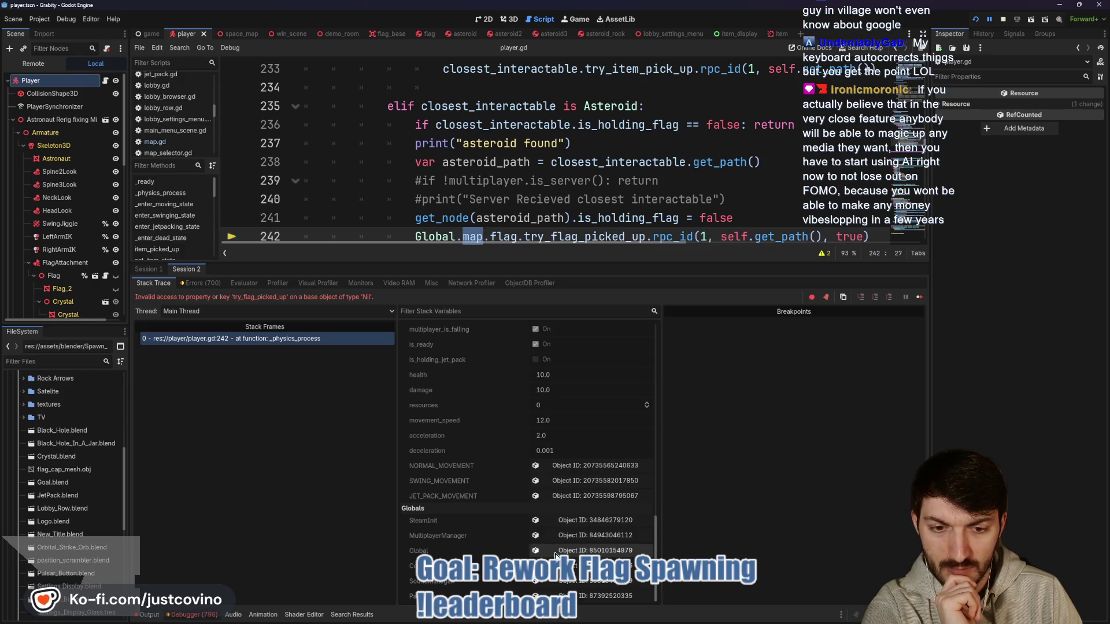
{"action": "left_click", "coordinate": [444, 551]}
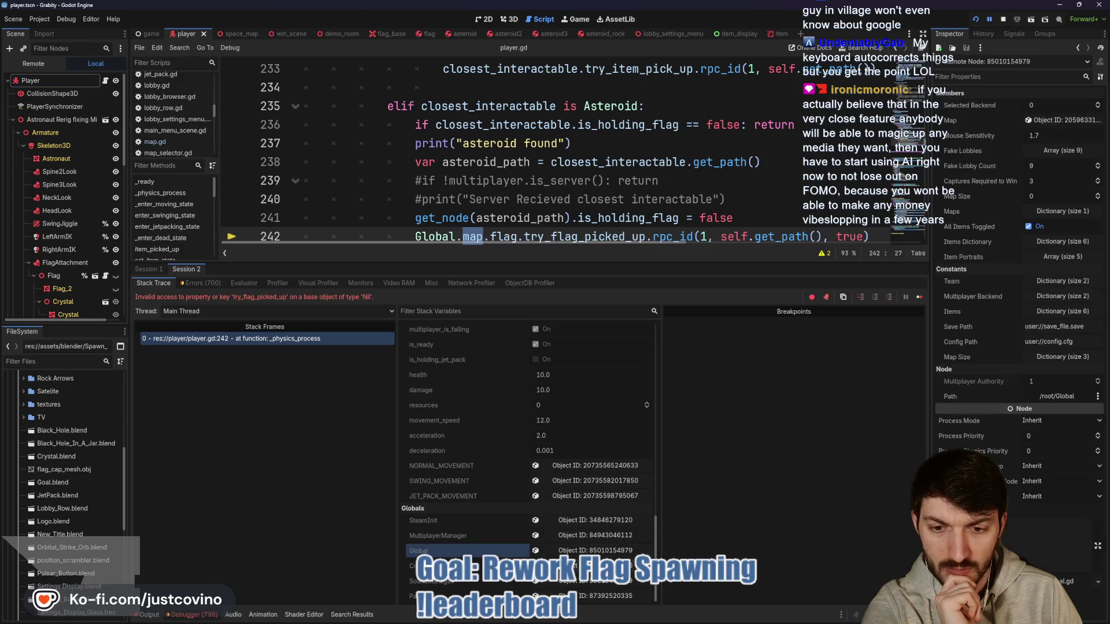
{"action": "left_click", "coordinate": [1045, 120]}
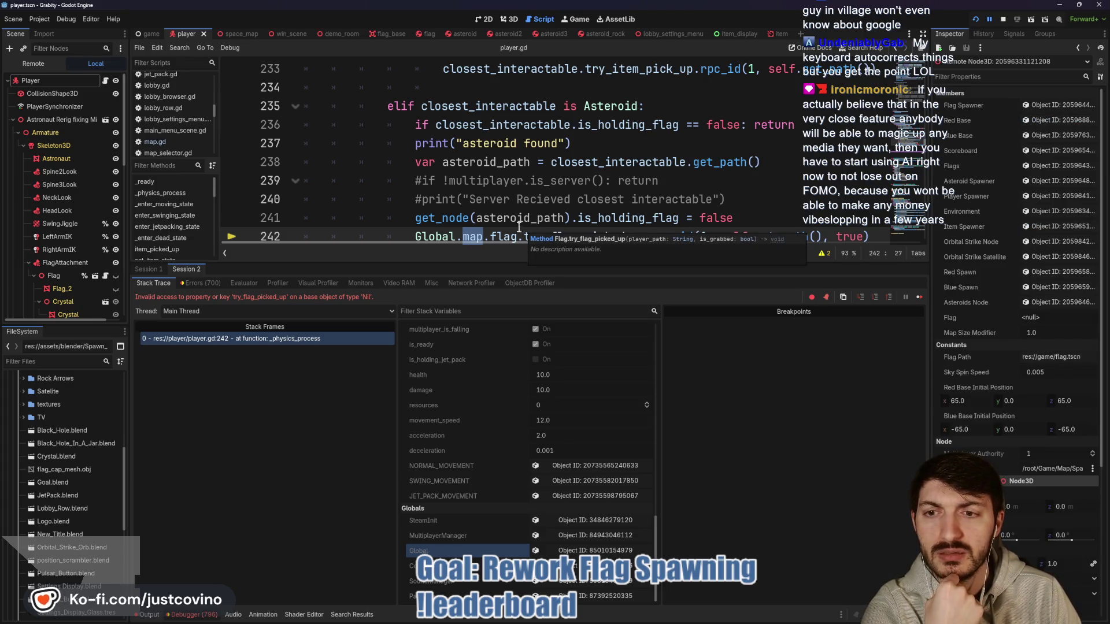
Select 'flag' on line 242 and stop the running game
{"action": "scroll", "coordinate": [461, 200], "scroll_direction": "down", "scroll_amount": 1}
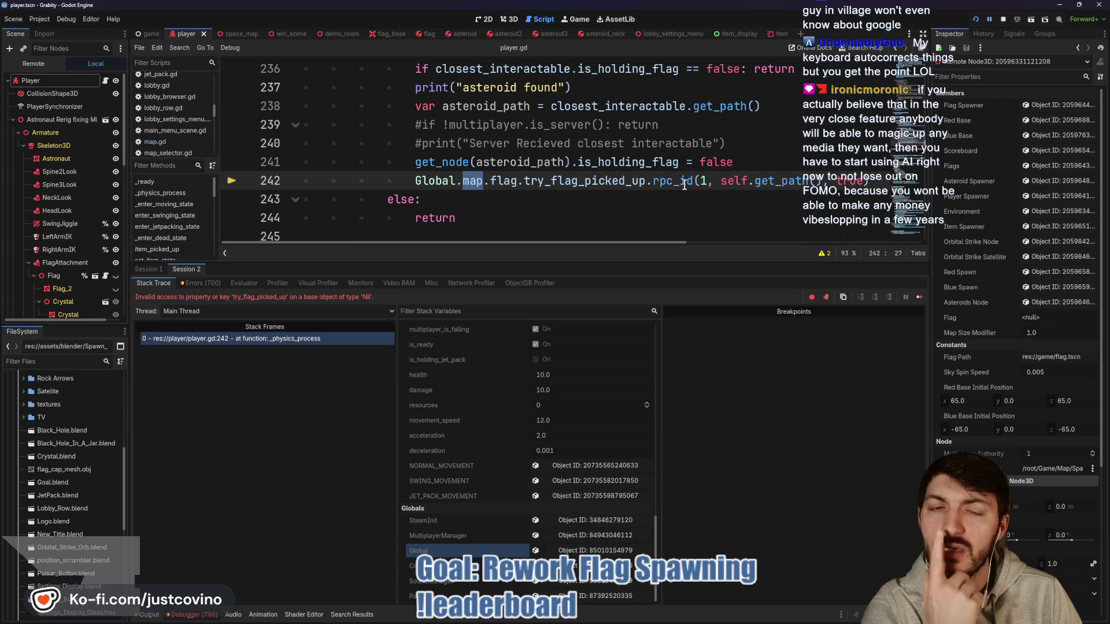
{"action": "mouse_move", "coordinate": [606, 182]}
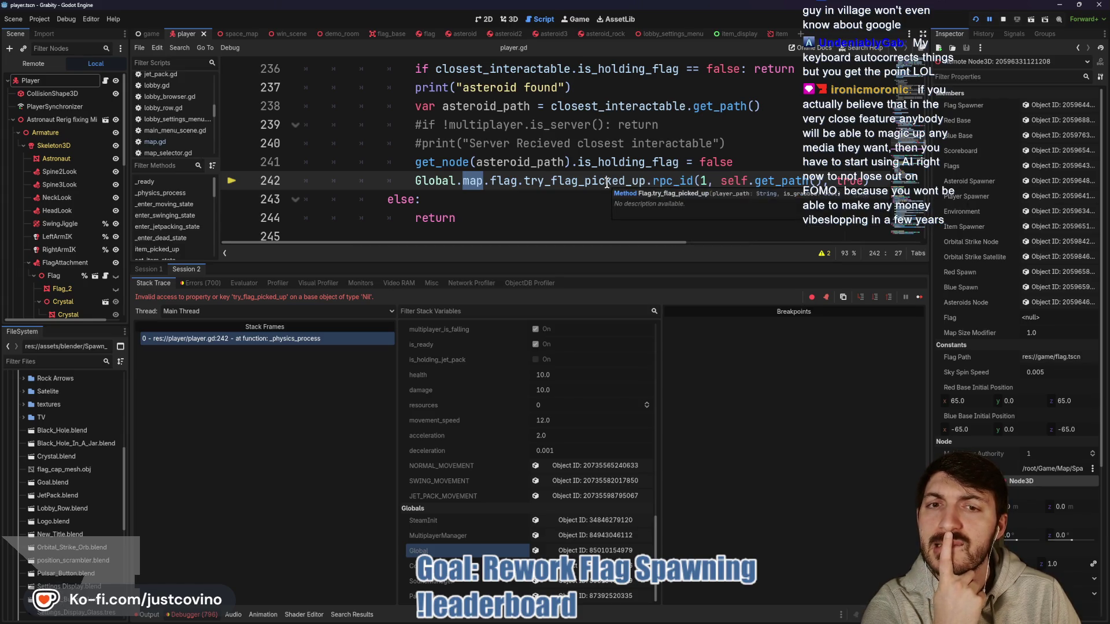
{"action": "double_click", "coordinate": [505, 181]}
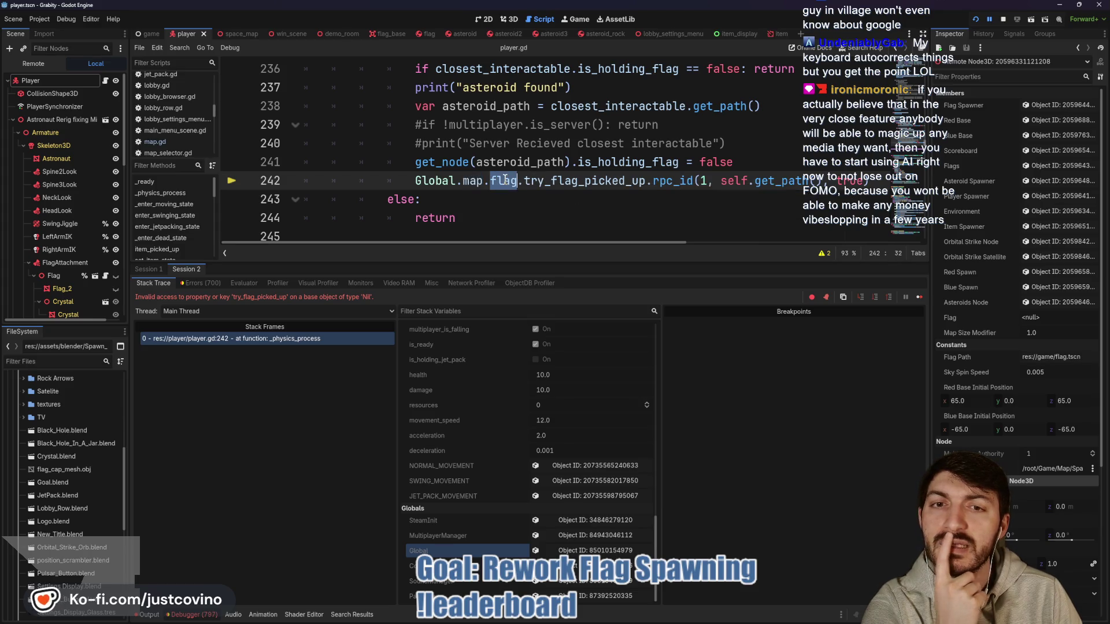
{"action": "left_click", "coordinate": [1003, 19]}
Open map.gd from the space_map tab and highlight all uses of the flag variable
{"action": "left_click", "coordinate": [231, 34]}
{"action": "scroll", "coordinate": [458, 180], "scroll_direction": "up", "scroll_amount": 15}
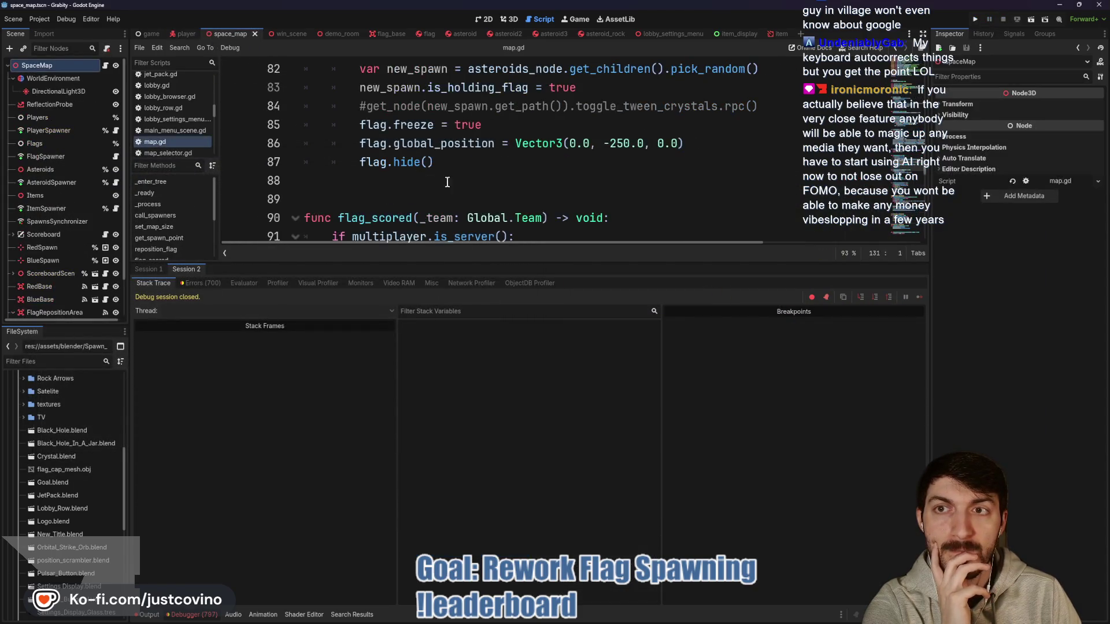
{"action": "scroll", "coordinate": [458, 180], "scroll_direction": "up", "scroll_amount": 7}
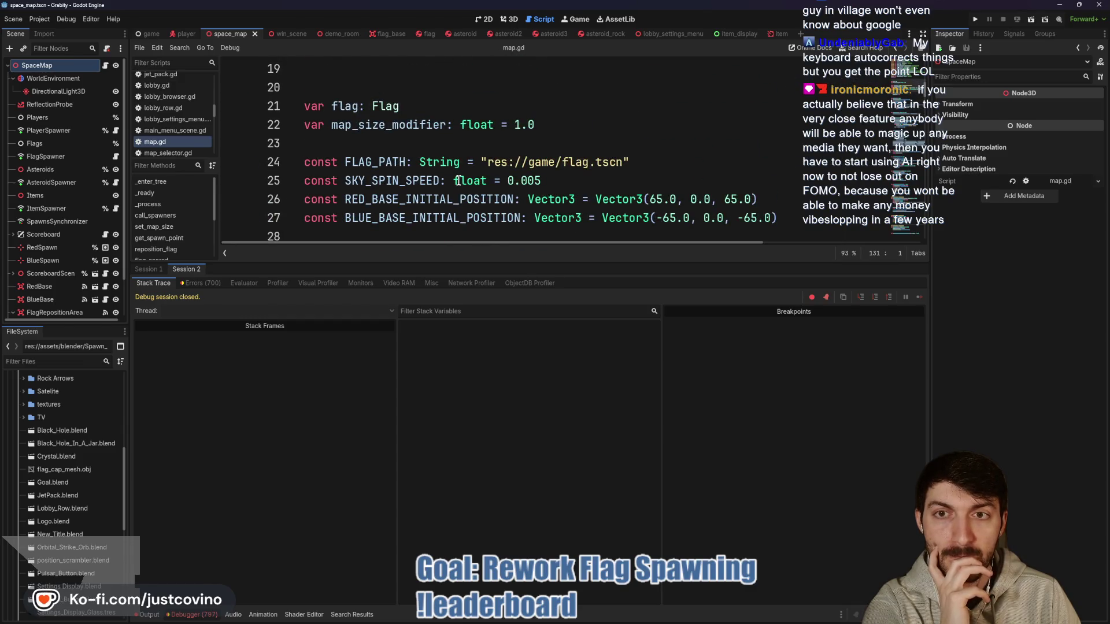
{"action": "scroll", "coordinate": [459, 180], "scroll_direction": "up", "scroll_amount": 1}
{"action": "left_click", "coordinate": [342, 164]}
{"action": "double_click", "coordinate": [342, 163]}
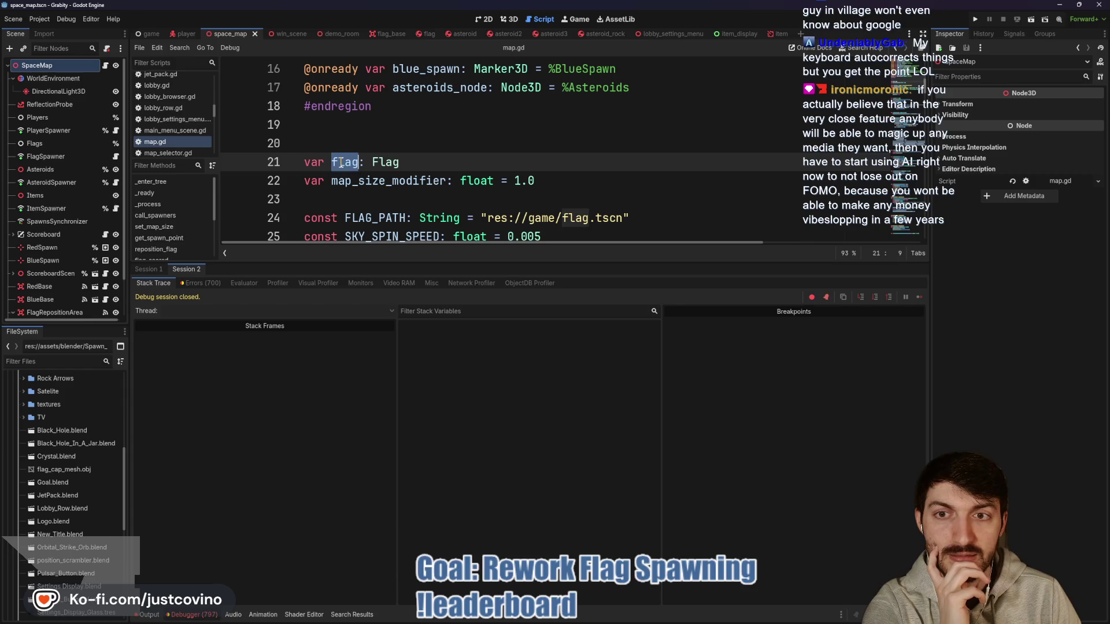
{"action": "scroll", "coordinate": [522, 180], "scroll_direction": "down", "scroll_amount": 6}
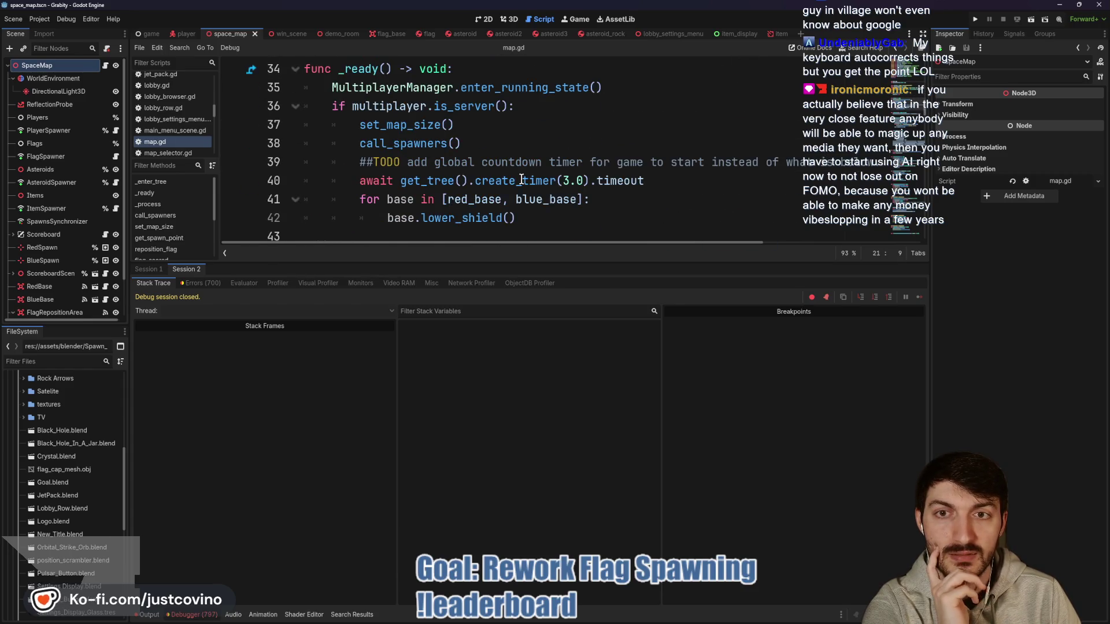
{"action": "scroll", "coordinate": [522, 180], "scroll_direction": "down", "scroll_amount": 4}
Enlarge the script editor and select line 56's flag = flags.get_child(0) assignment in call_spawners
{"action": "left_click_drag", "start_coordinate": [511, 255], "coordinate": [511, 478]}
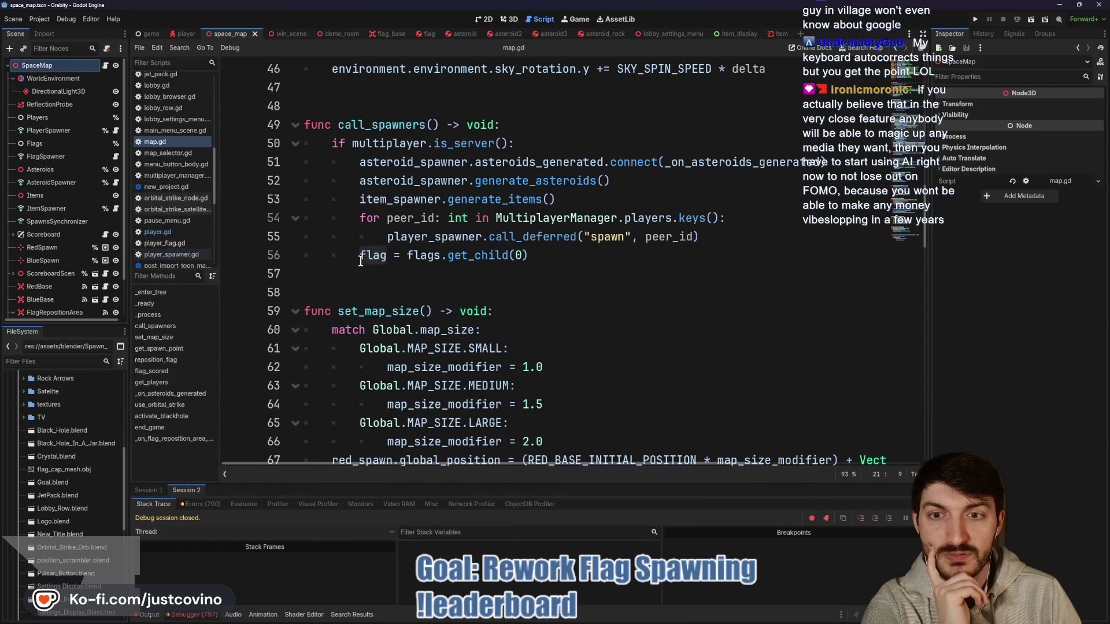
{"action": "left_click", "coordinate": [540, 255]}
{"action": "key", "text": "shift+Home"}
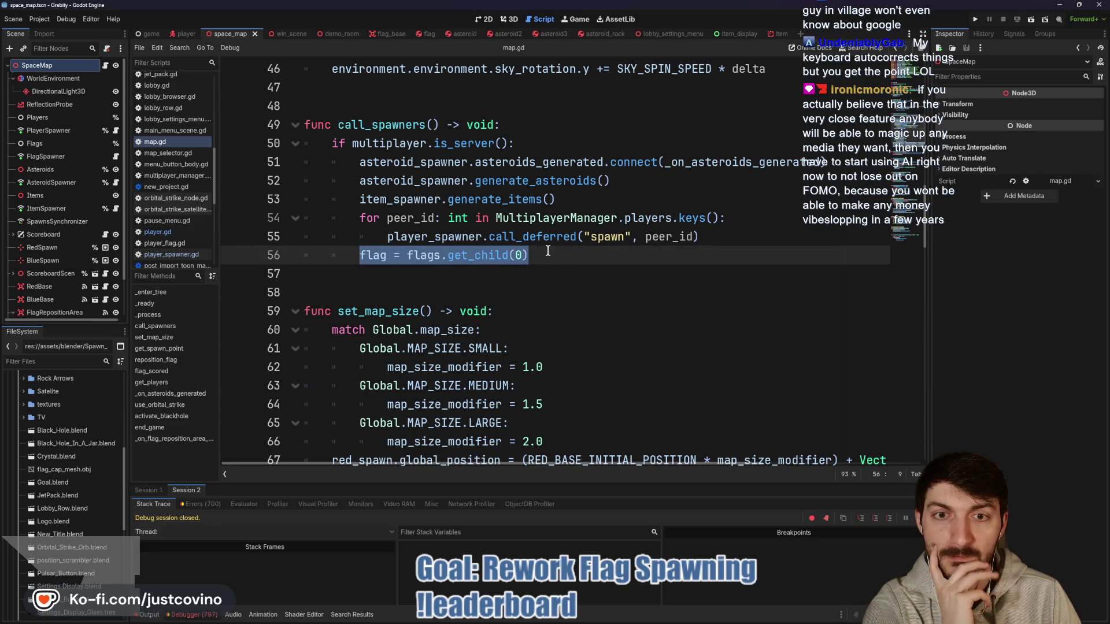
{"action": "scroll", "coordinate": [549, 252], "scroll_direction": "down", "scroll_amount": 3}
{"action": "scroll", "coordinate": [556, 253], "scroll_direction": "down", "scroll_amount": 6}
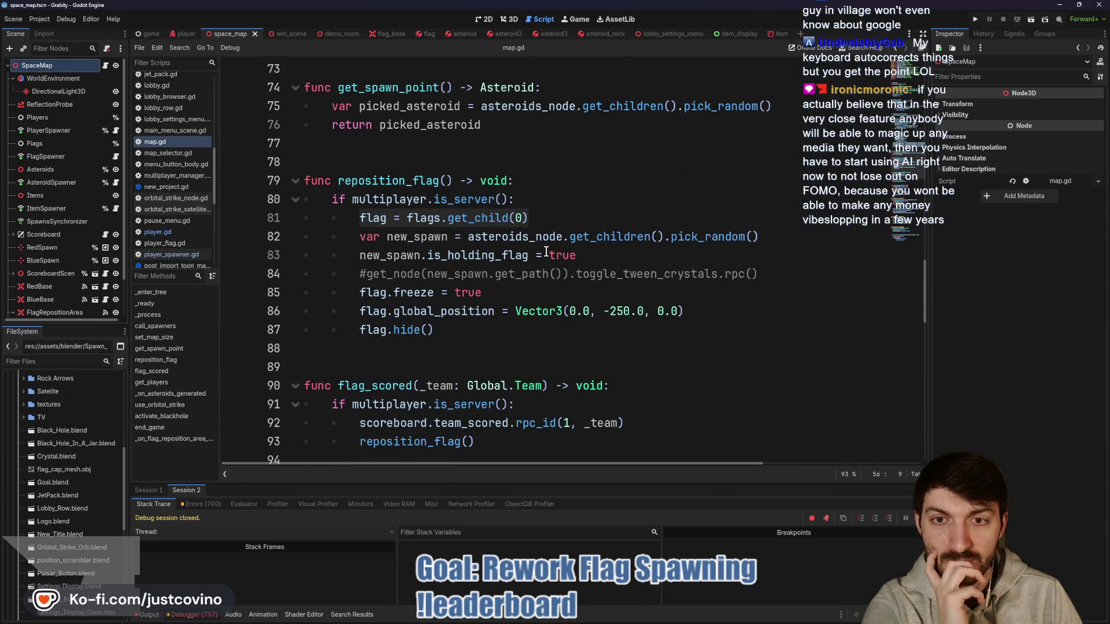
{"action": "scroll", "coordinate": [546, 251], "scroll_direction": "down", "scroll_amount": 2}
{"action": "scroll", "coordinate": [543, 250], "scroll_direction": "down", "scroll_amount": 9}
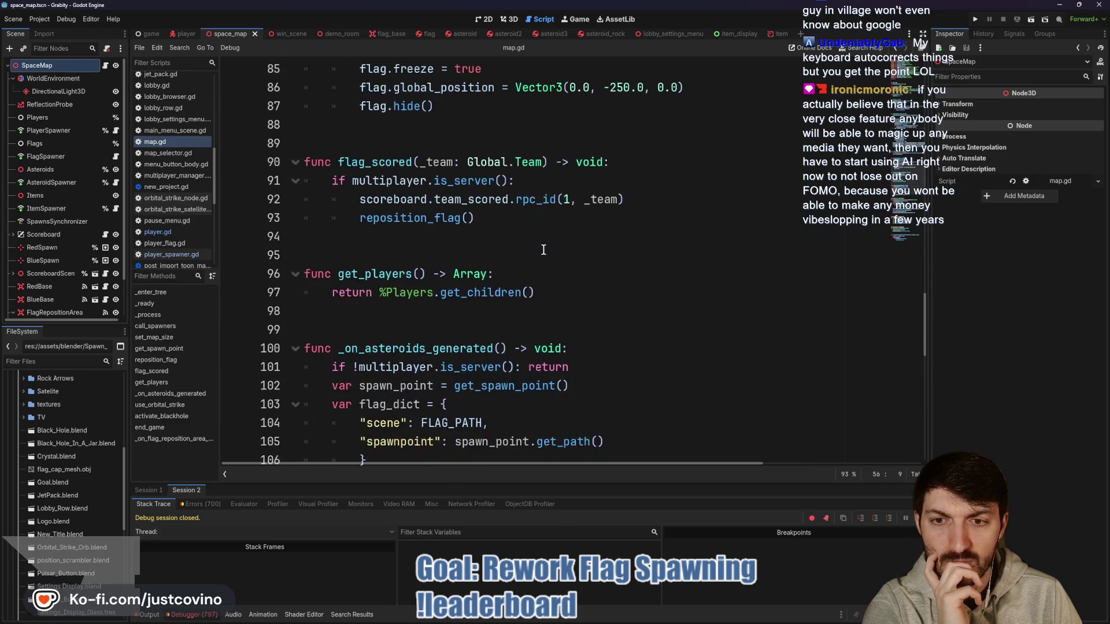
{"action": "scroll", "coordinate": [543, 249], "scroll_direction": "down", "scroll_amount": 5}
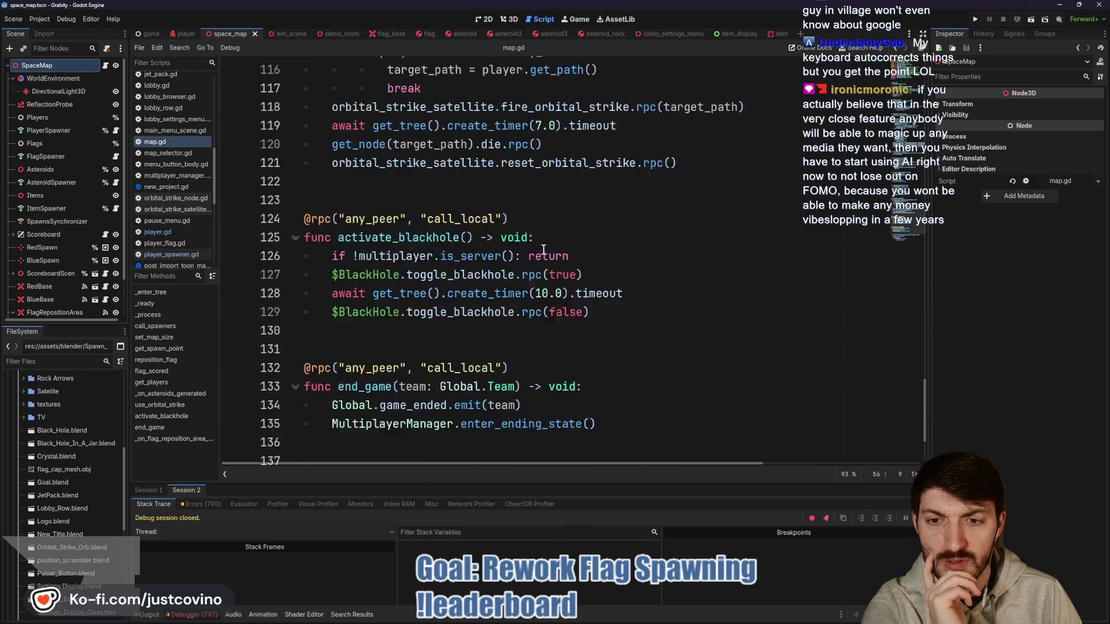
{"action": "scroll", "coordinate": [543, 250], "scroll_direction": "up", "scroll_amount": 9}
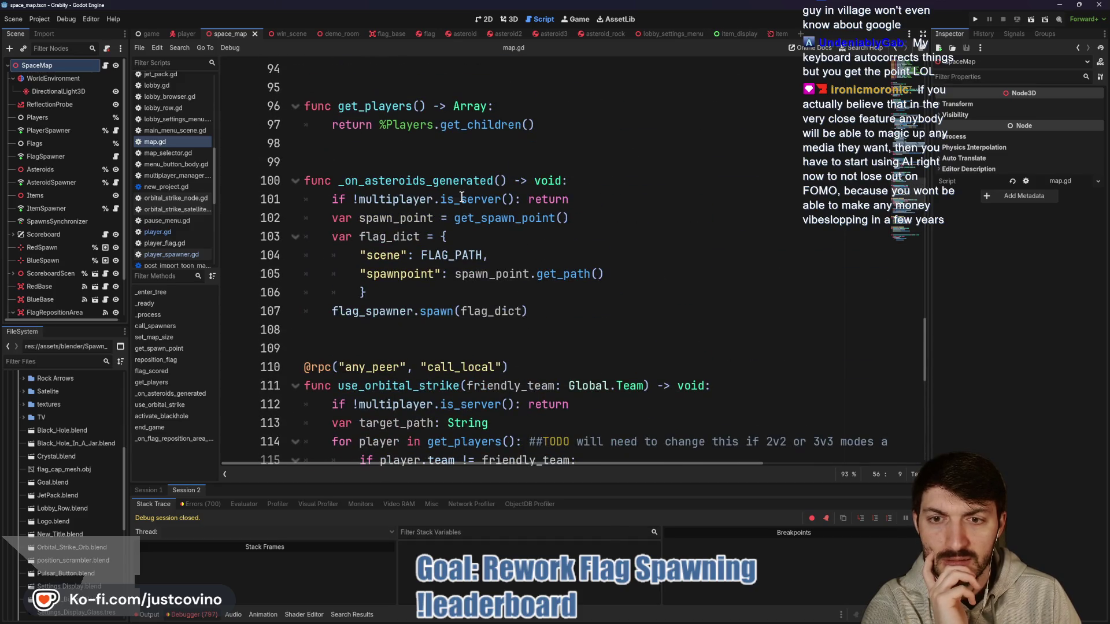
{"action": "scroll", "coordinate": [471, 204], "scroll_direction": "up", "scroll_amount": 7}
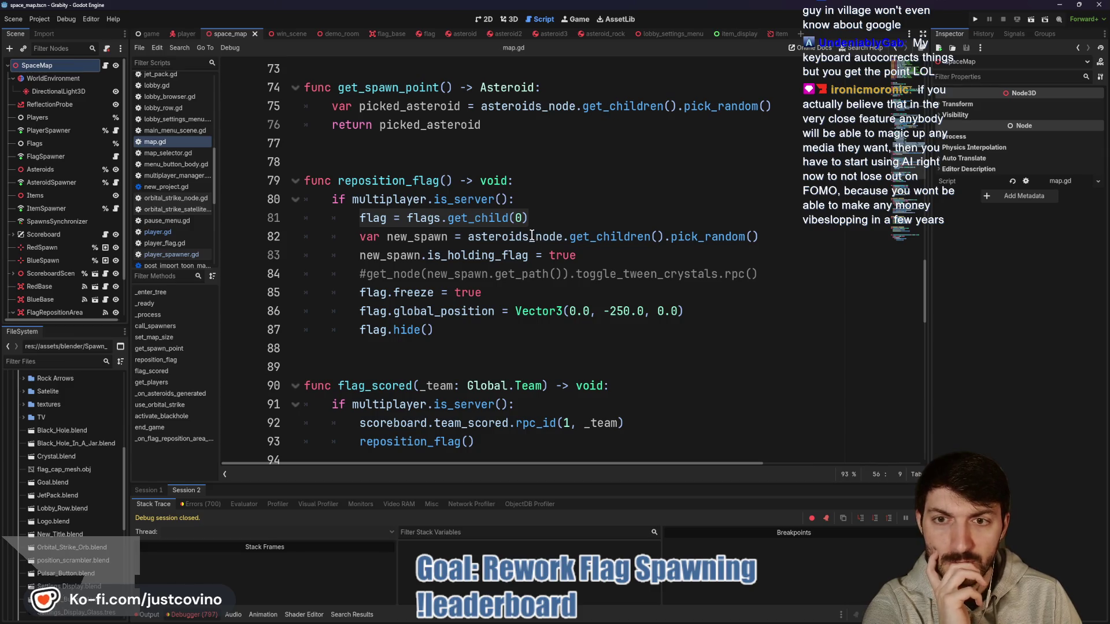
{"action": "scroll", "coordinate": [532, 234], "scroll_direction": "up", "scroll_amount": 1}
{"action": "scroll", "coordinate": [532, 234], "scroll_direction": "up", "scroll_amount": 9}
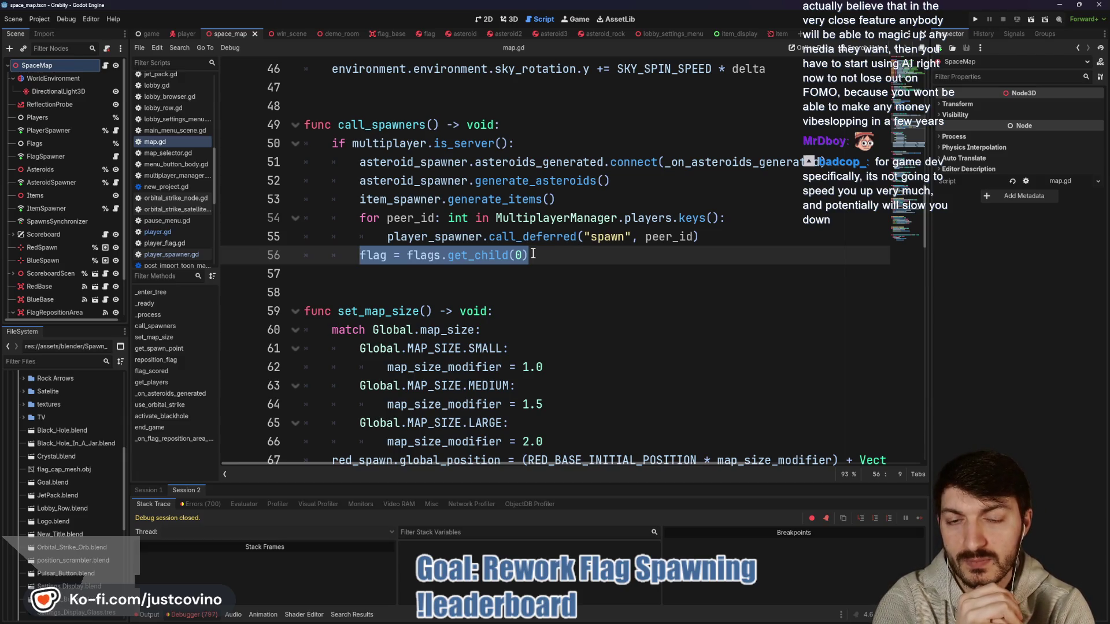
{"action": "left_click", "coordinate": [532, 256]}
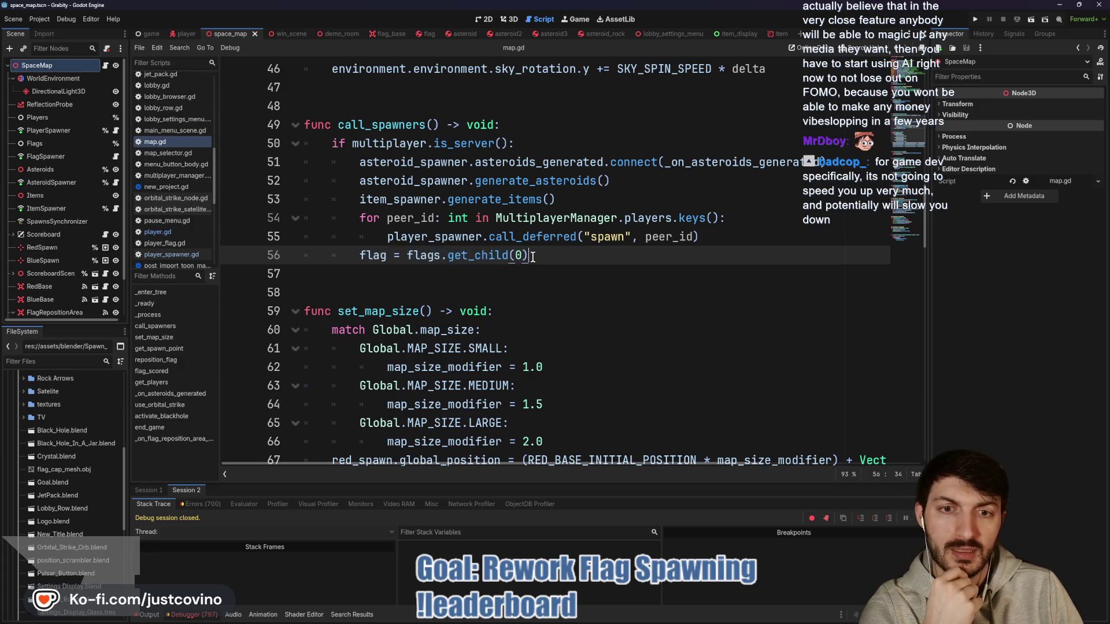
{"action": "left_click_drag", "start_coordinate": [533, 256], "coordinate": [354, 257]}
{"action": "left_click", "coordinate": [542, 254]}
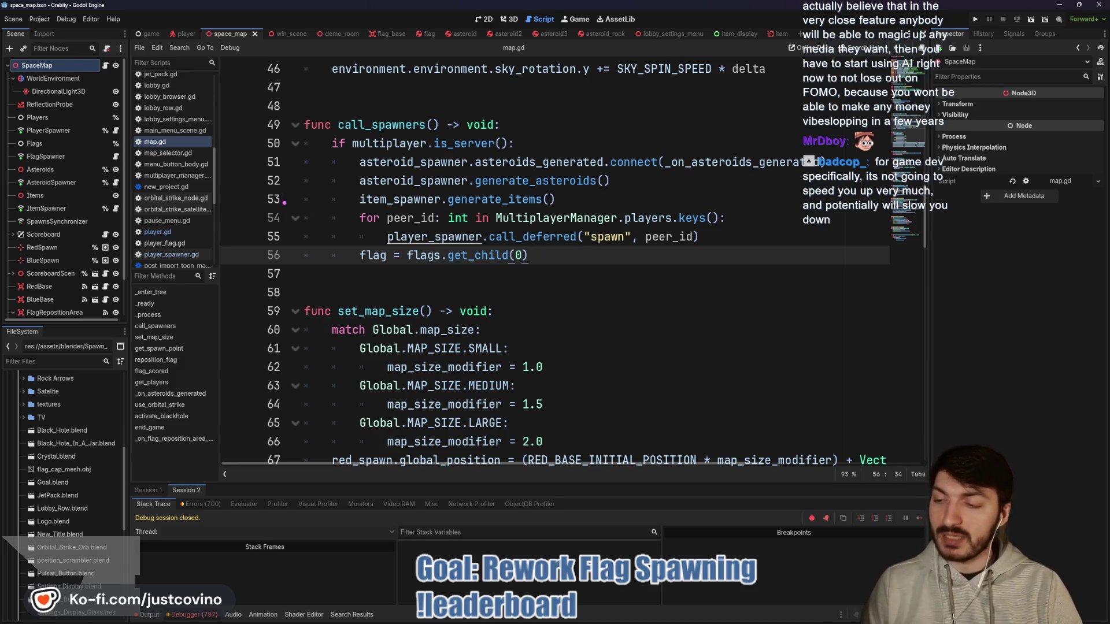
{"action": "left_click_drag", "start_coordinate": [242, 131], "coordinate": [397, 392]}
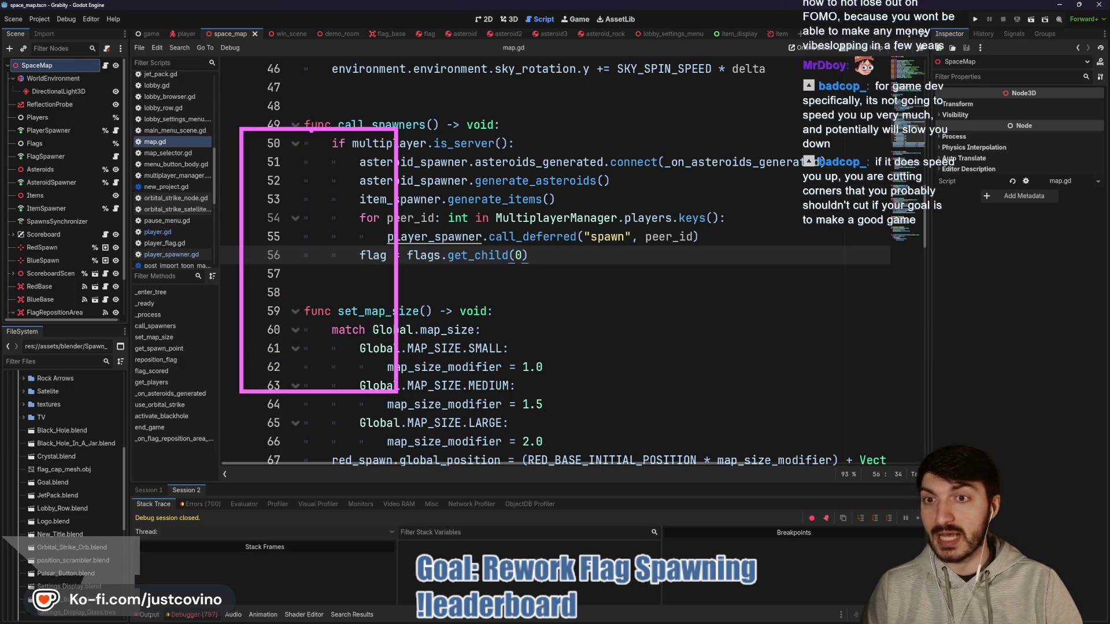
{"action": "mouse_move", "coordinate": [262, 103]}
{"action": "left_mouse_down"}
{"action": "mouse_move", "coordinate": [262, 136]}
{"action": "mouse_move", "coordinate": [250, 119]}
{"action": "left_mouse_up"}
{"action": "type", "text": "creati"}
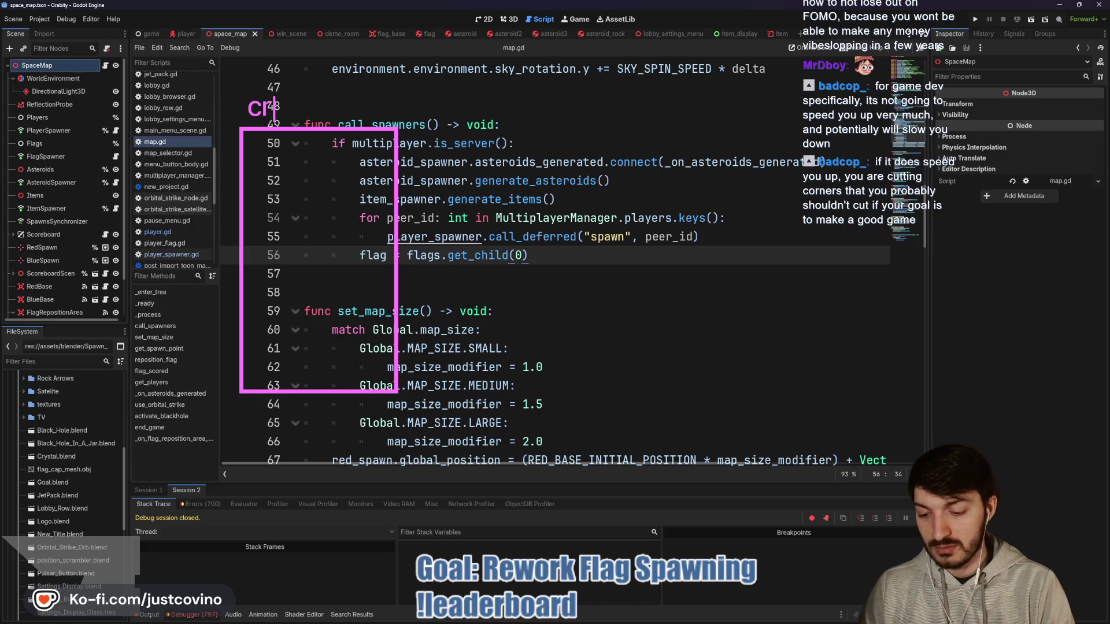
{"action": "type", "text": "vity "}
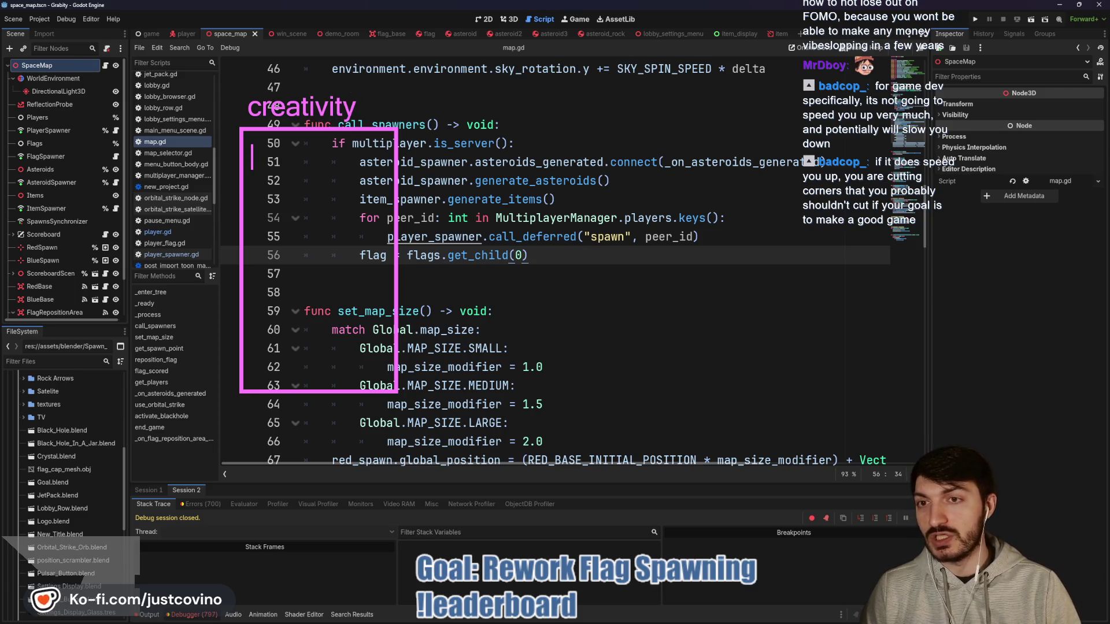
{"action": "type", "text": "Timings "}
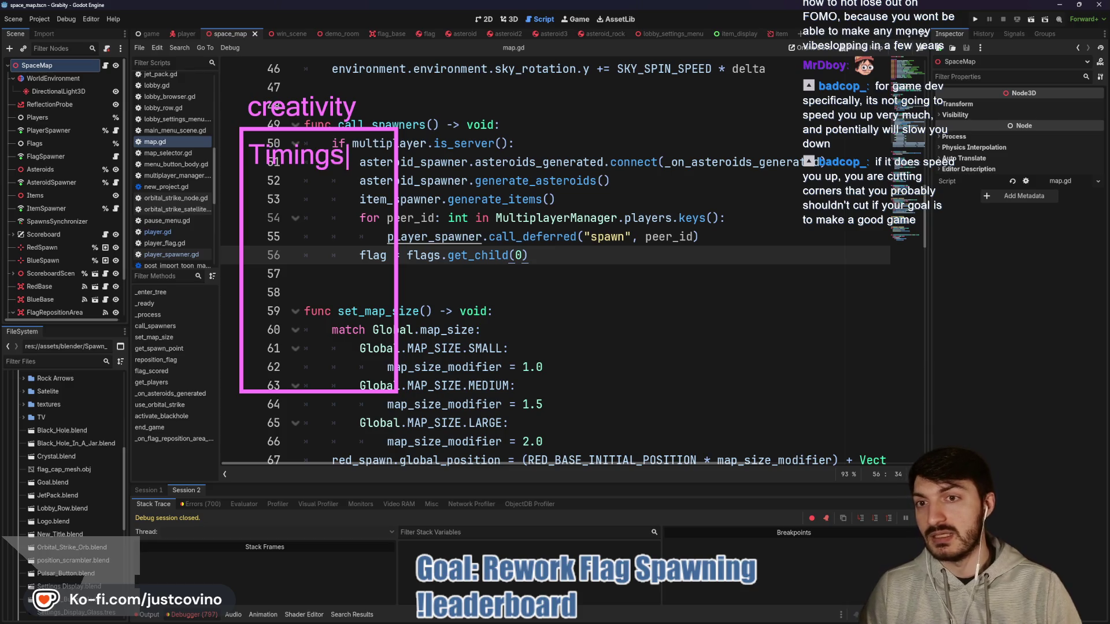
{"action": "type", "text": "Story"}
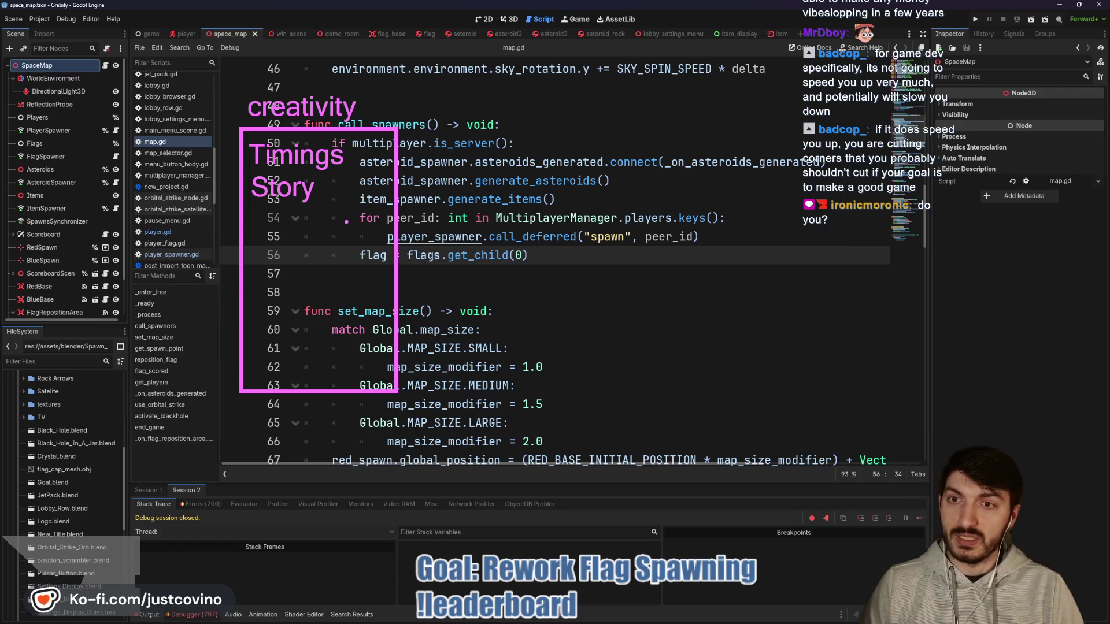
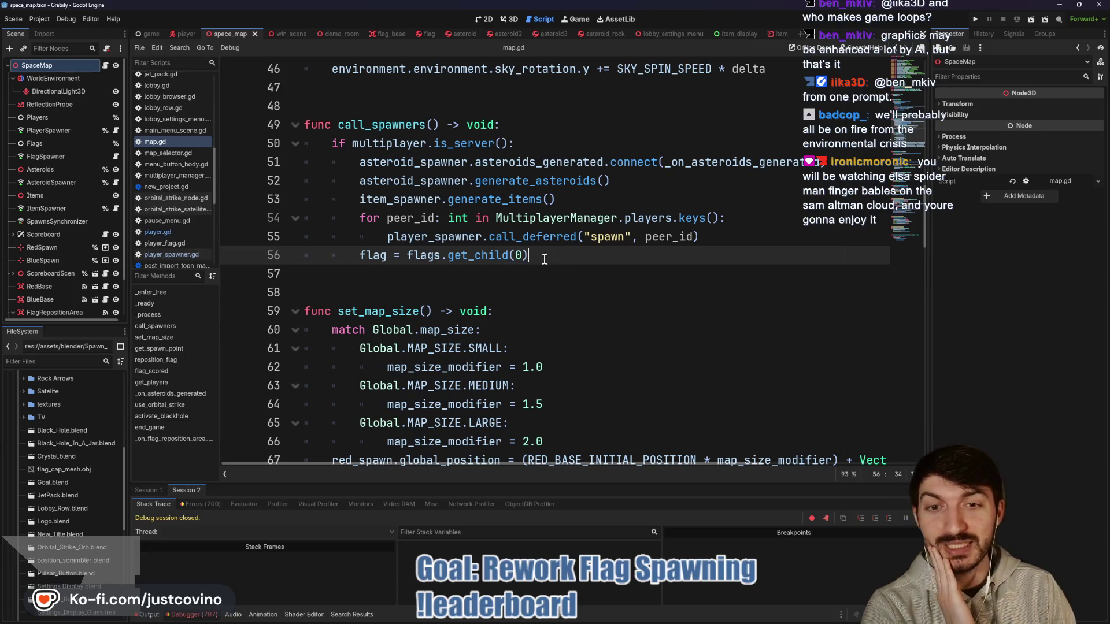
Select the flag assignment on map.gd line 56, then open FlagSpawner's flag_spawner.gd script
{"action": "key", "text": "shift+Home"}
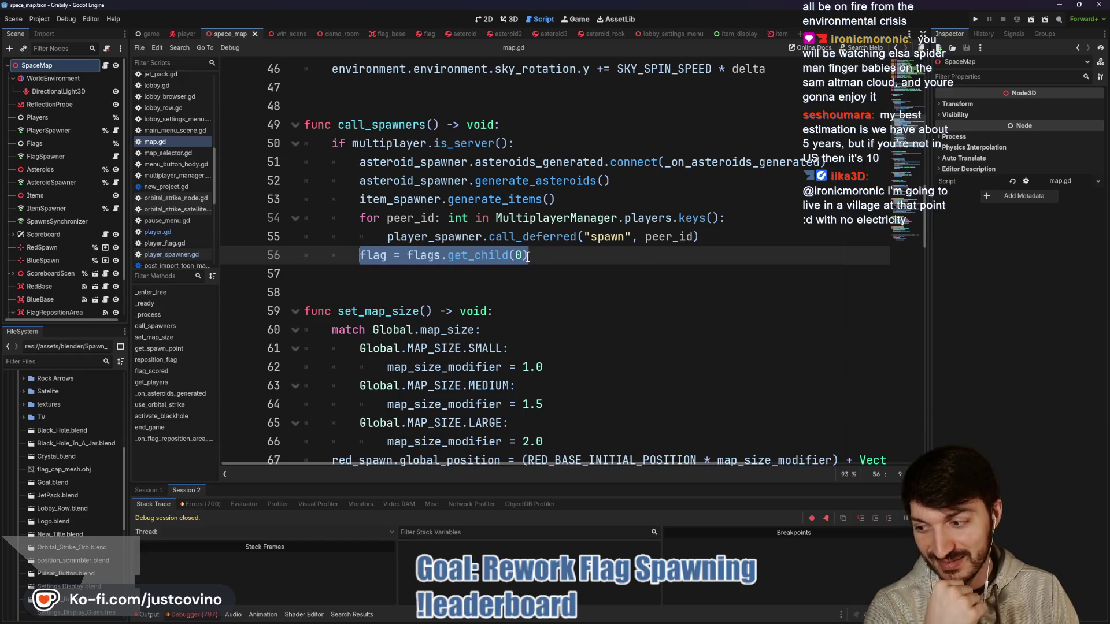
{"action": "left_click", "coordinate": [549, 257]}
{"action": "key", "text": "shift+Home"}
{"action": "key", "text": "shift+Right"}
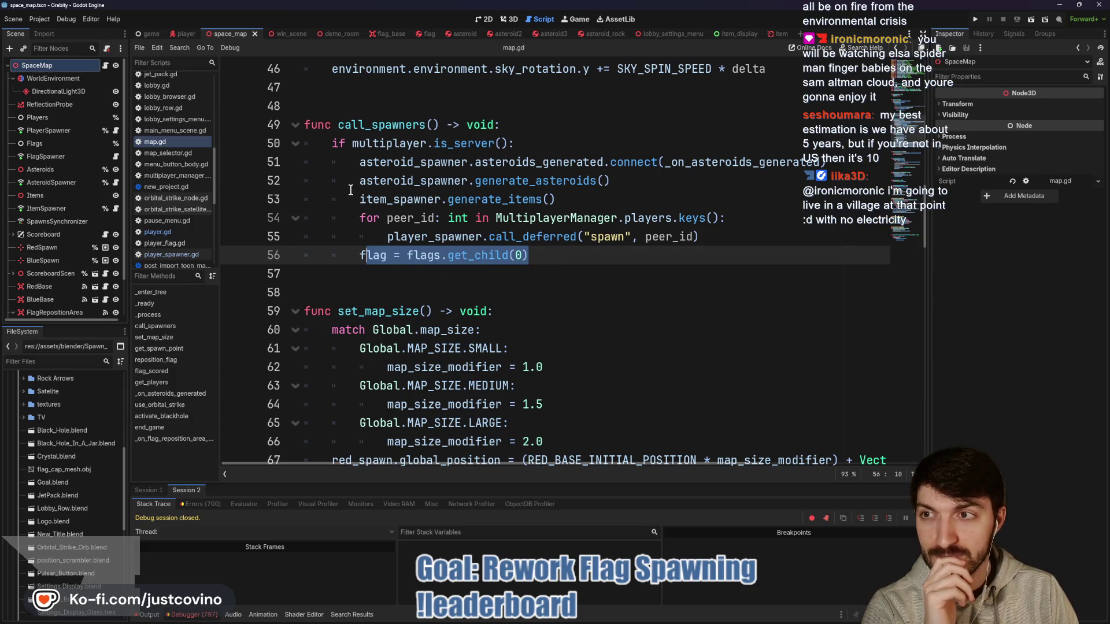
{"action": "left_click", "coordinate": [64, 163]}
{"action": "left_click", "coordinate": [116, 157]}
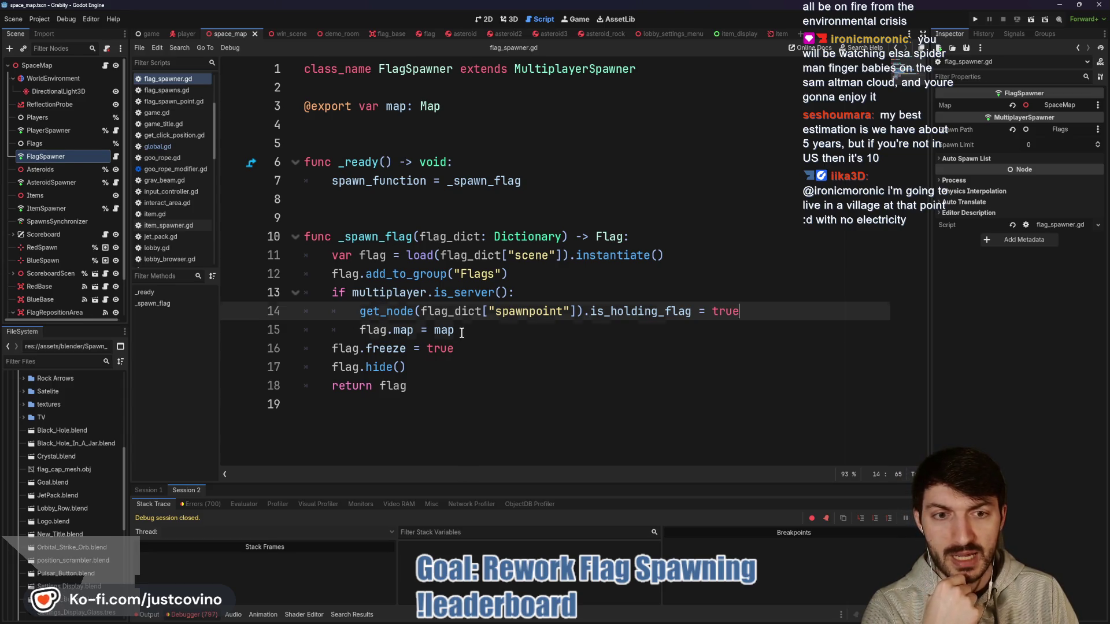
Add 'map.flag = flag' after 'flag.map = map' in _spawn_flag's server branch, then save and run with F5
{"action": "left_click", "coordinate": [462, 333]}
{"action": "key", "text": "Return"}
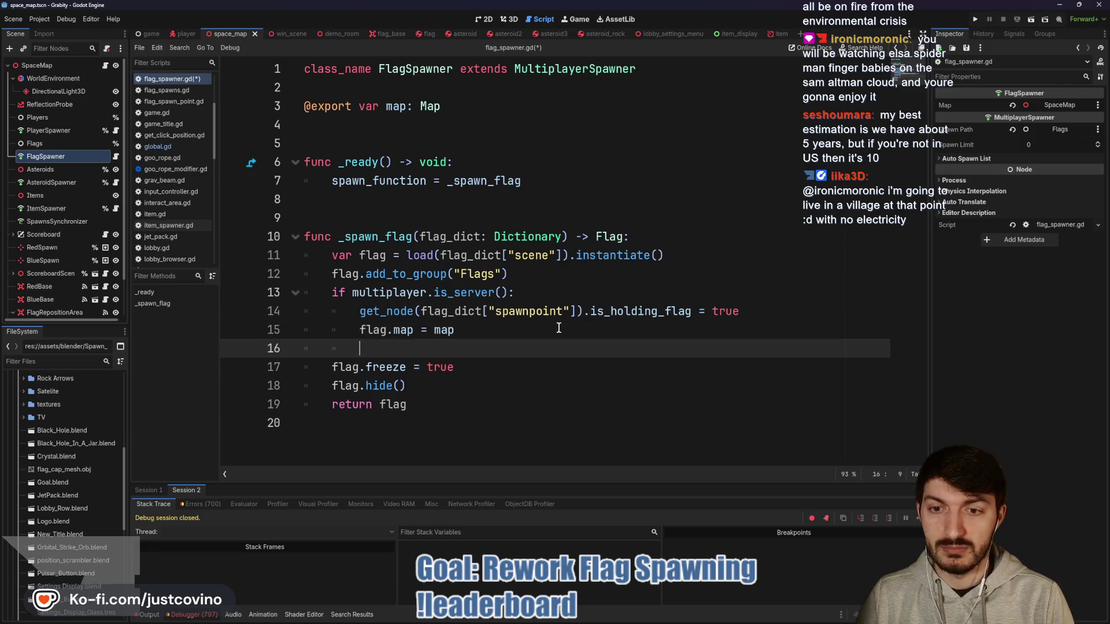
{"action": "type", "text": "map.flag = "}
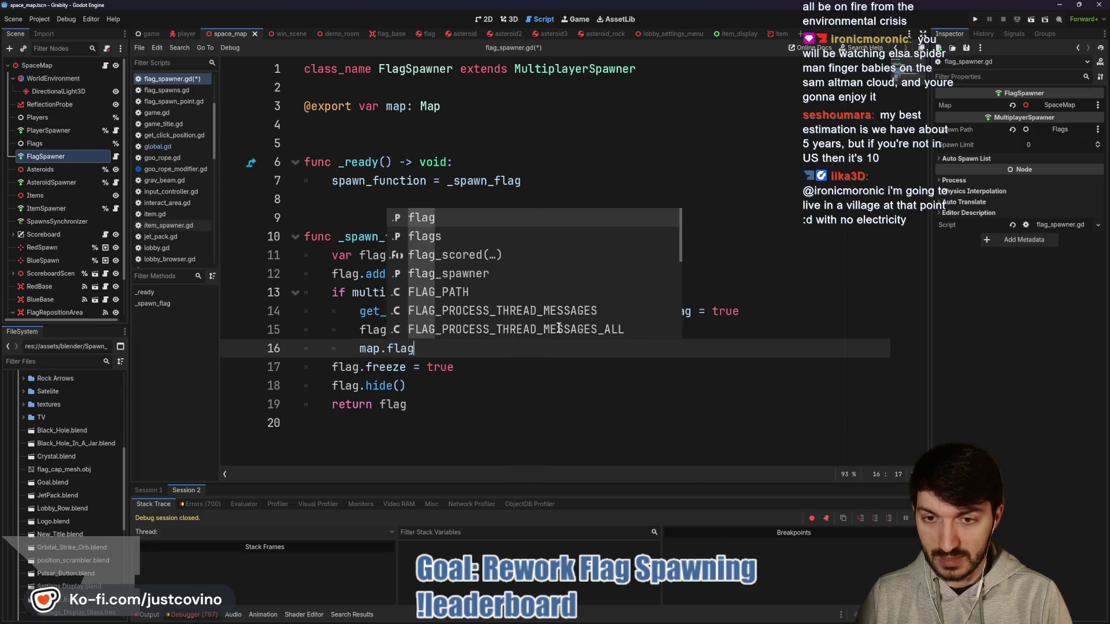
{"action": "type", "text": "flag"}
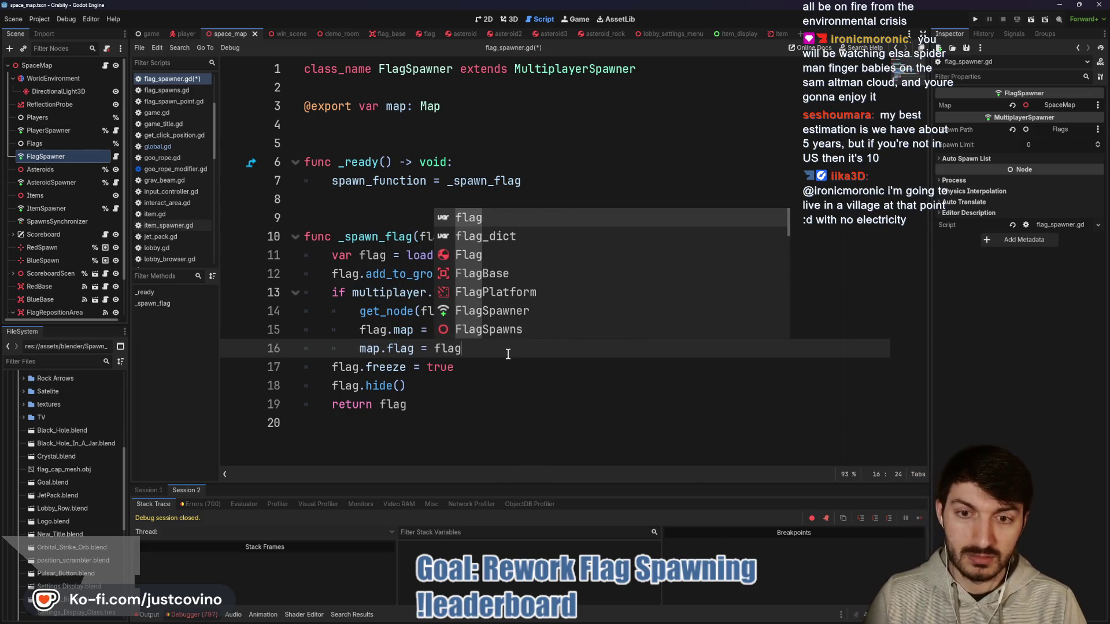
{"action": "key", "text": "Escape"}
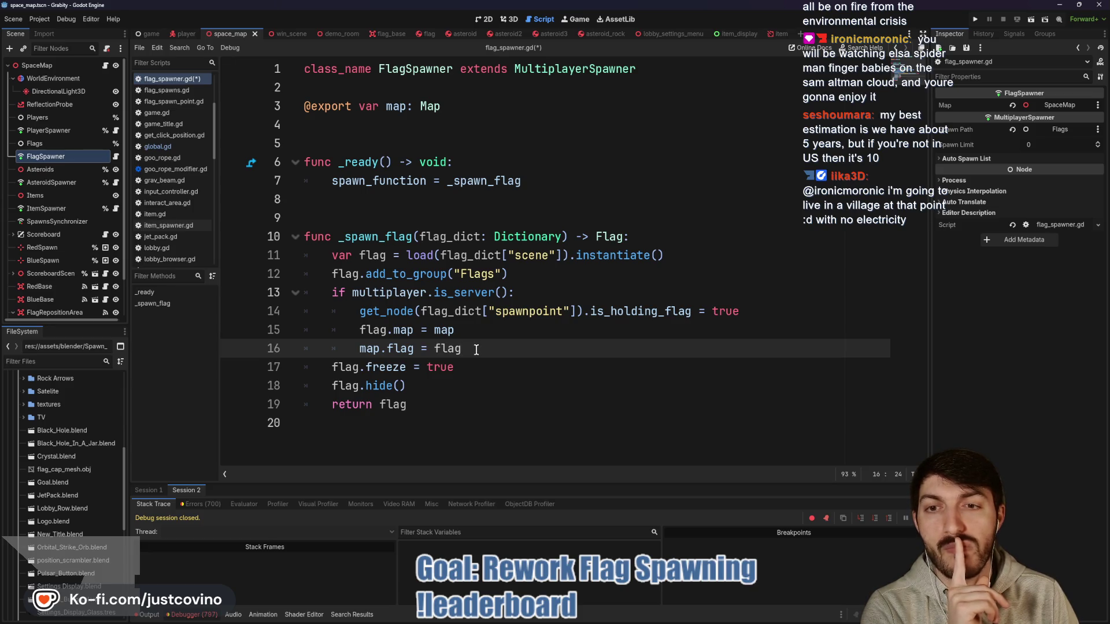
{"action": "key", "text": "F5"}
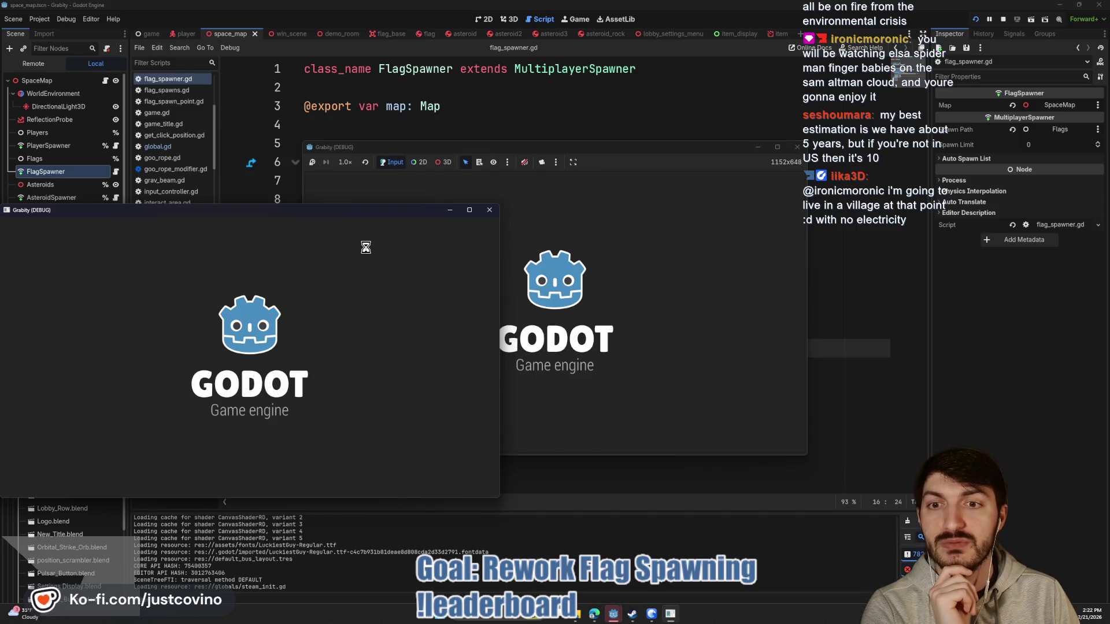
Arrange the two Grabity debug windows side by side
{"action": "mouse_move", "coordinate": [330, 211]}
{"action": "left_mouse_down"}
{"action": "mouse_move", "coordinate": [538, 239]}
{"action": "mouse_move", "coordinate": [841, 179]}
{"action": "left_mouse_up"}
{"action": "left_click_drag", "start_coordinate": [726, 152], "coordinate": [429, 158]}
{"action": "mouse_move", "coordinate": [651, 180]}
{"action": "left_mouse_down"}
{"action": "mouse_move", "coordinate": [734, 168]}
{"action": "mouse_move", "coordinate": [712, 160]}
{"action": "left_mouse_up"}
{"action": "left_click_drag", "start_coordinate": [391, 151], "coordinate": [435, 152]}
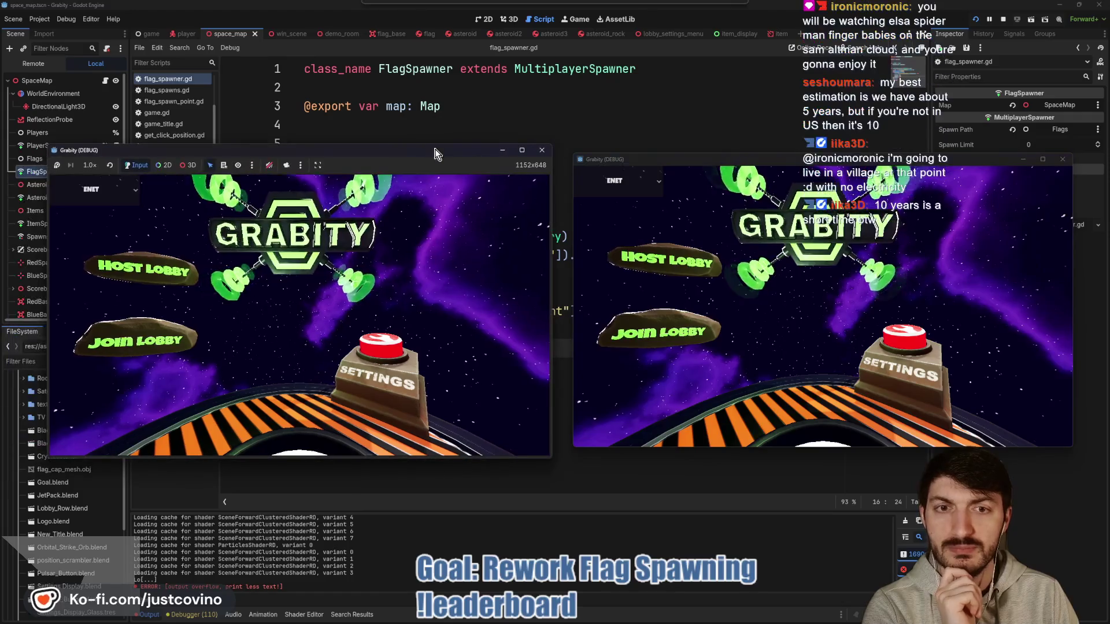
Host a lobby in the left game, join from the right, ready up and start the match
{"action": "left_click", "coordinate": [173, 268]}
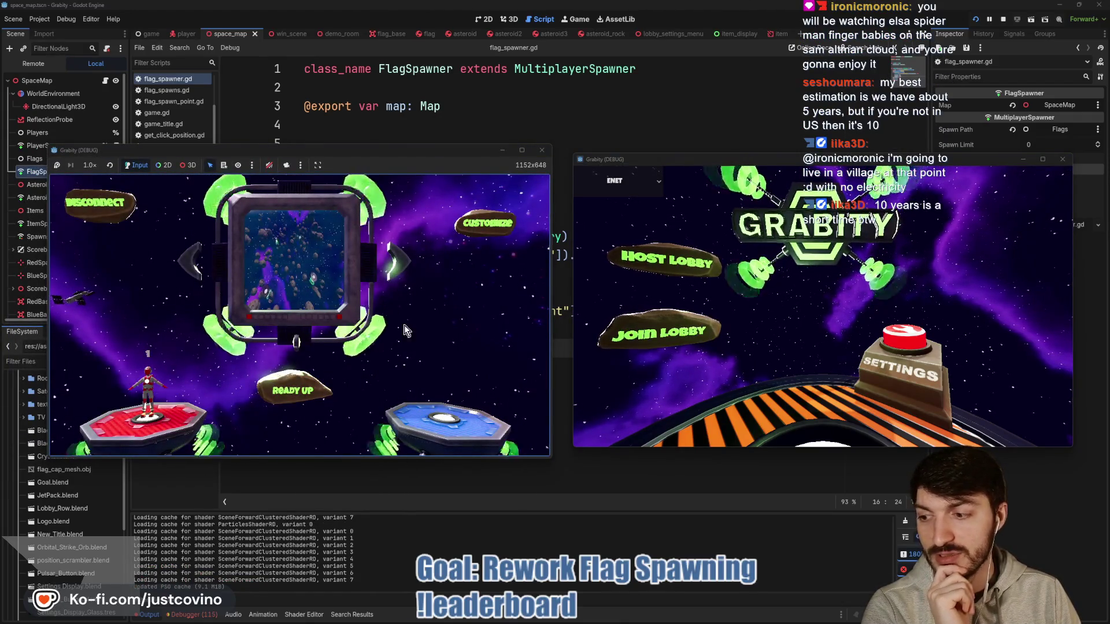
{"action": "left_click", "coordinate": [647, 333]}
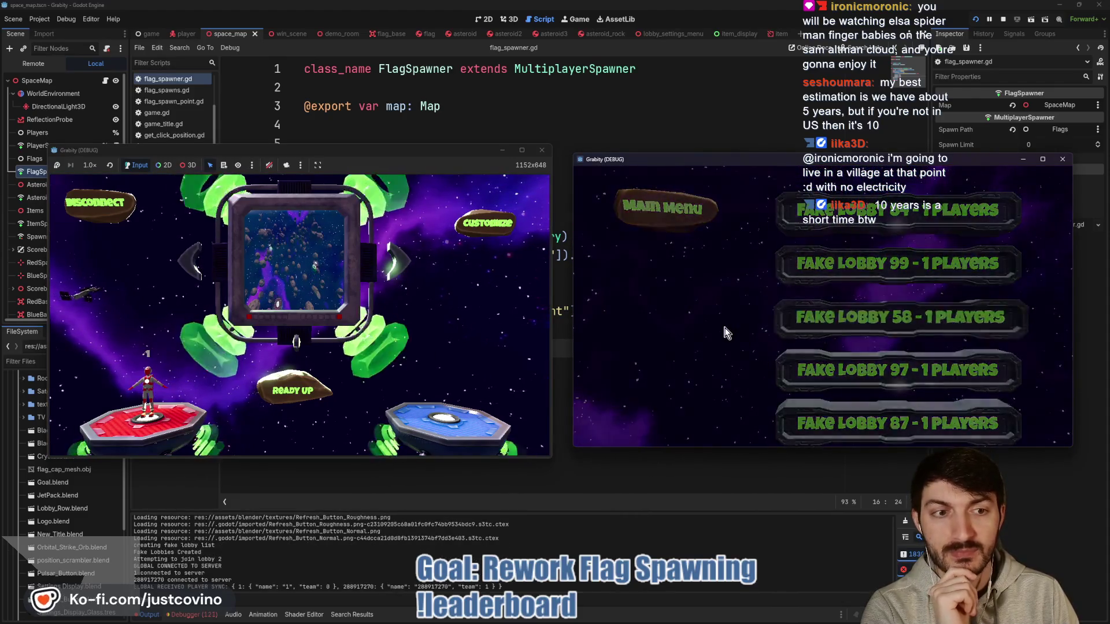
{"action": "left_click", "coordinate": [320, 386]}
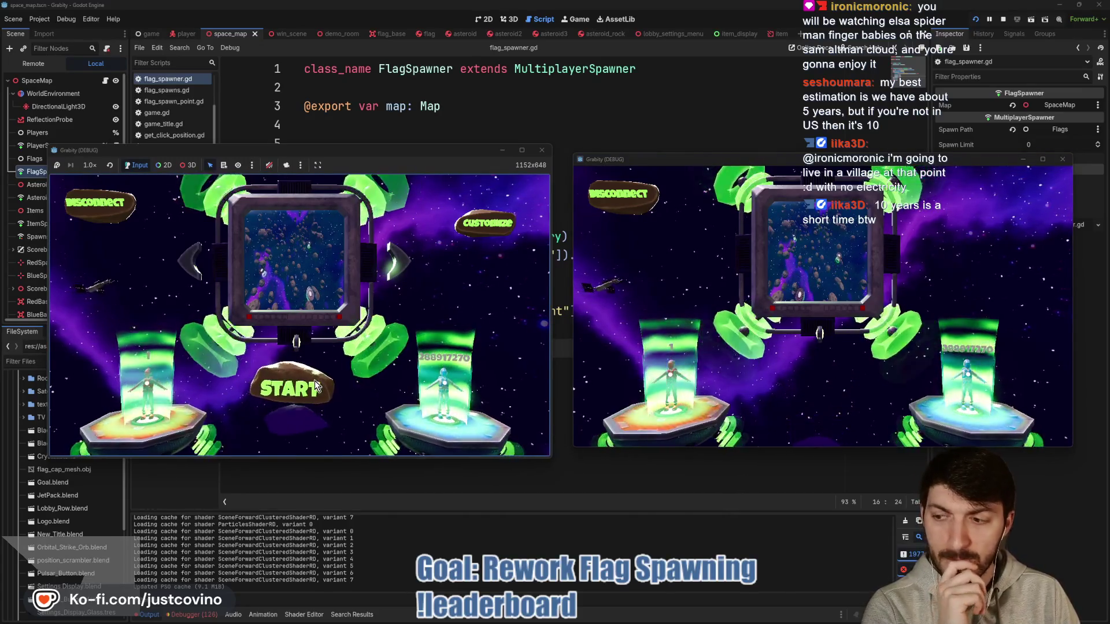
{"action": "left_click", "coordinate": [315, 380]}
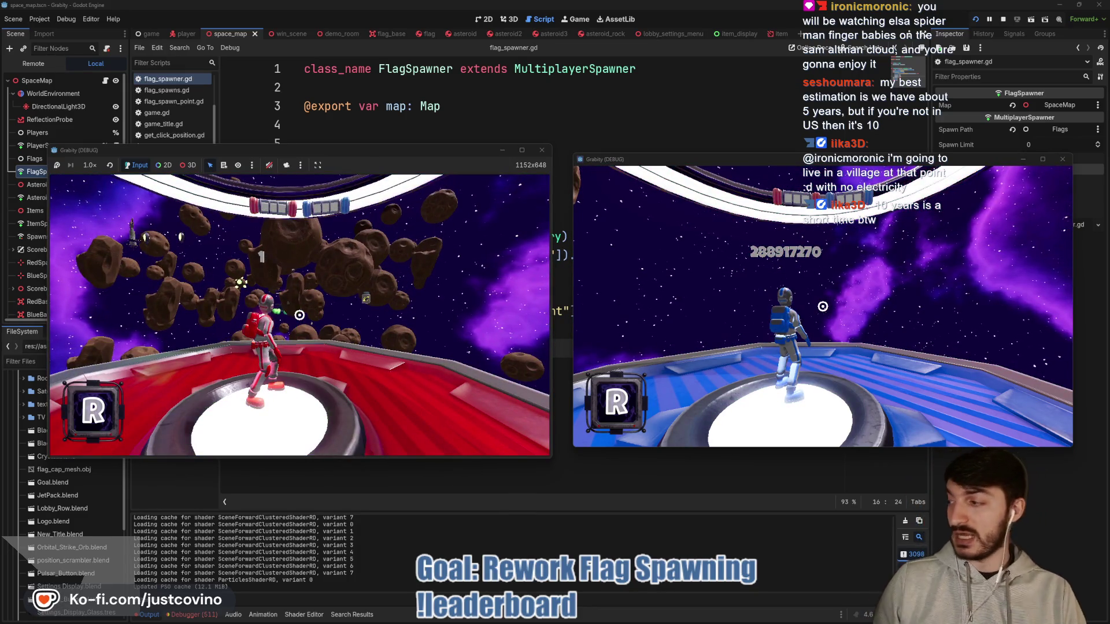
Fly the red player off the spawn pad toward the flag asteroid and try to grab the flag
{"action": "key", "text": "super"}
{"action": "key", "text": "super"}
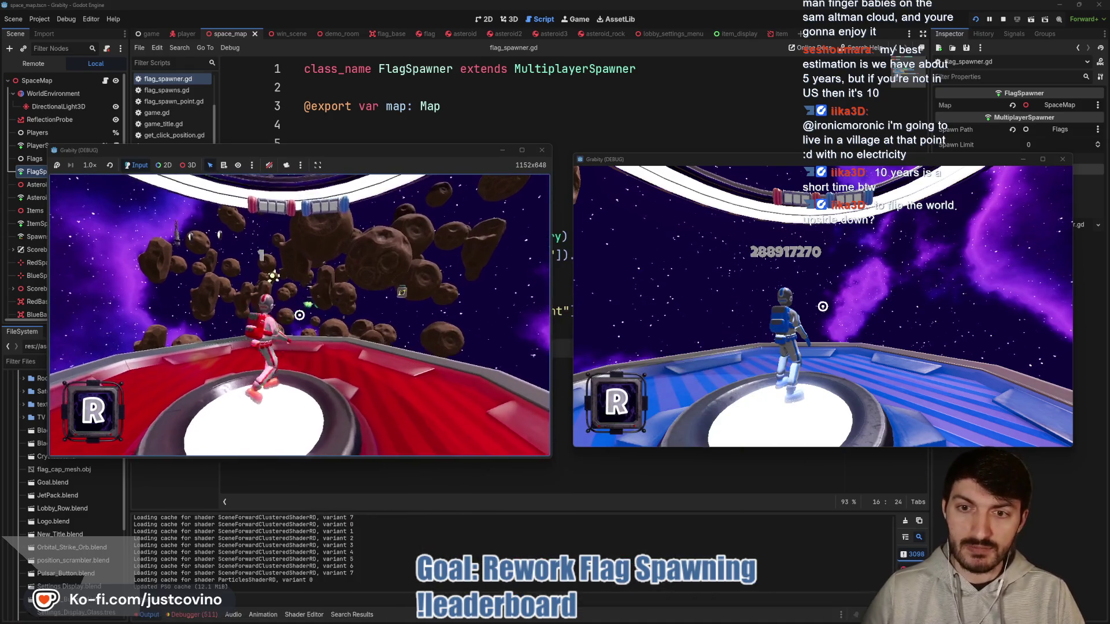
{"action": "key", "text": "w"}
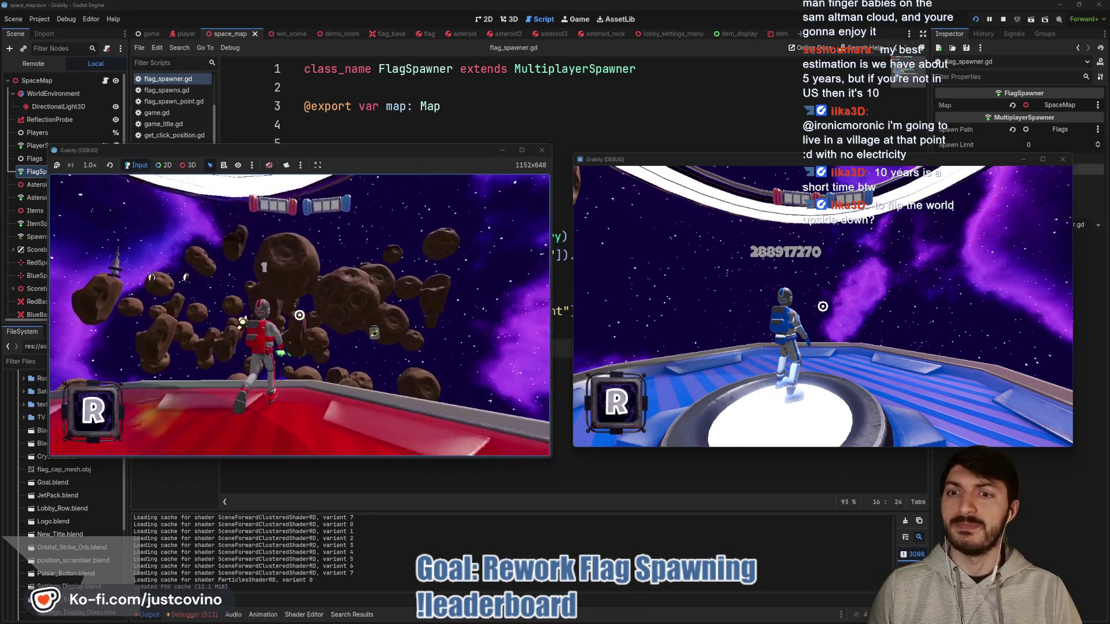
{"action": "key", "text": "space"}
{"action": "key", "text": "space"}
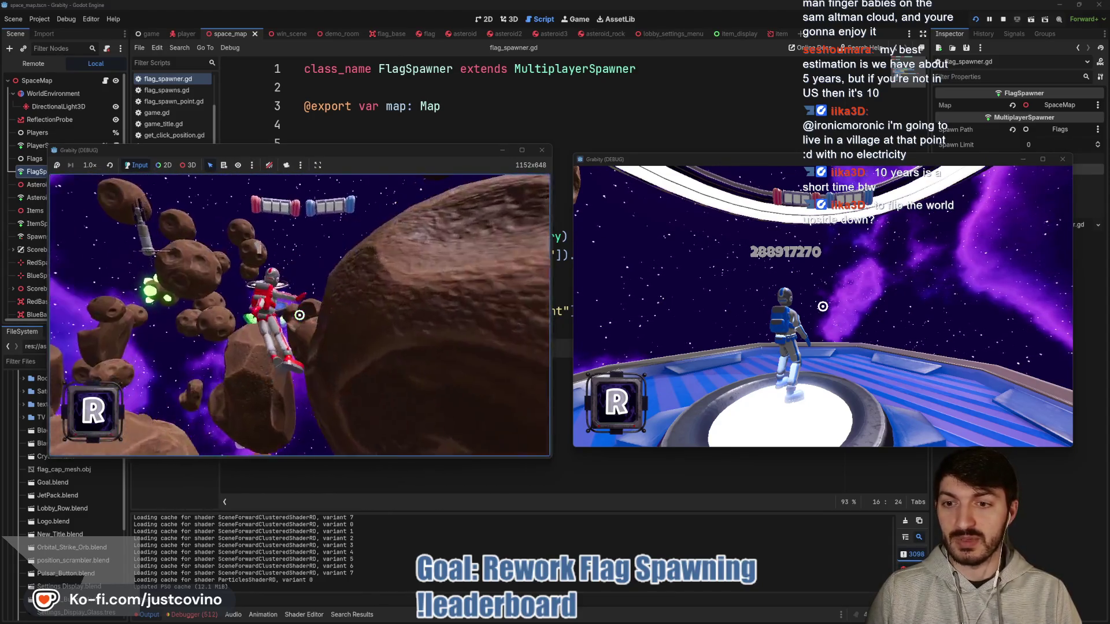
{"action": "key", "text": "space"}
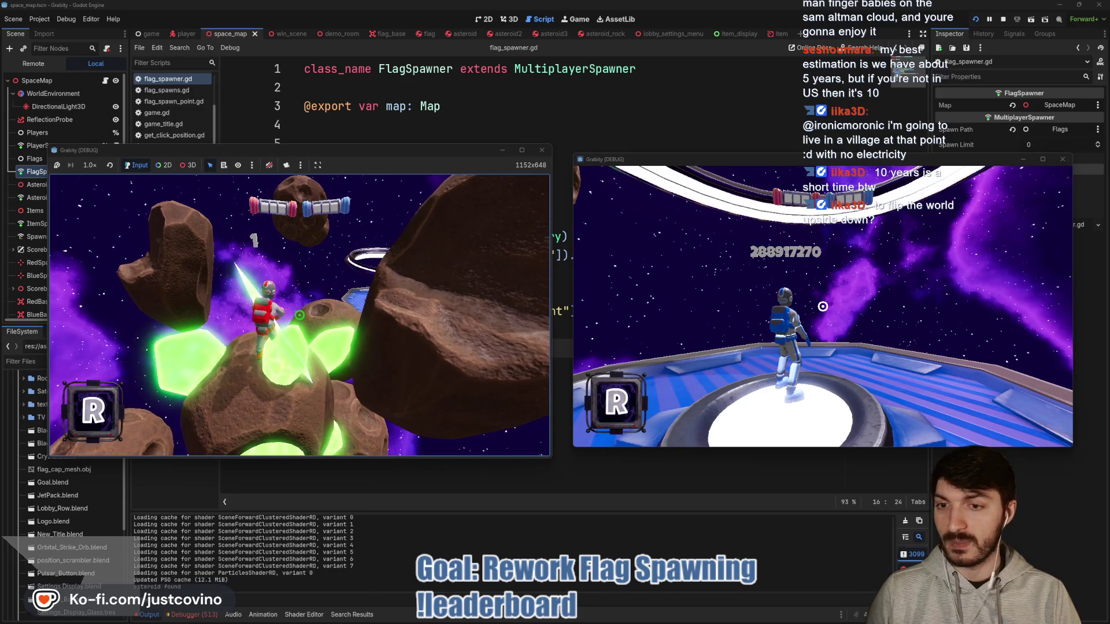
{"action": "key", "text": "space"}
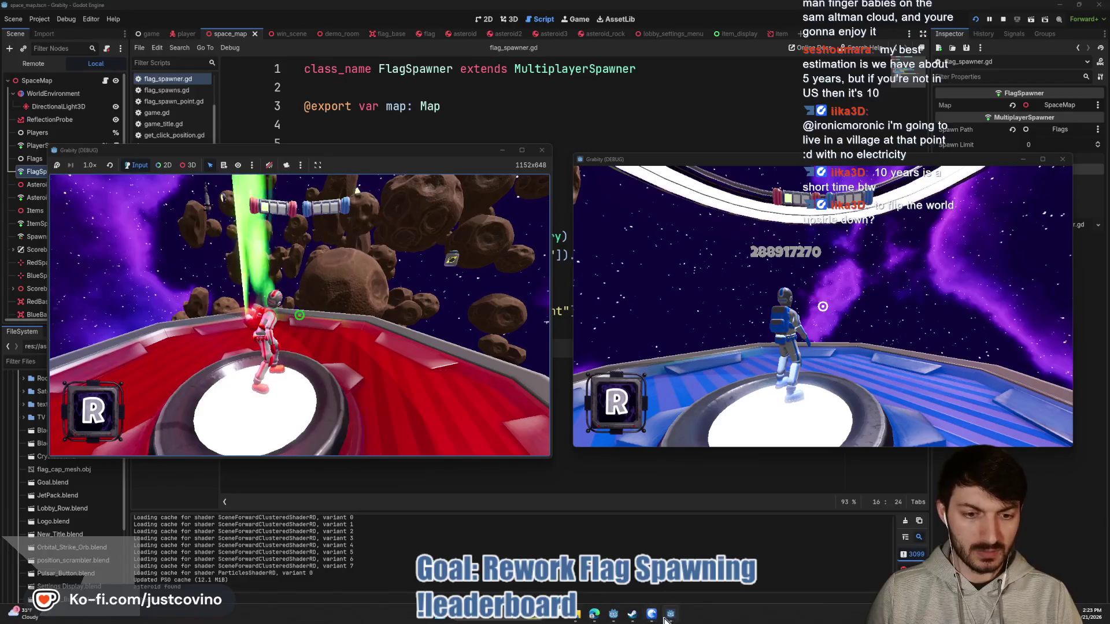
Switch to the second window and fly the blue player out among the asteroids
{"action": "left_click", "coordinate": [822, 306]}
{"action": "key", "text": "w"}
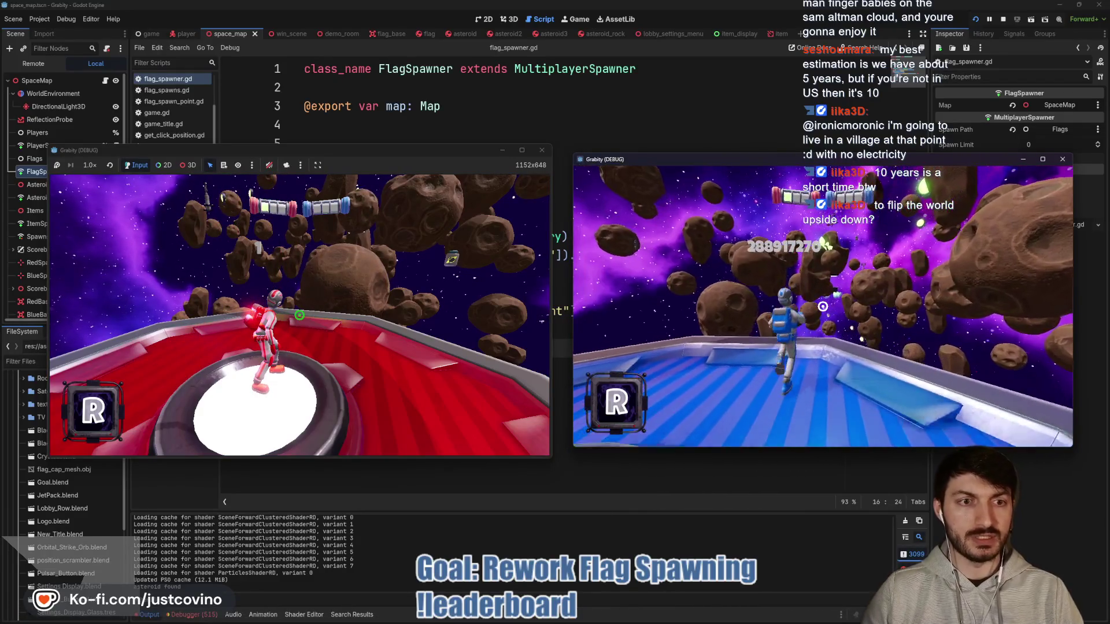
{"action": "key", "text": "w"}
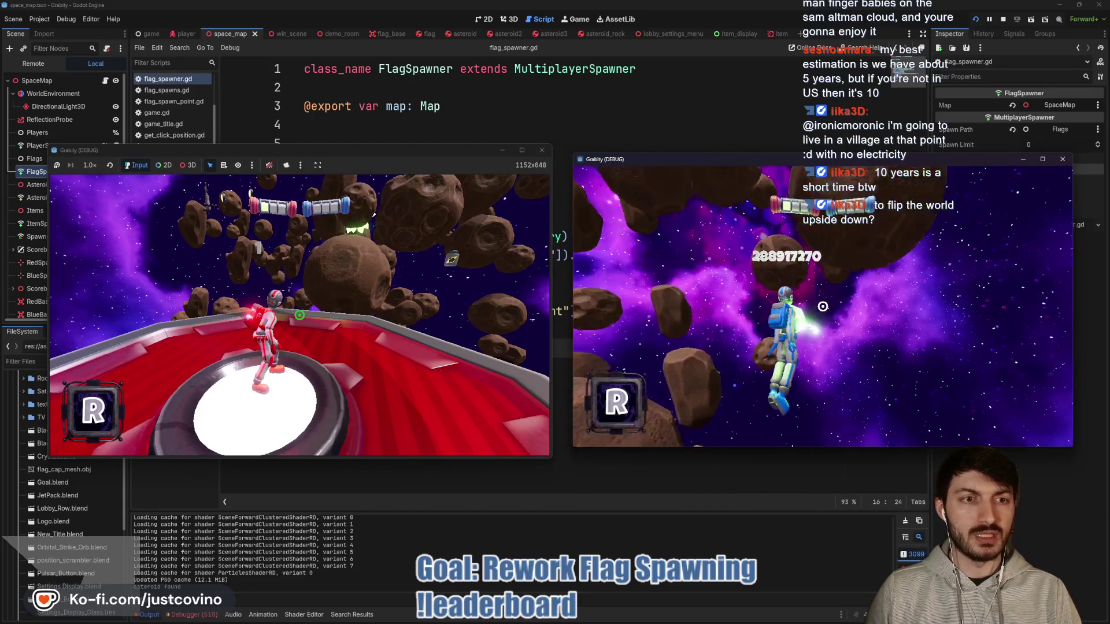
{"action": "left_click", "coordinate": [822, 307]}
{"action": "key", "text": "w"}
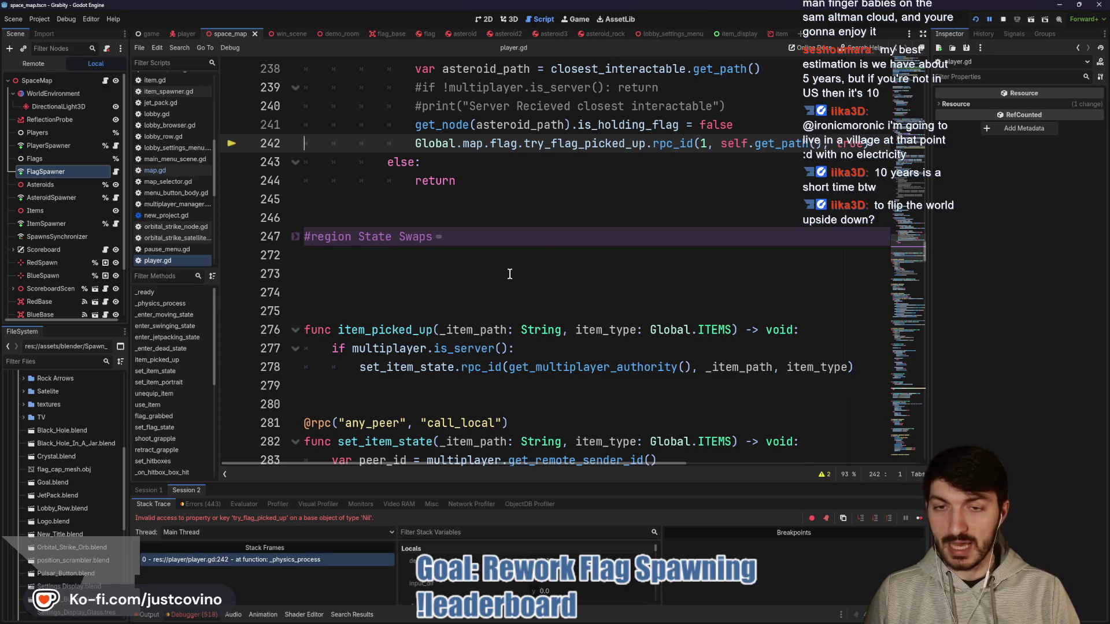
Scroll to the Nil try_flag_picked_up error at player.gd line 242 and enlarge the stack variables panel
{"action": "scroll", "coordinate": [509, 274], "scroll_direction": "up", "scroll_amount": 2}
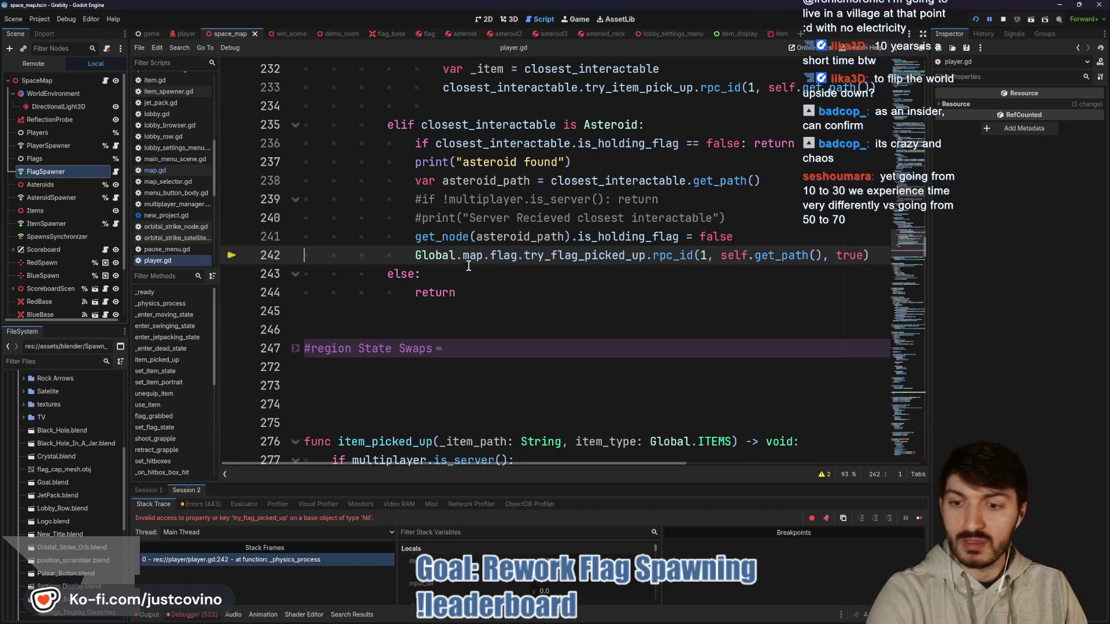
{"action": "left_click_drag", "start_coordinate": [508, 483], "coordinate": [556, 231]}
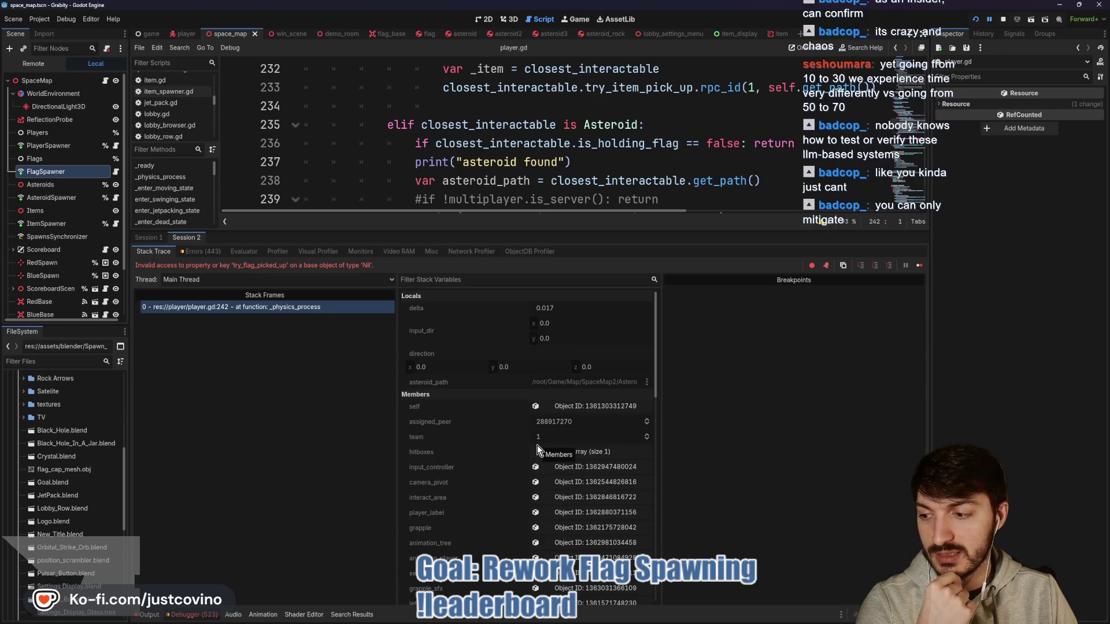
{"action": "scroll", "coordinate": [601, 428], "scroll_direction": "down", "scroll_amount": 3}
{"action": "scroll", "coordinate": [596, 431], "scroll_direction": "down", "scroll_amount": 5}
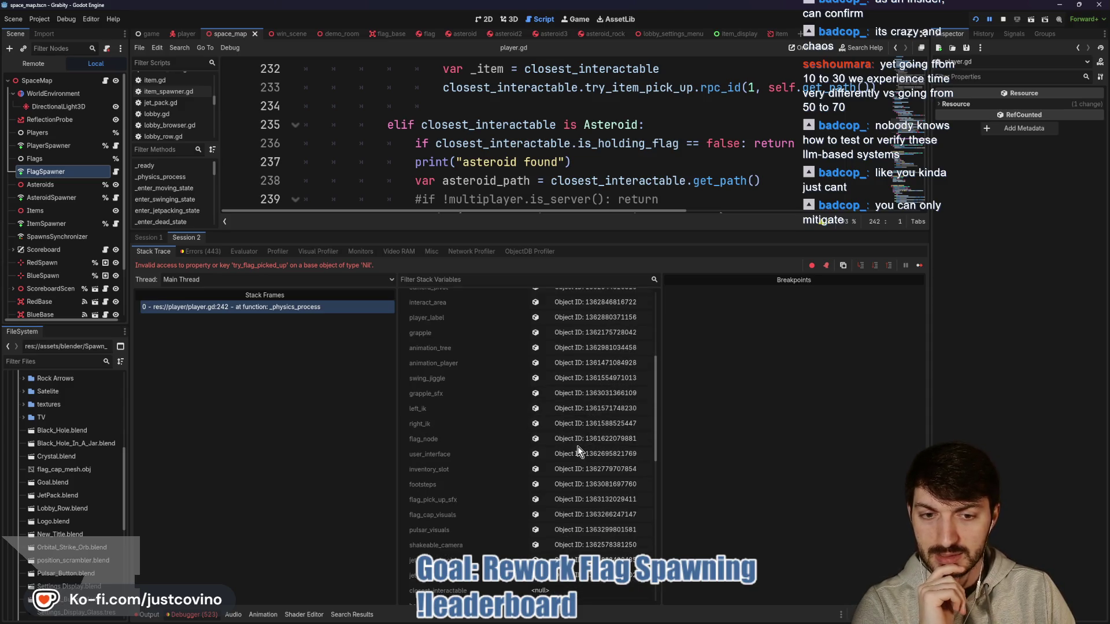
{"action": "scroll", "coordinate": [577, 445], "scroll_direction": "down", "scroll_amount": 5}
{"action": "scroll", "coordinate": [577, 445], "scroll_direction": "down", "scroll_amount": 6}
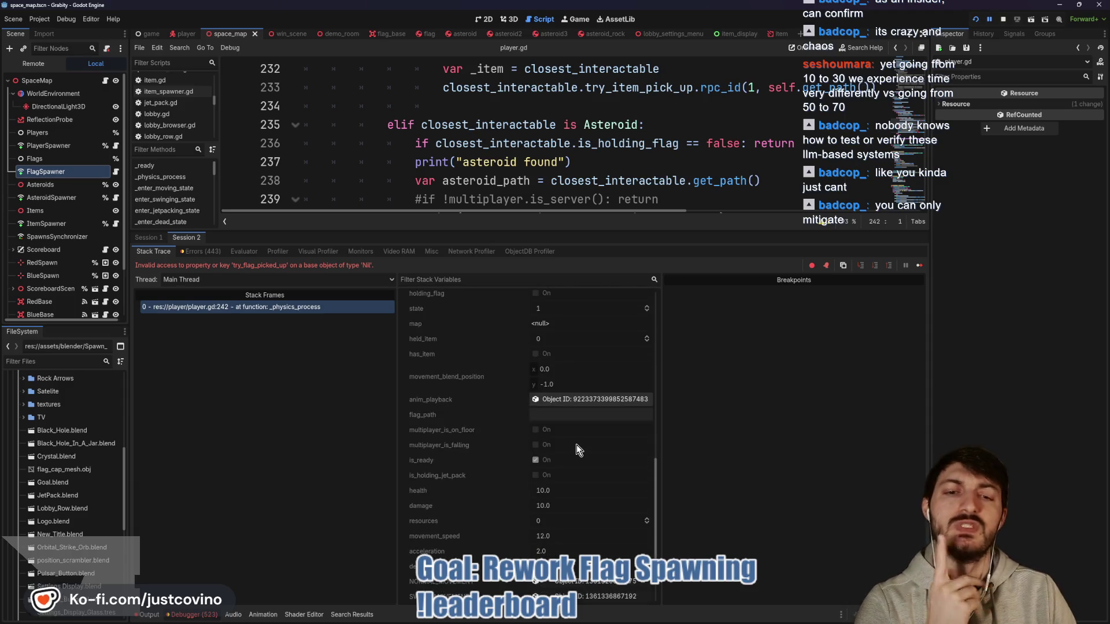
{"action": "scroll", "coordinate": [577, 445], "scroll_direction": "down", "scroll_amount": 3}
{"action": "scroll", "coordinate": [573, 450], "scroll_direction": "down", "scroll_amount": 2}
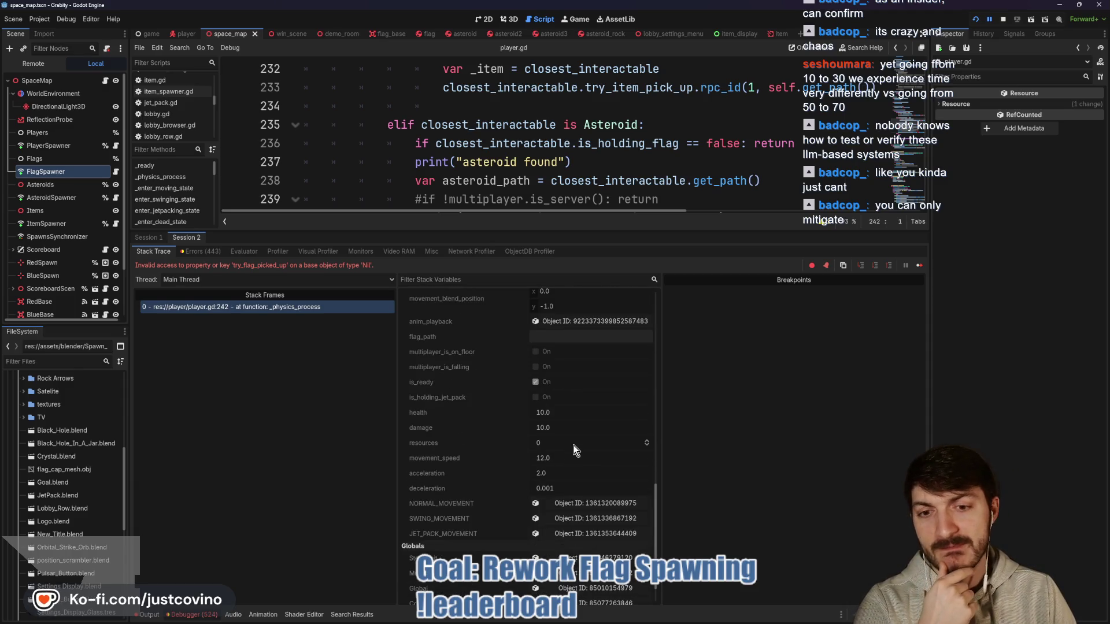
{"action": "scroll", "coordinate": [573, 447], "scroll_direction": "down", "scroll_amount": 2}
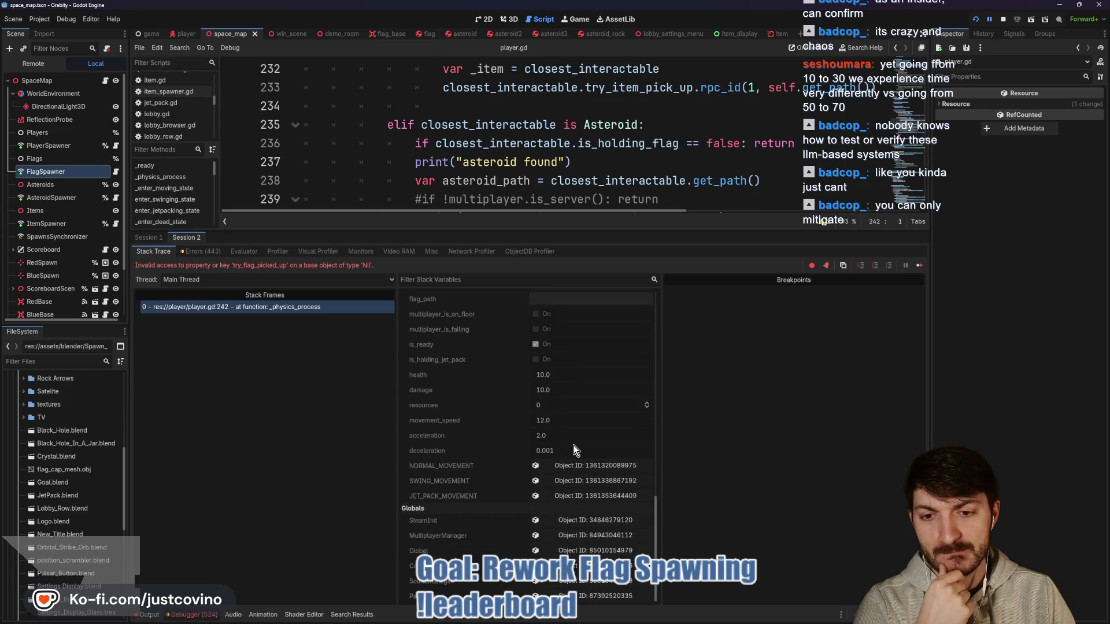
{"action": "scroll", "coordinate": [571, 445], "scroll_direction": "up", "scroll_amount": 2}
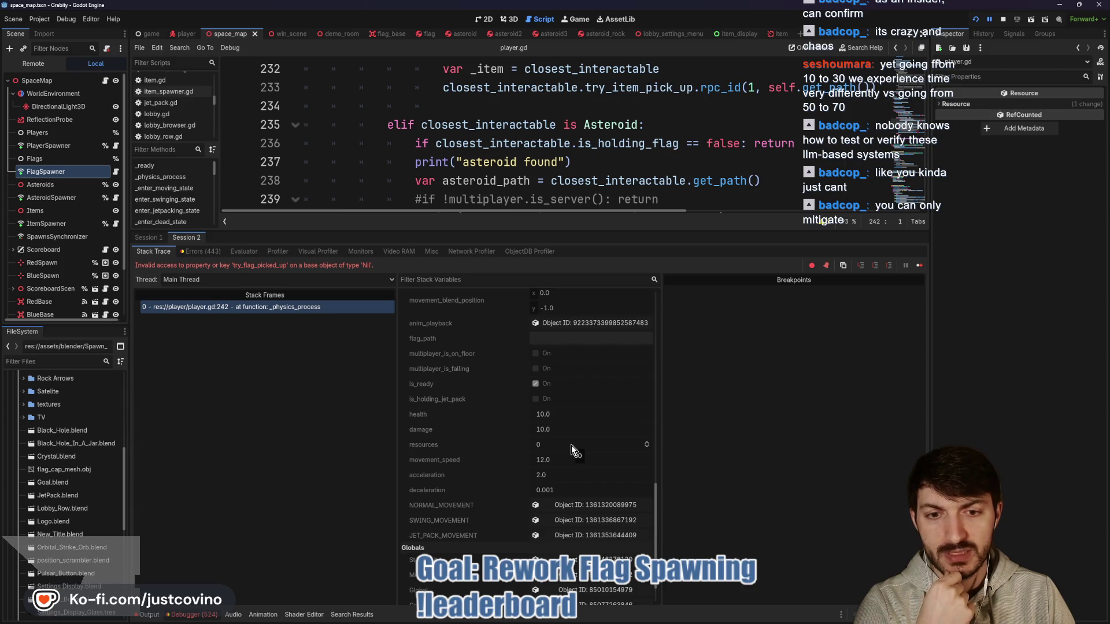
{"action": "scroll", "coordinate": [571, 445], "scroll_direction": "down", "scroll_amount": 2}
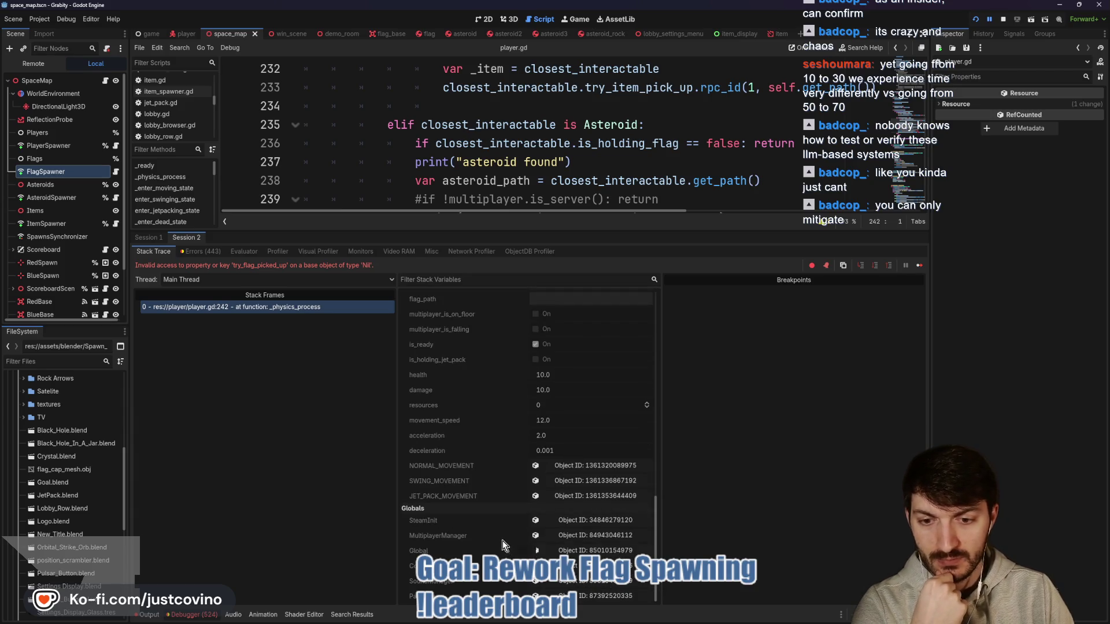
{"action": "scroll", "coordinate": [497, 518], "scroll_direction": "up", "scroll_amount": 12}
{"action": "scroll", "coordinate": [497, 517], "scroll_direction": "up", "scroll_amount": 10}
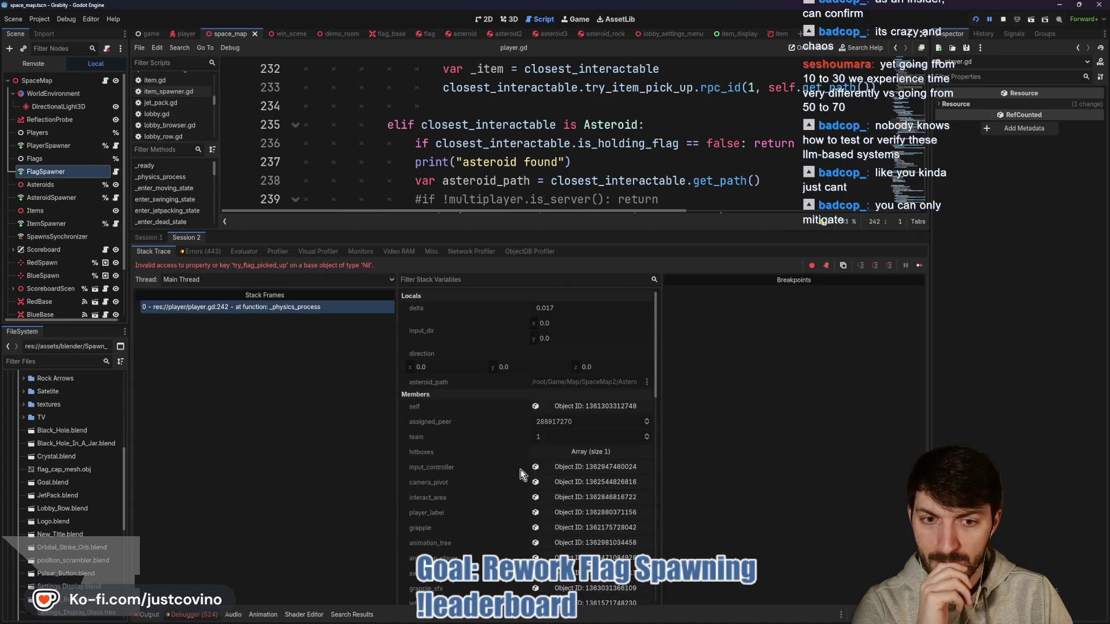
{"action": "scroll", "coordinate": [508, 460], "scroll_direction": "down", "scroll_amount": 6}
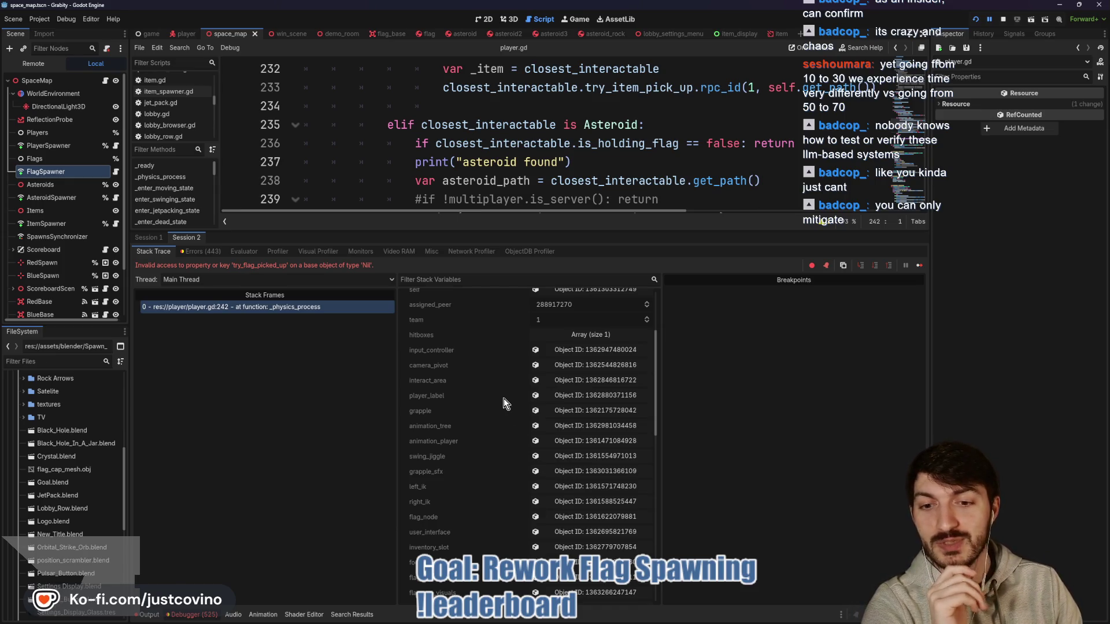
{"action": "scroll", "coordinate": [501, 388], "scroll_direction": "up", "scroll_amount": 3}
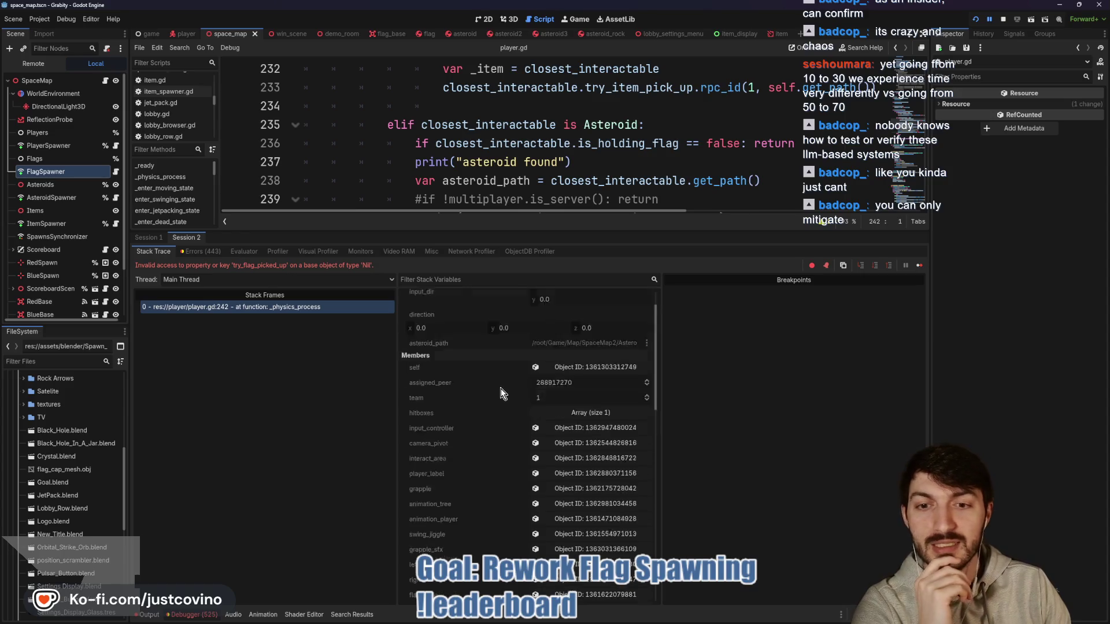
{"action": "scroll", "coordinate": [496, 387], "scroll_direction": "down", "scroll_amount": 10}
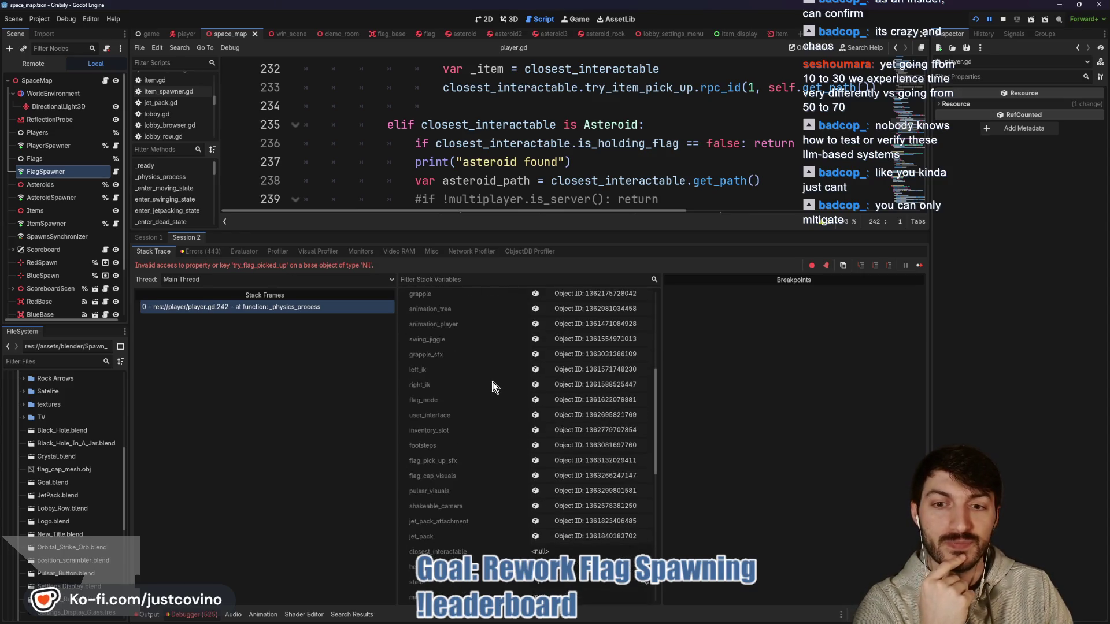
{"action": "scroll", "coordinate": [492, 382], "scroll_direction": "down", "scroll_amount": 3}
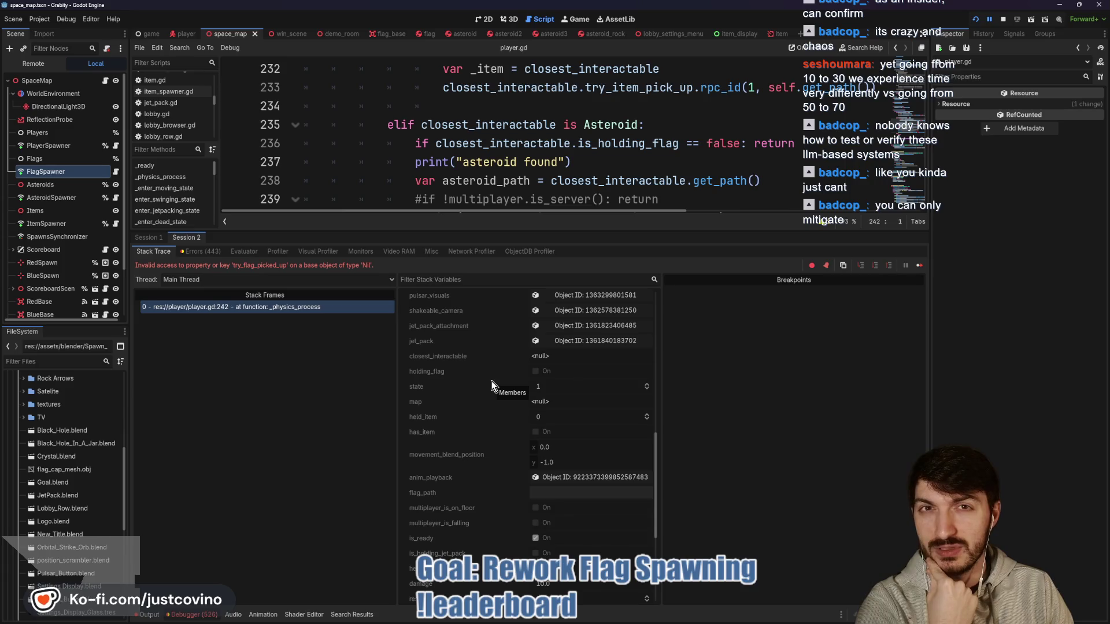
{"action": "scroll", "coordinate": [491, 381], "scroll_direction": "up", "scroll_amount": 3}
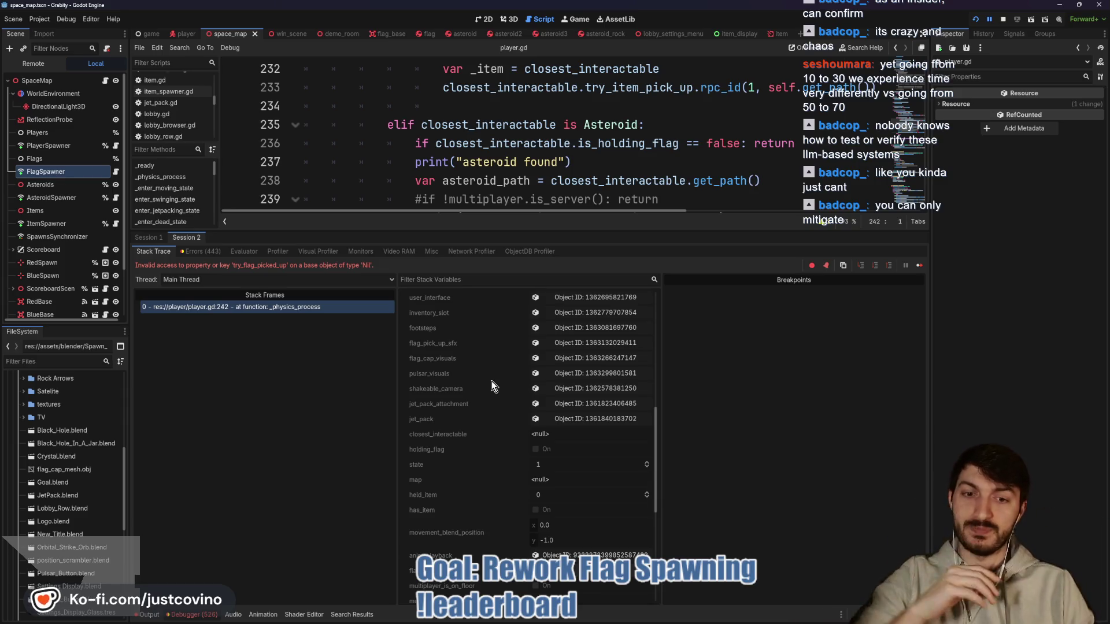
{"action": "scroll", "coordinate": [490, 379], "scroll_direction": "down", "scroll_amount": 3}
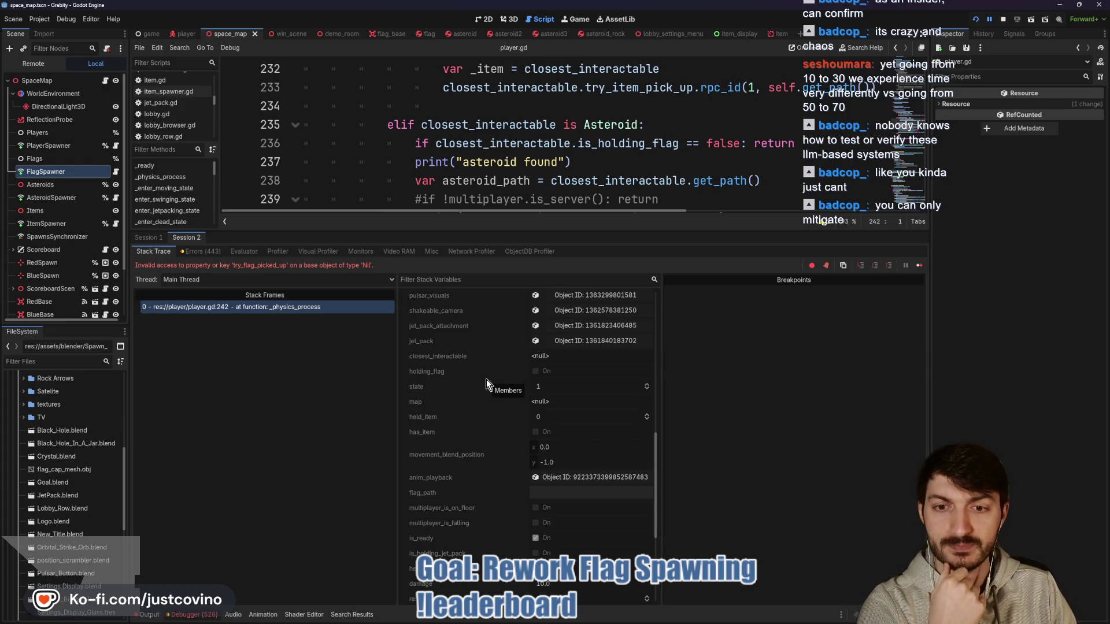
{"action": "scroll", "coordinate": [486, 379], "scroll_direction": "down", "scroll_amount": 3}
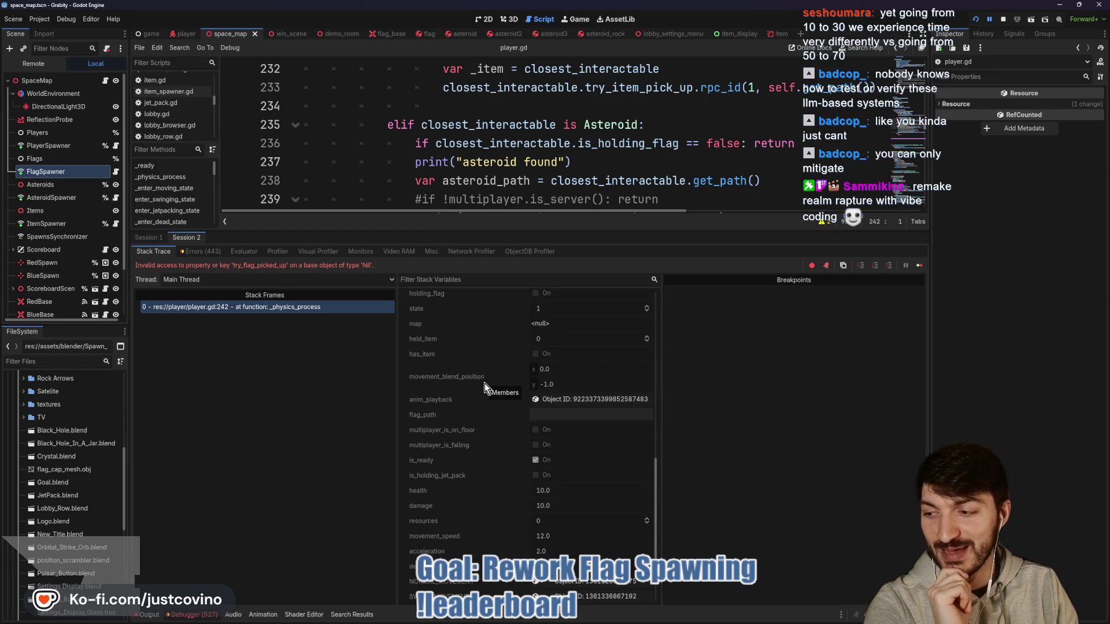
{"action": "scroll", "coordinate": [473, 408], "scroll_direction": "down", "scroll_amount": 2}
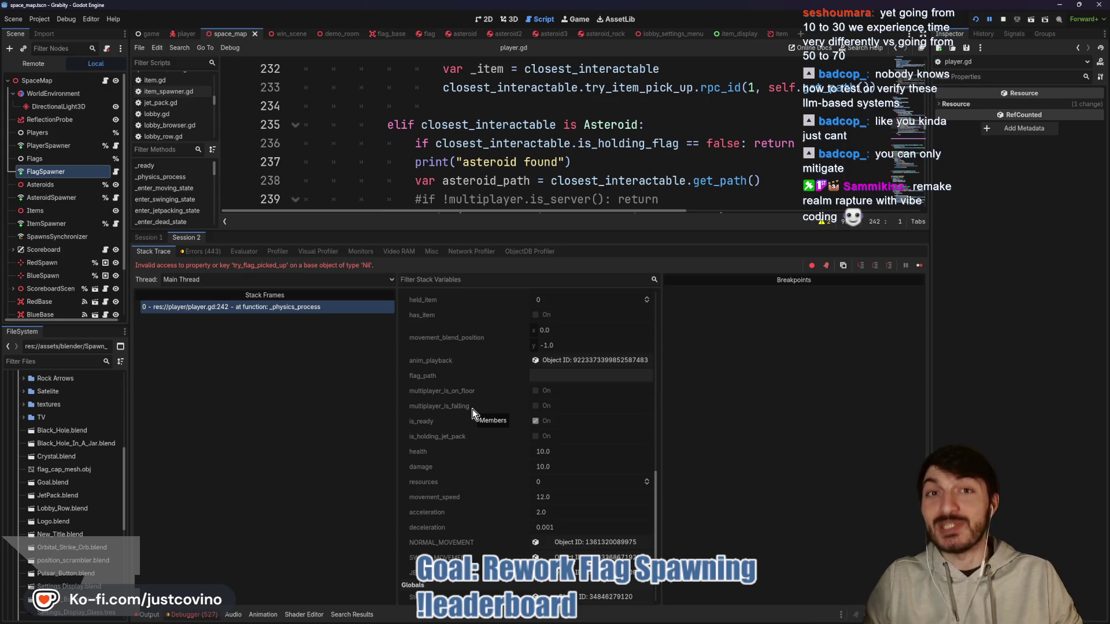
{"action": "scroll", "coordinate": [485, 399], "scroll_direction": "down", "scroll_amount": 4}
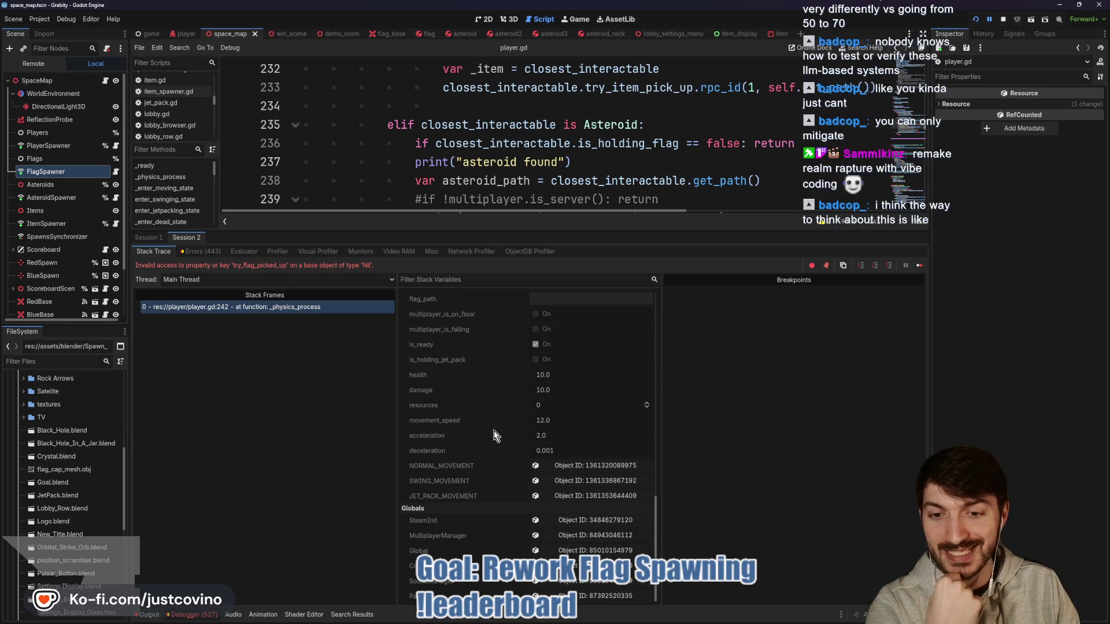
{"action": "scroll", "coordinate": [463, 470], "scroll_direction": "up", "scroll_amount": 15}
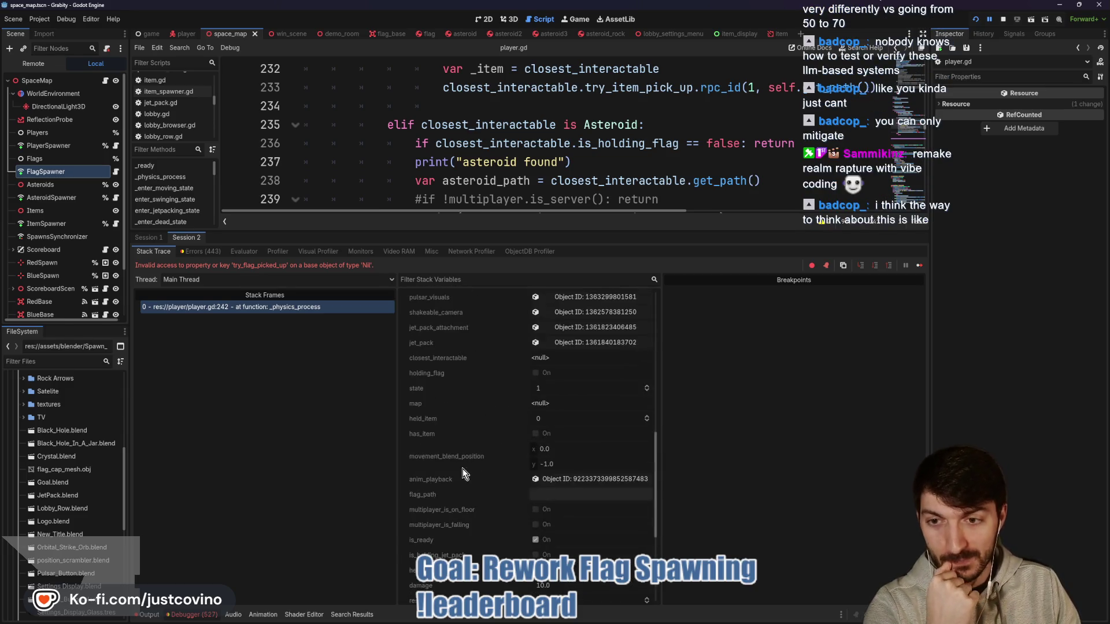
{"action": "scroll", "coordinate": [463, 471], "scroll_direction": "up", "scroll_amount": 5}
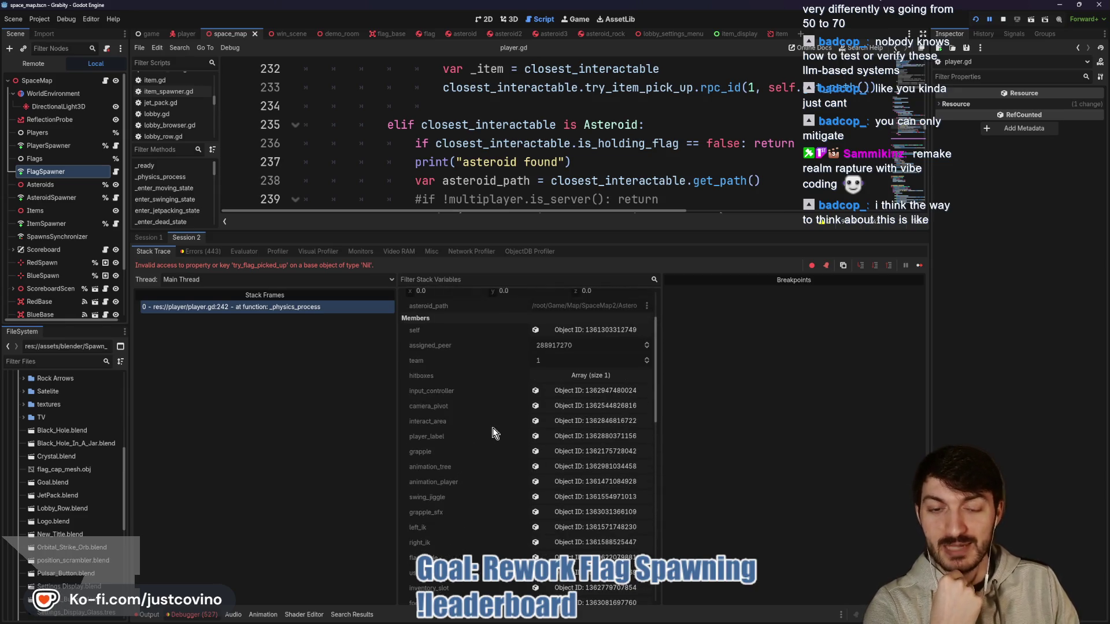
{"action": "scroll", "coordinate": [492, 428], "scroll_direction": "up", "scroll_amount": 5}
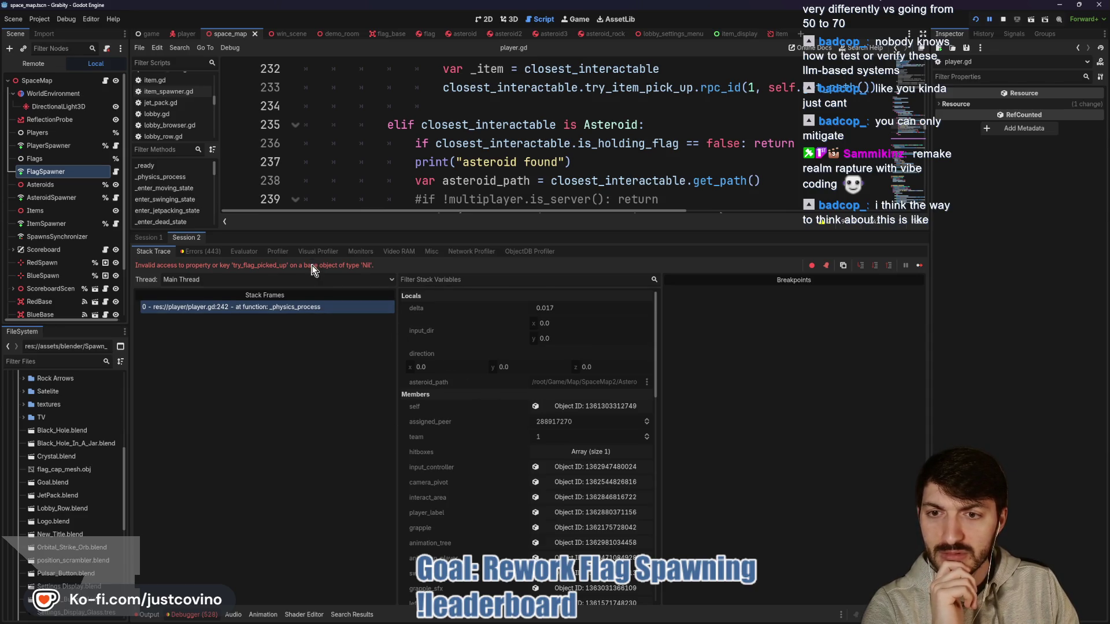
Select 'flag' on player.gd line 242, then close the running game to end debugging
{"action": "scroll", "coordinate": [515, 196], "scroll_direction": "down", "scroll_amount": 2}
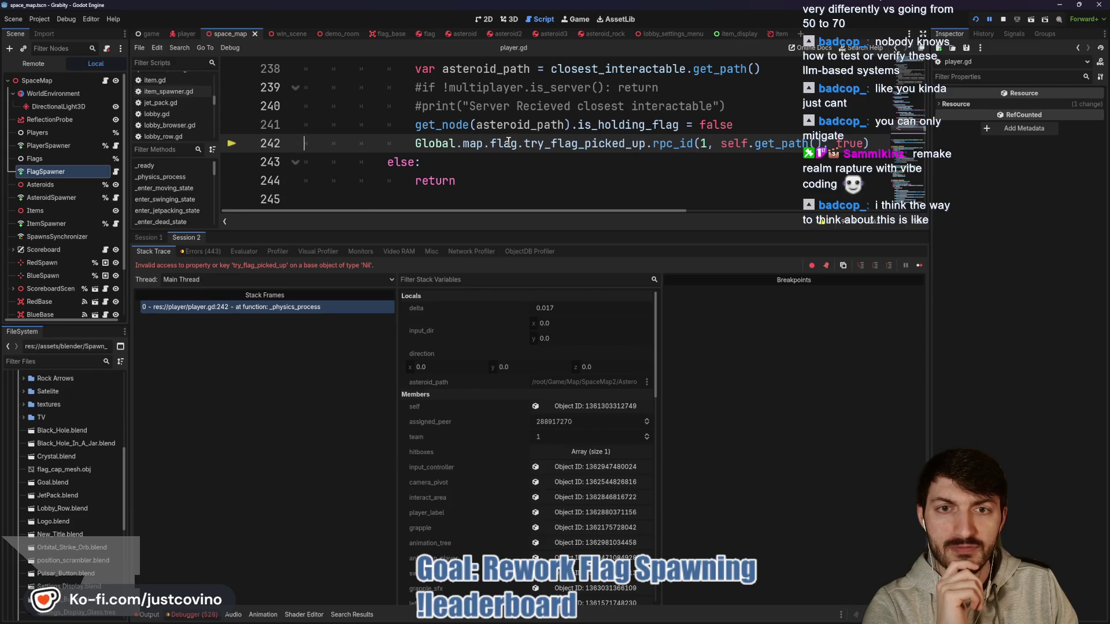
{"action": "double_click", "coordinate": [508, 143]}
{"action": "left_click", "coordinate": [989, 20]}
{"action": "left_click", "coordinate": [541, 150]}
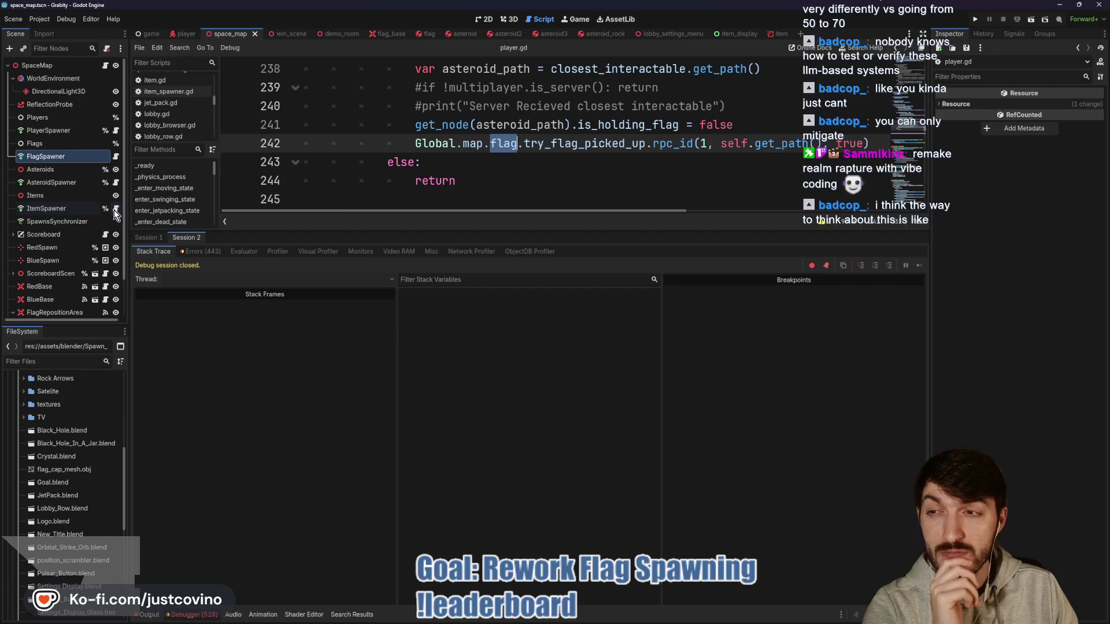
Delete the 'map.flag = flag' line from flag_spawner.gd's _spawn_flag, then switch to map.gd
{"action": "left_click", "coordinate": [116, 157]}
{"action": "scroll", "coordinate": [476, 187], "scroll_direction": "down", "scroll_amount": 2}
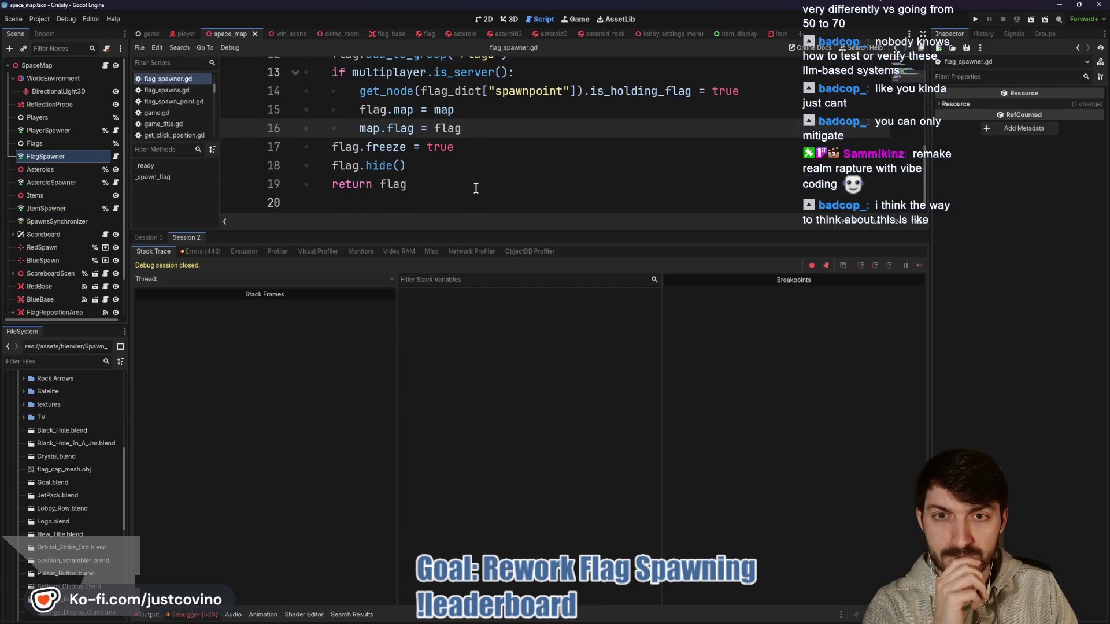
{"action": "left_click_drag", "start_coordinate": [467, 230], "coordinate": [470, 434]}
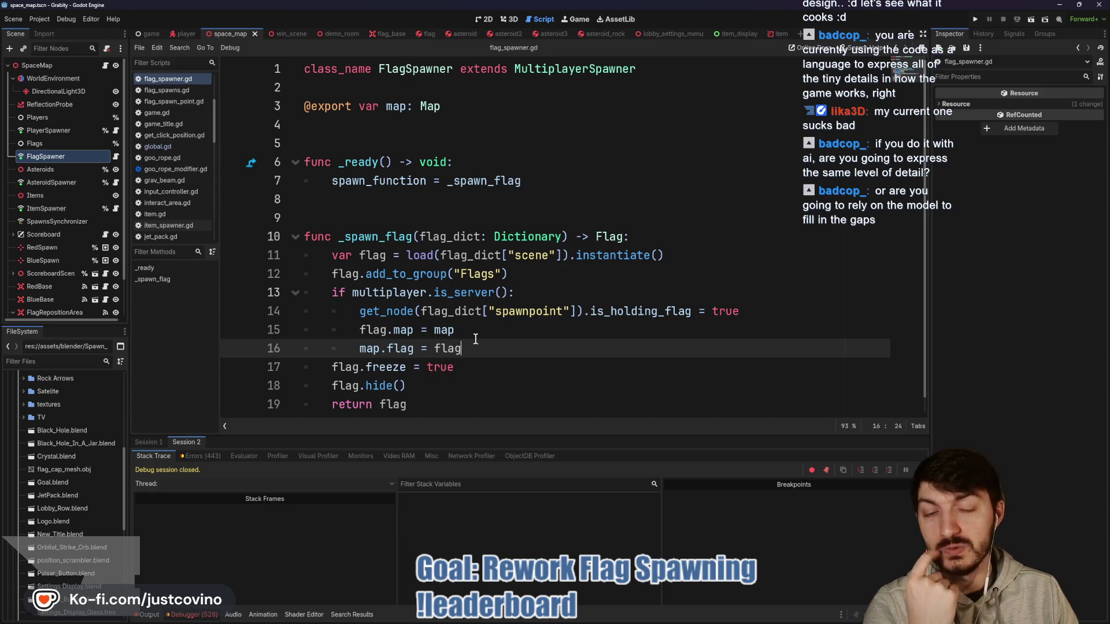
{"action": "key", "text": "shift+Home"}
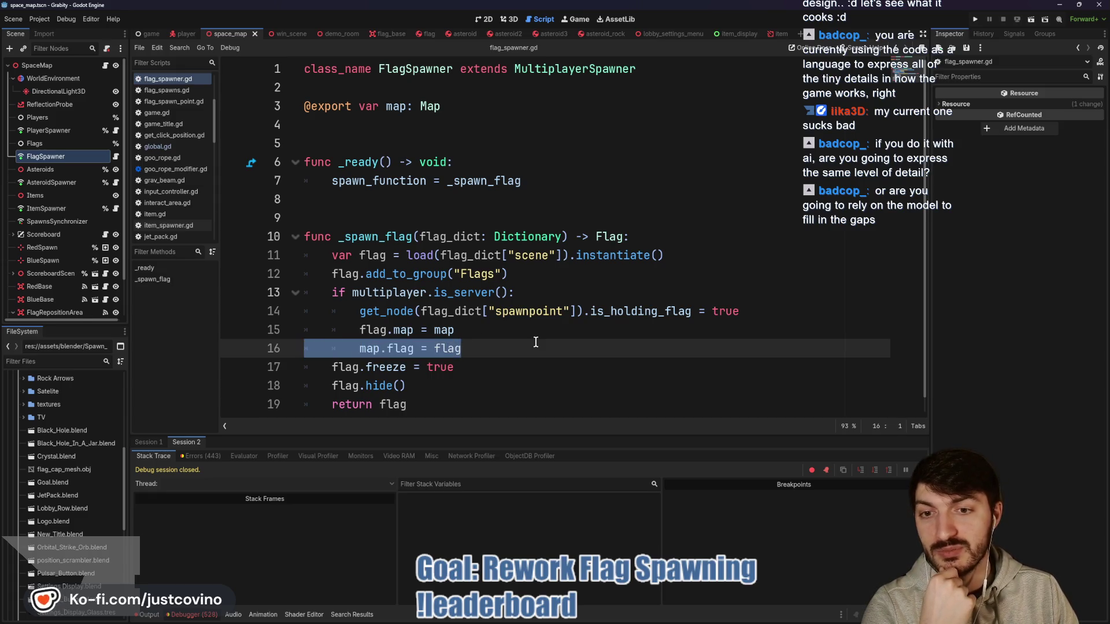
{"action": "key", "text": "BackSpace"}
{"action": "key", "text": "BackSpace"}
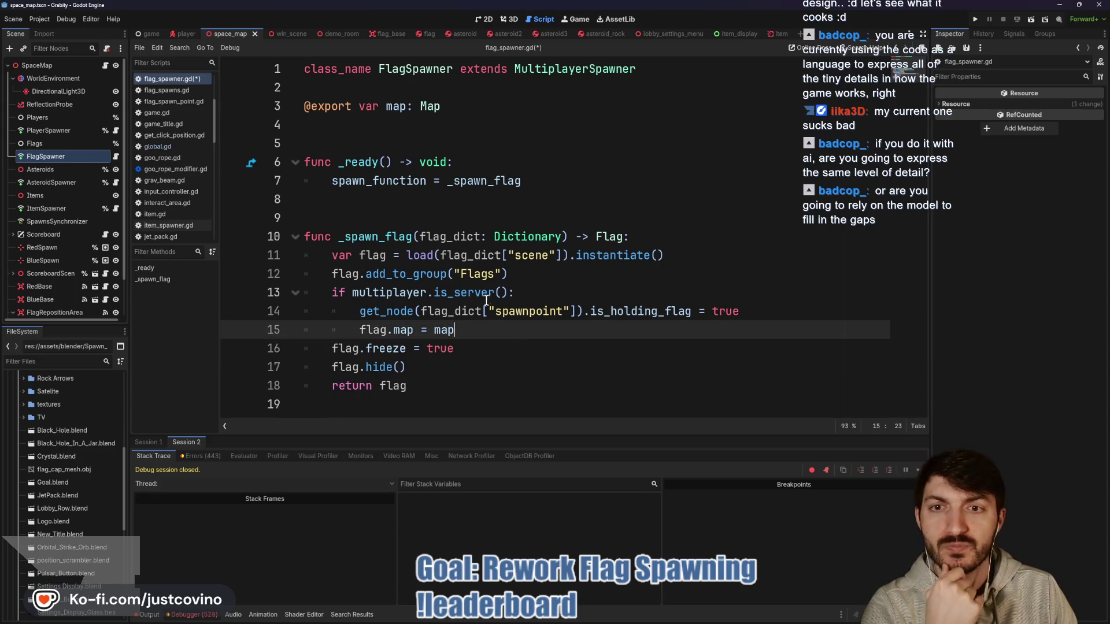
{"action": "left_click", "coordinate": [555, 183]}
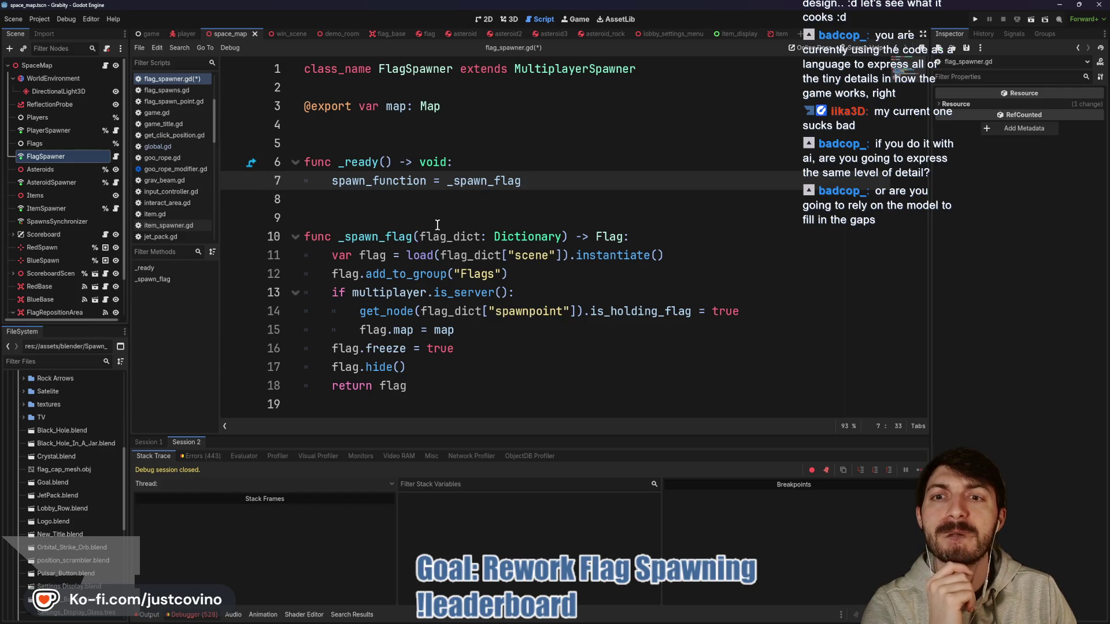
{"action": "left_click", "coordinate": [104, 66]}
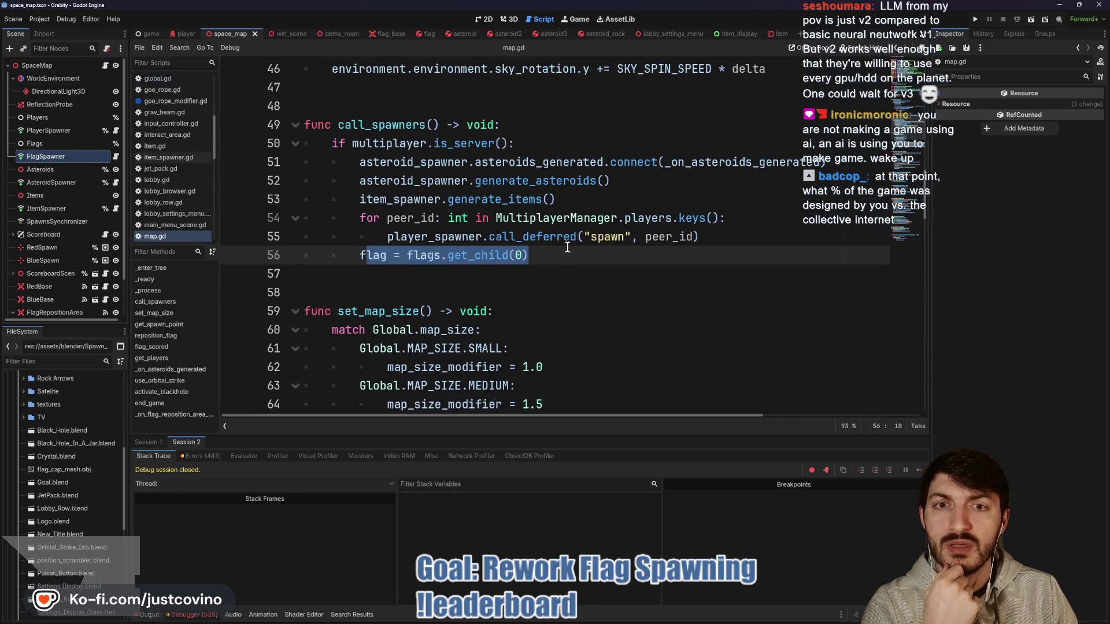
Add 'flag_spawner.spawned.connect(_on_flag_spawned)' after line 51 in map.gd's _ready
{"action": "left_click", "coordinate": [845, 164]}
{"action": "key", "text": "Return"}
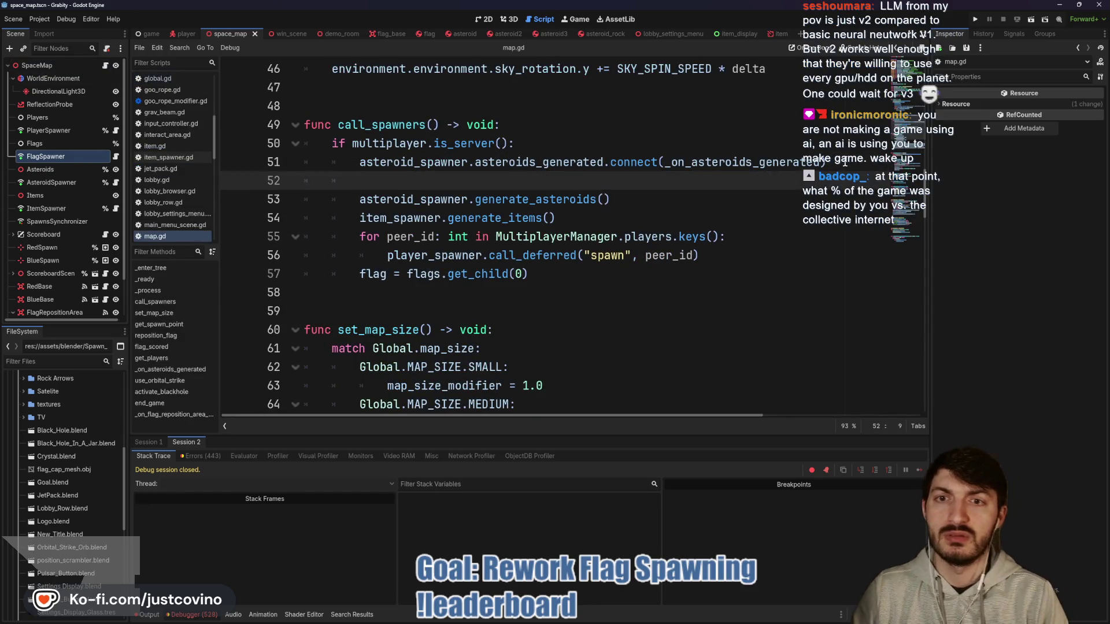
{"action": "type", "text": "flag"}
{"action": "key", "text": "Down"}
{"action": "key", "text": "Down"}
{"action": "key", "text": "Down"}
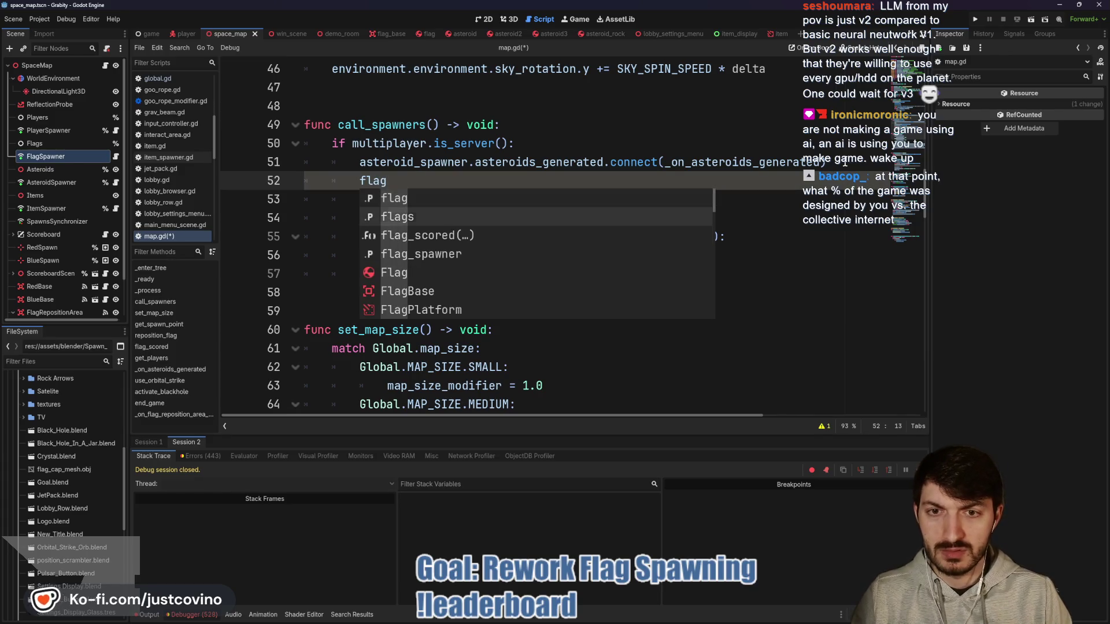
{"action": "key", "text": "Return"}
{"action": "type", "text": ".spaw"}
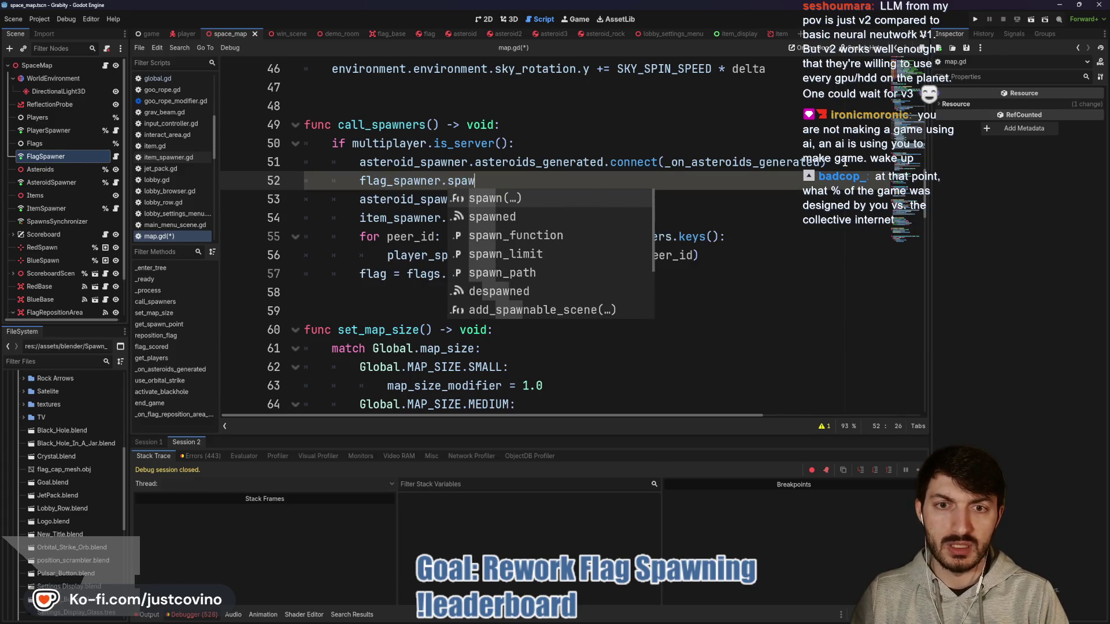
{"action": "key", "text": "Down"}
{"action": "key", "text": "Return"}
{"action": "type", "text": ".c"}
{"action": "key", "text": "Return"}
{"action": "type", "text": "_on_"}
{"action": "type", "text": "flag_spawned)"}
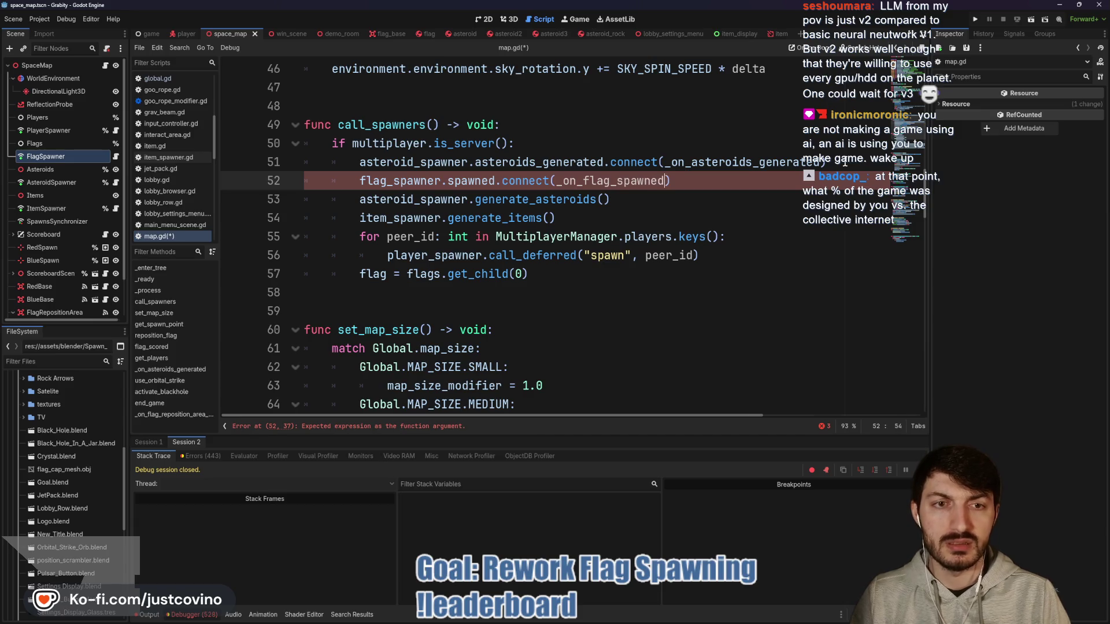
Declare a new '_on_flag_spawned() -> void:' function after _on_asteroids_generated
{"action": "scroll", "coordinate": [426, 265], "scroll_direction": "down", "scroll_amount": 13}
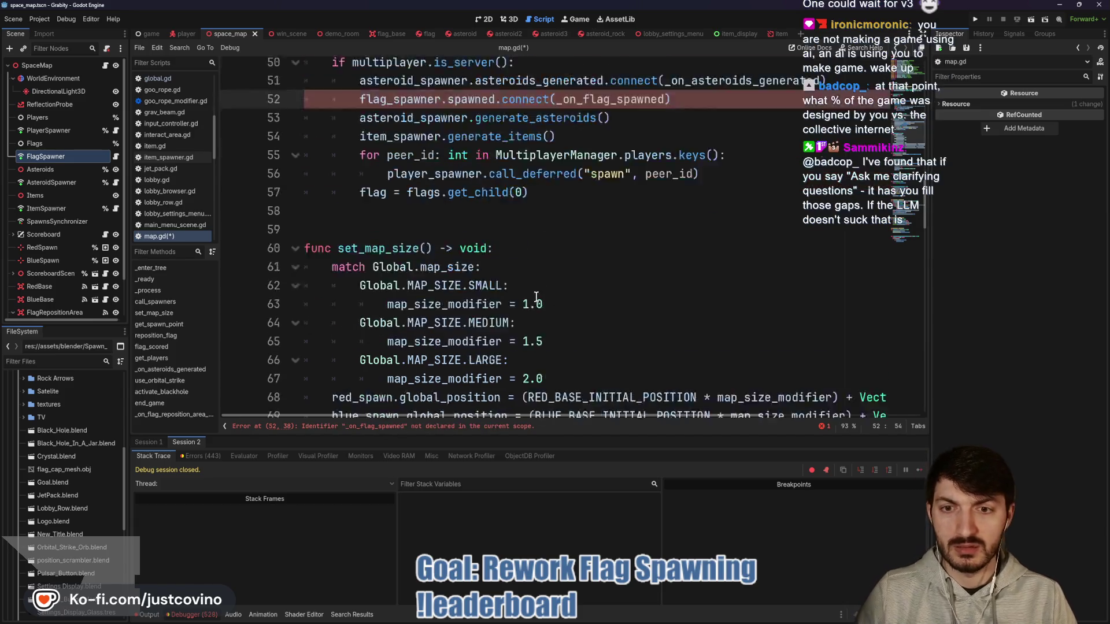
{"action": "scroll", "coordinate": [426, 265], "scroll_direction": "down", "scroll_amount": 5}
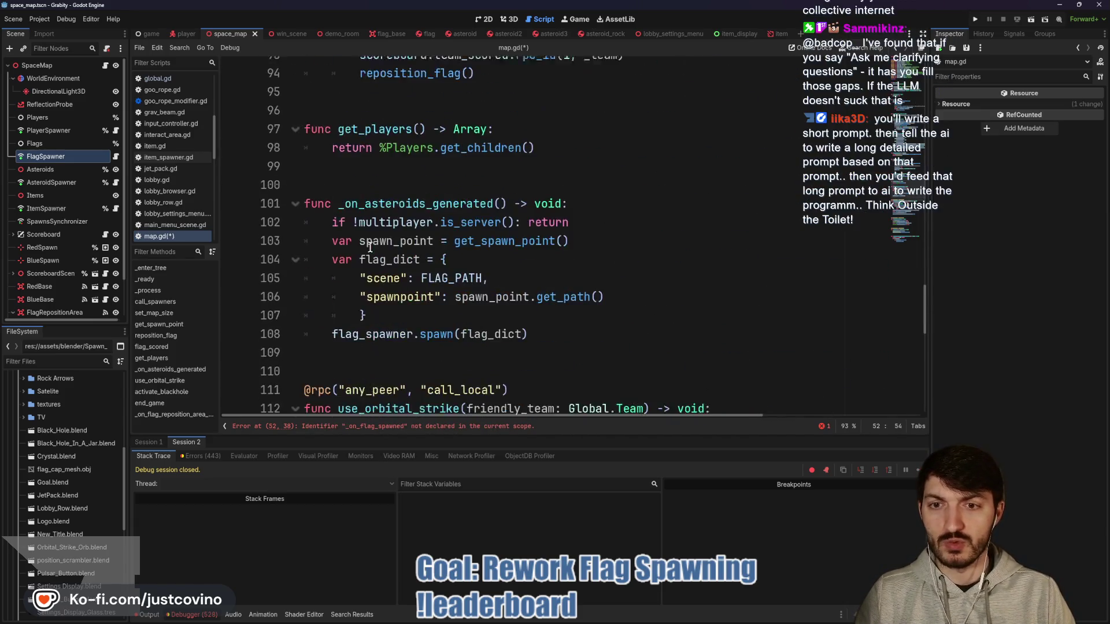
{"action": "left_click", "coordinate": [326, 239]}
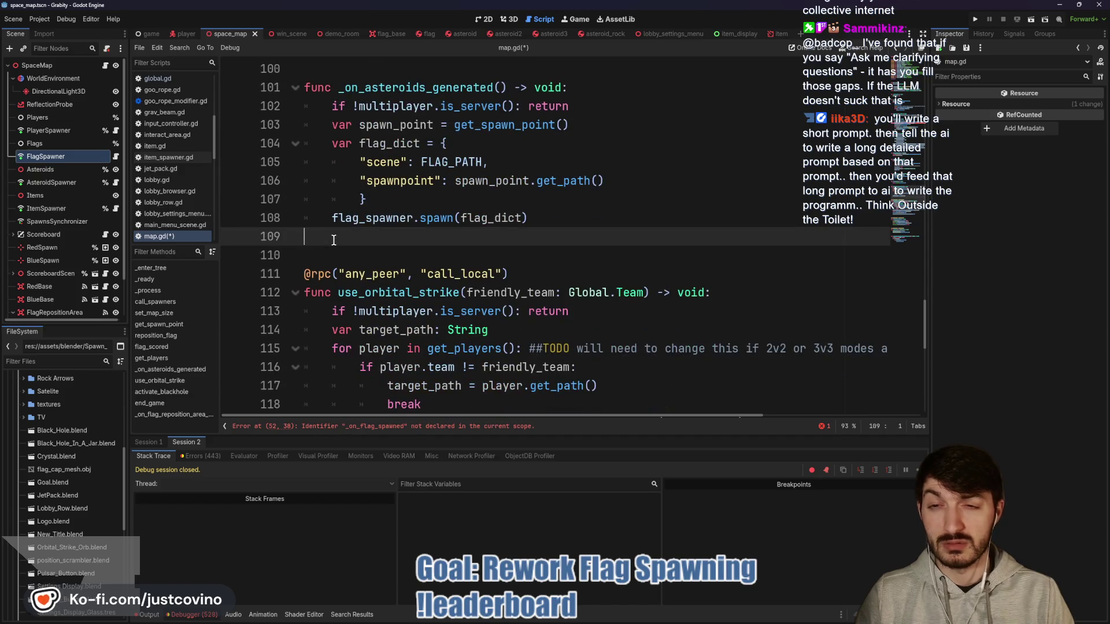
{"action": "key", "text": "Return"}
{"action": "key", "text": "Return"}
{"action": "key", "text": "Up"}
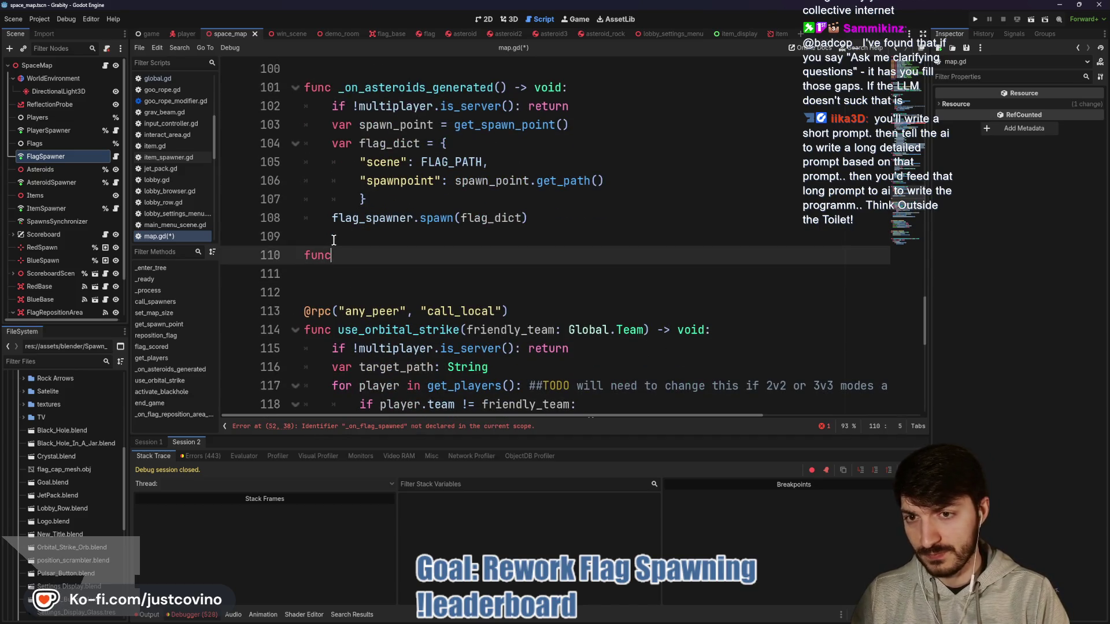
{"action": "type", "text": "_on_flag_fl"}
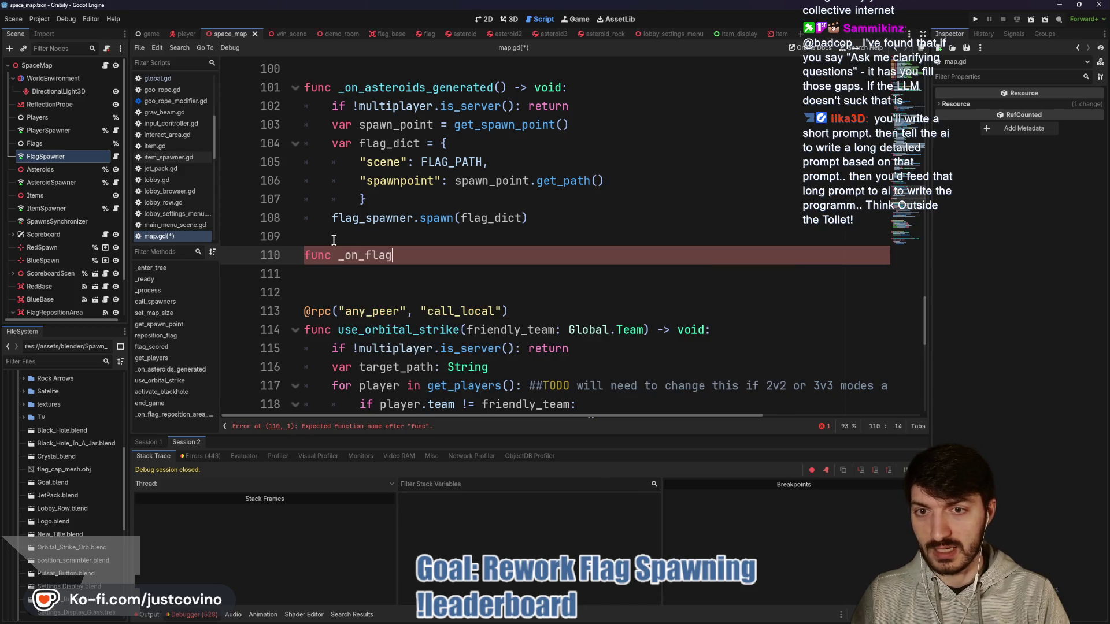
{"action": "type", "text": "spawned() -"}
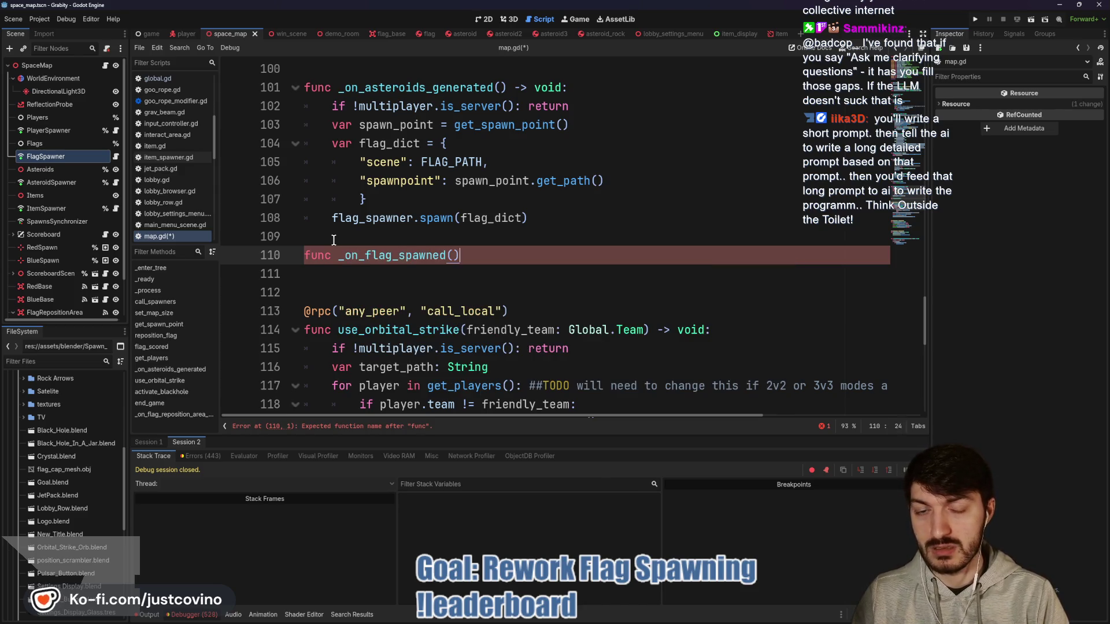
{"action": "type", "text": "id:"}
{"action": "key", "text": "Return"}
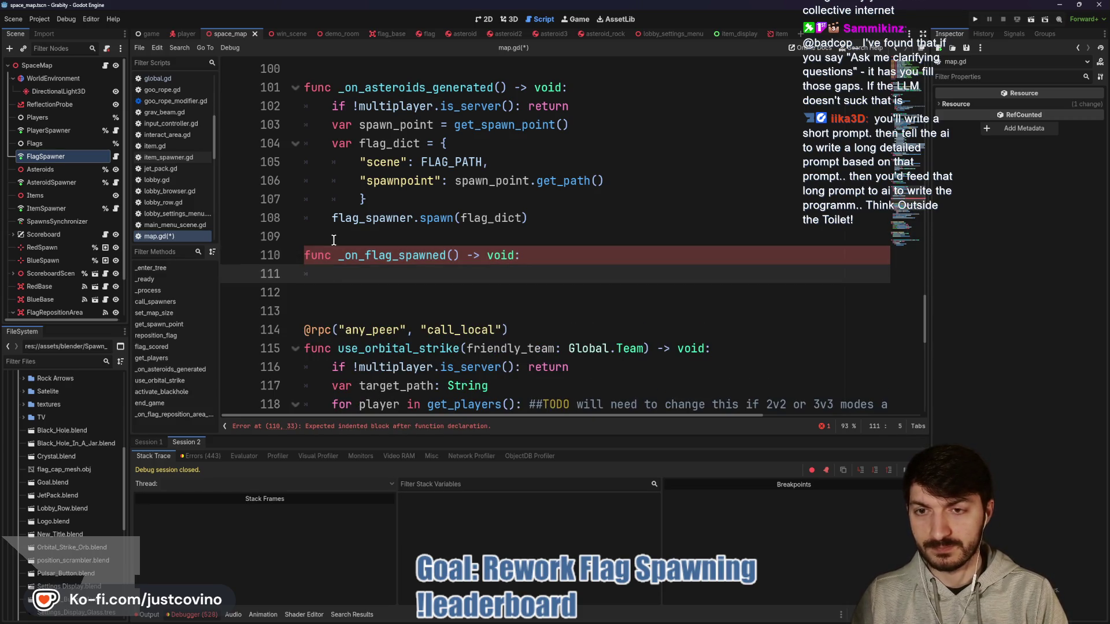
{"action": "left_click", "coordinate": [333, 239]}
{"action": "key", "text": "Return"}
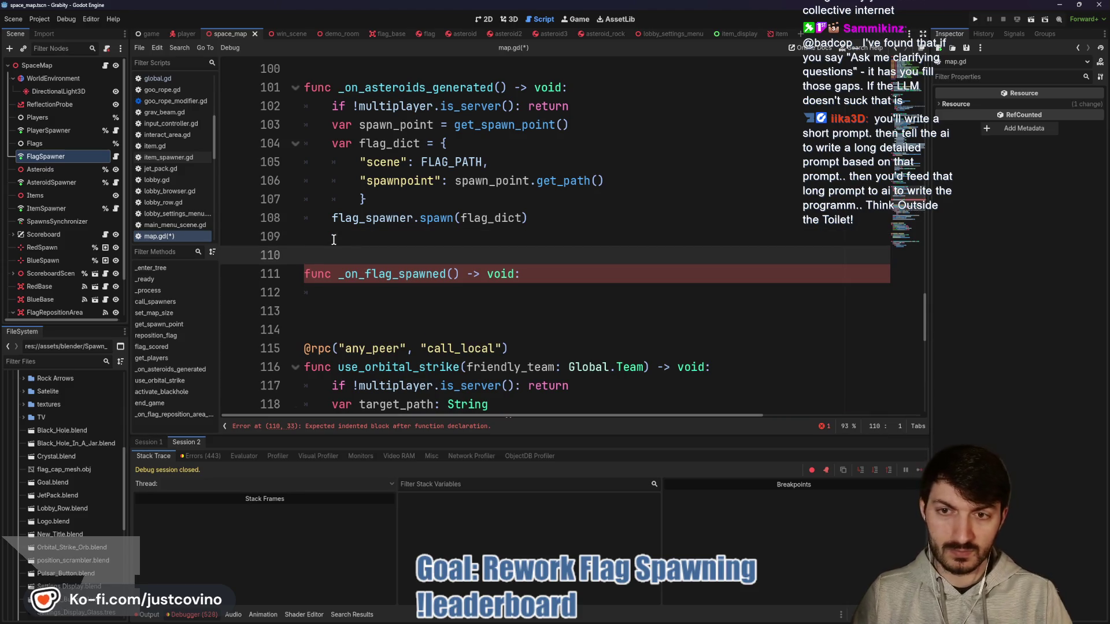
Give _on_flag_spawned the body 'flag = flags.get_child(0)', save, and jump to the flags declaration
{"action": "left_click", "coordinate": [345, 297]}
{"action": "type", "text": "flag"}
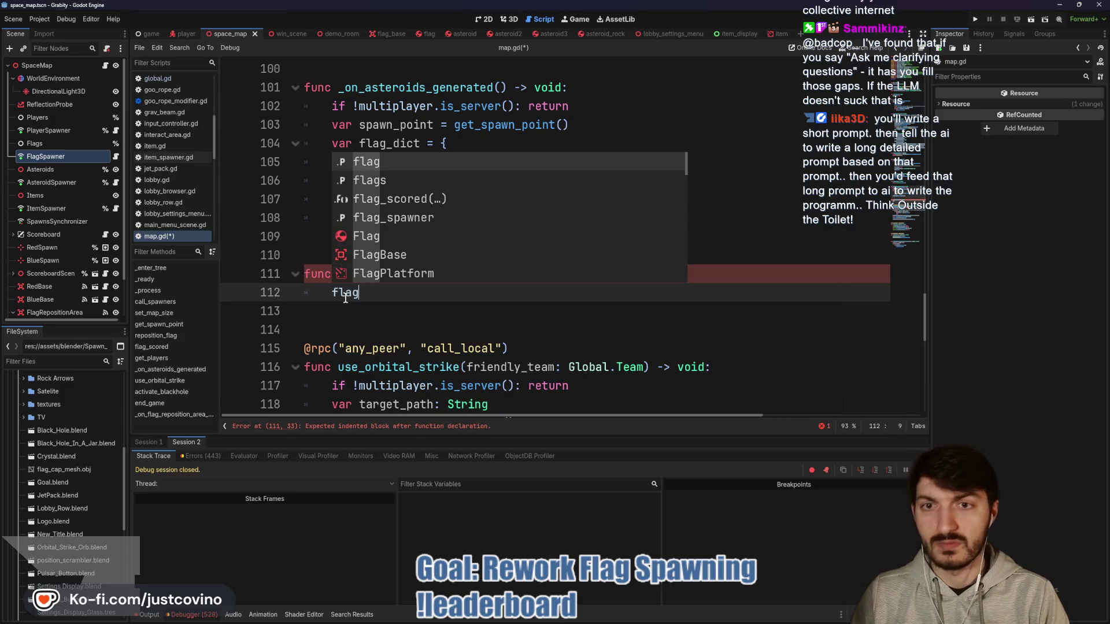
{"action": "key", "text": "BackSpace"}
{"action": "key", "text": "BackSpace"}
{"action": "type", "text": "la"}
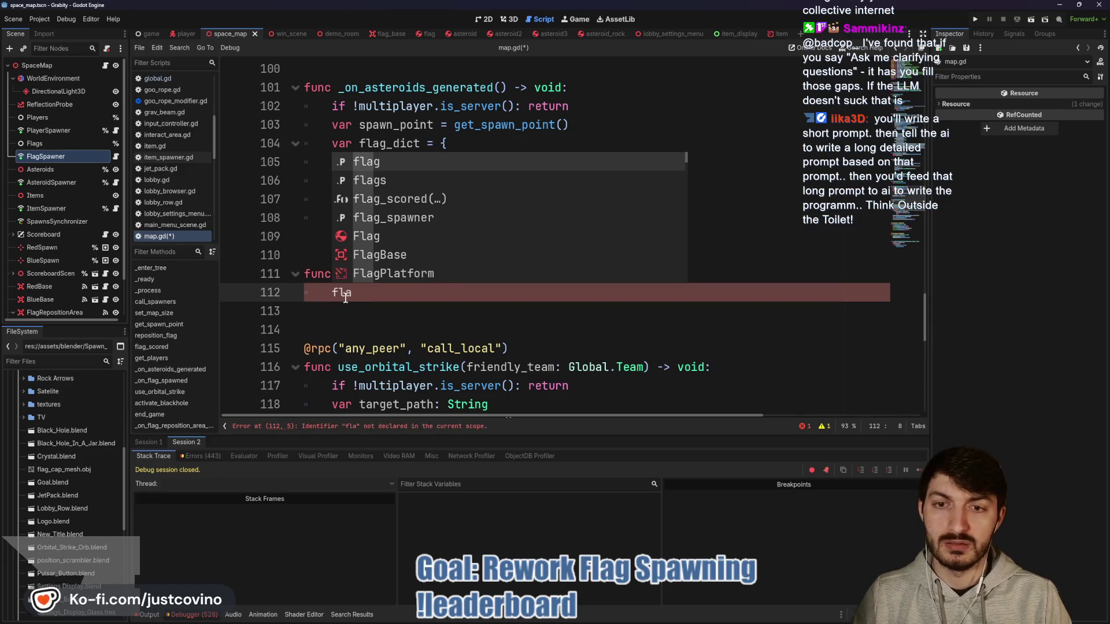
{"action": "type", "text": "gs"}
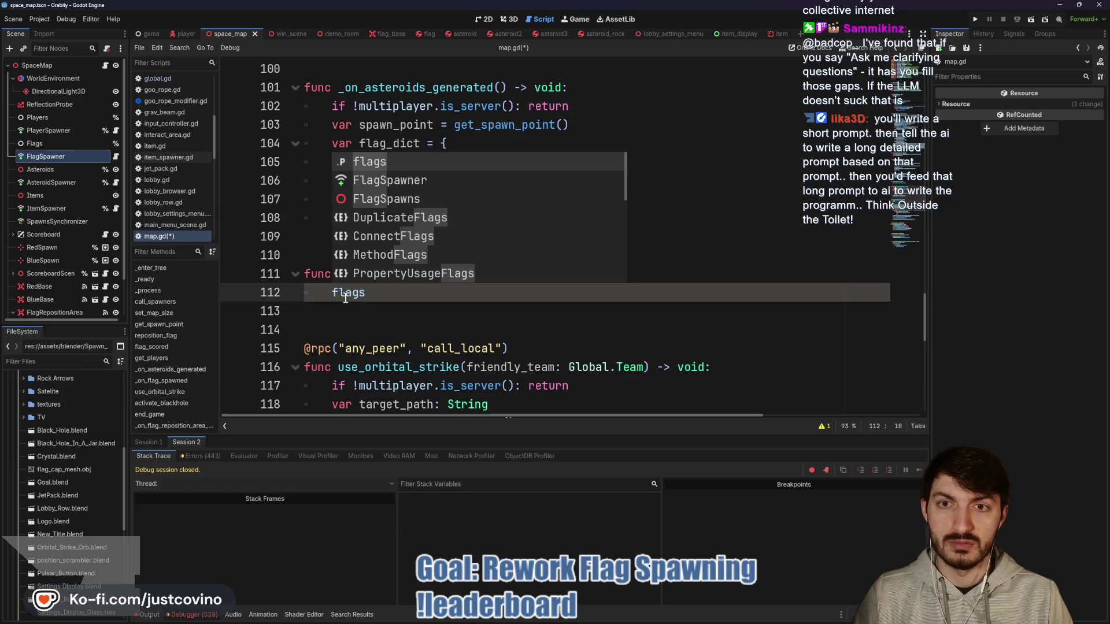
{"action": "type", "text": ".get_child"}
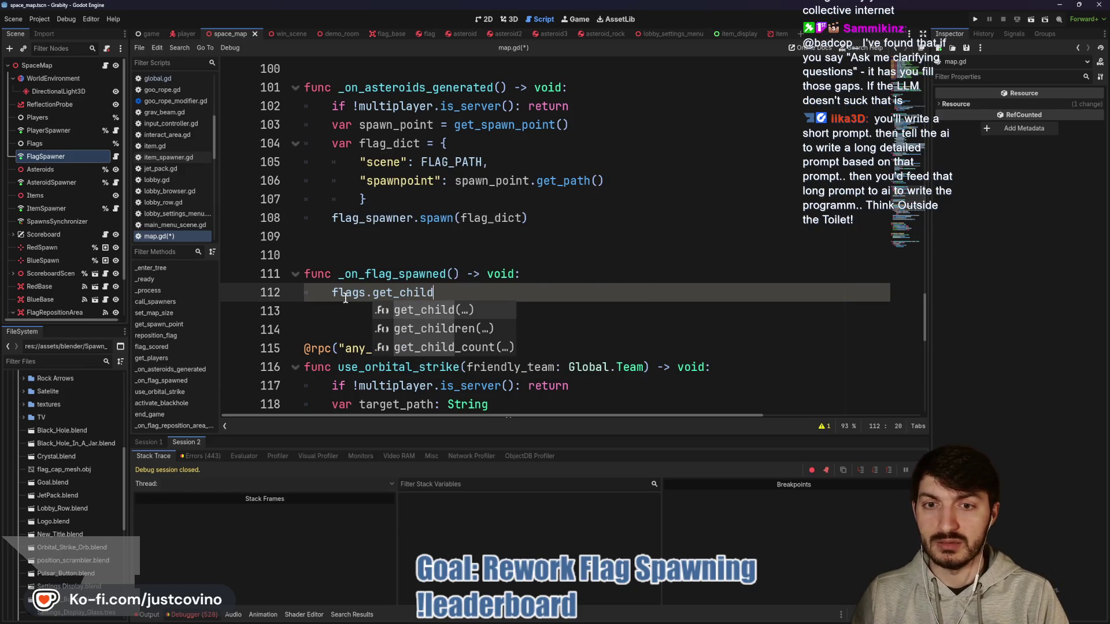
{"action": "type", "text": "(0"}
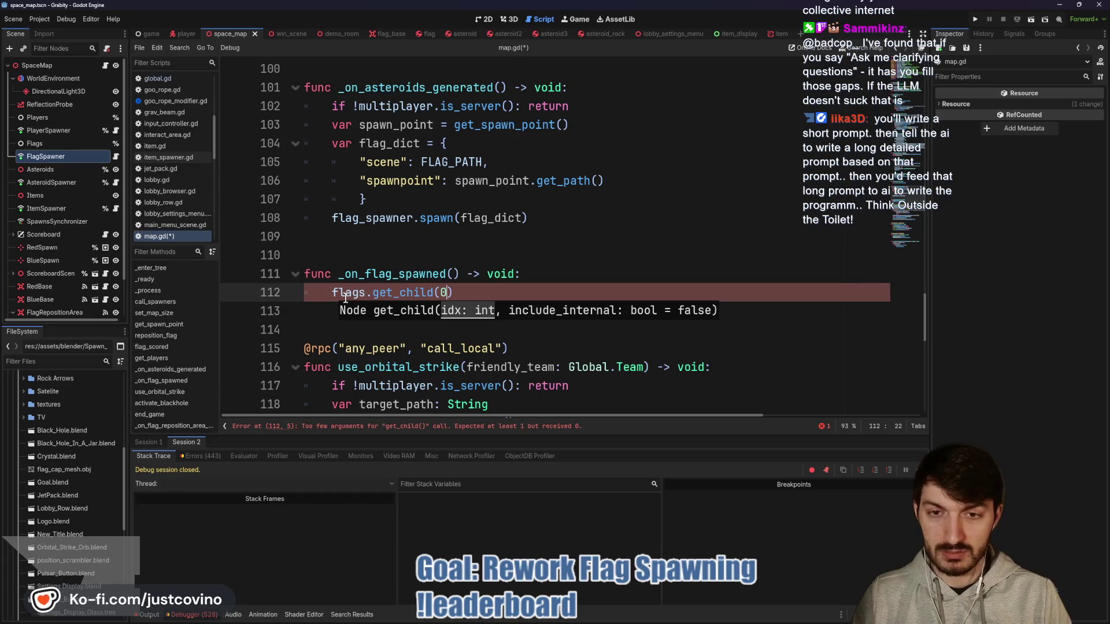
{"action": "type", "text": "flag ="}
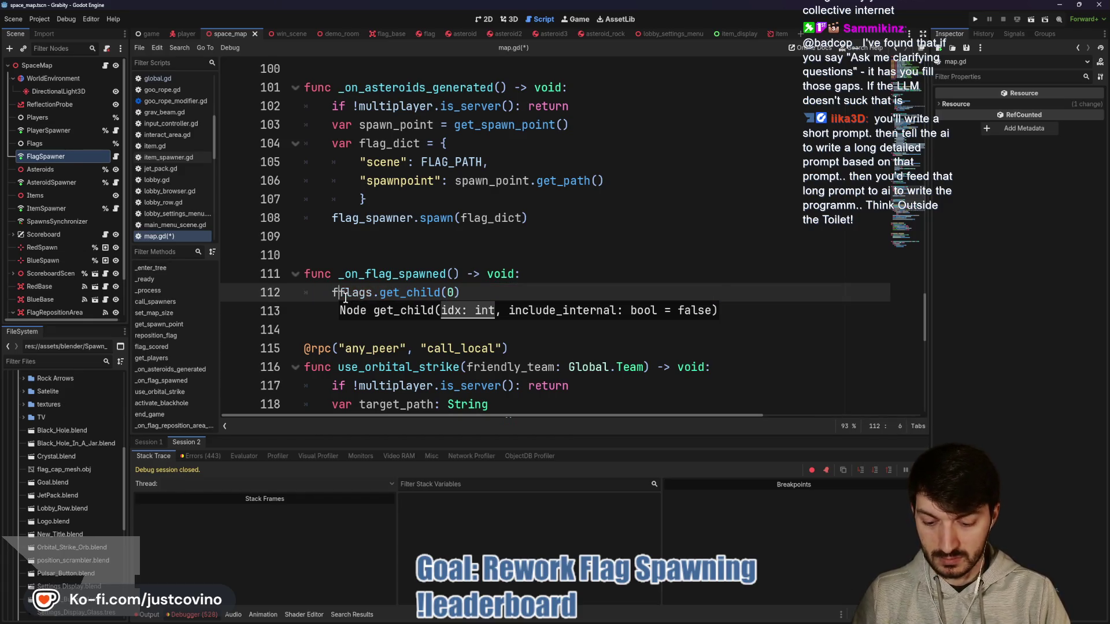
{"action": "left_click", "coordinate": [369, 325]}
{"action": "key", "text": "ctrl+s"}
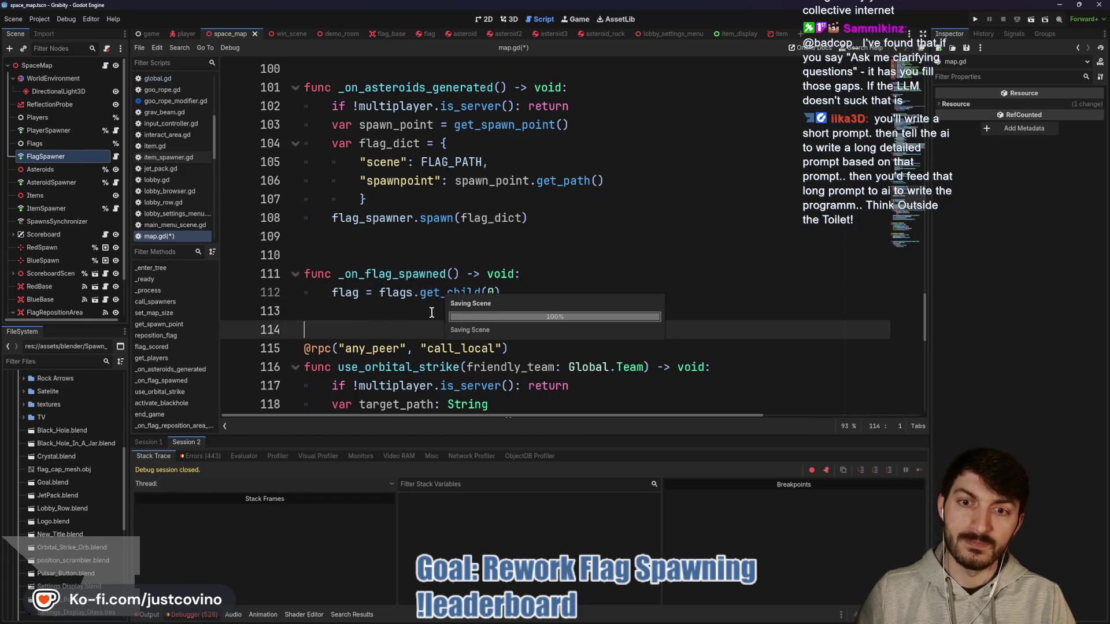
{"action": "left_click", "coordinate": [396, 293]}
{"action": "left_click", "coordinate": [396, 294], "text": "ctrl"}
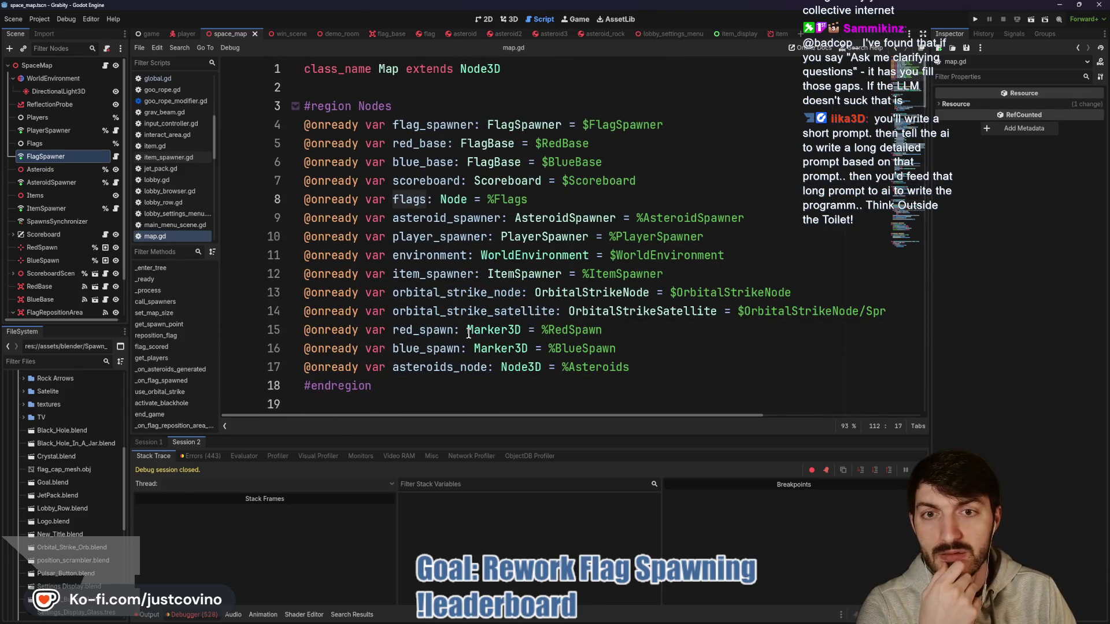
{"action": "scroll", "coordinate": [468, 334], "scroll_direction": "down", "scroll_amount": 20}
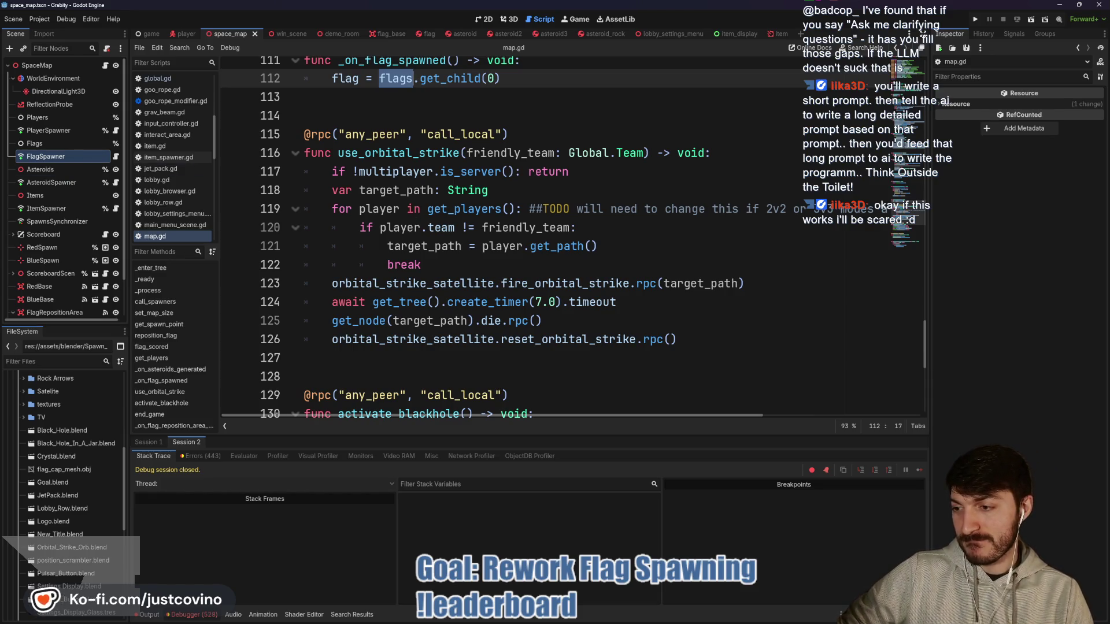
{"action": "mouse_move", "coordinate": [546, 225]}
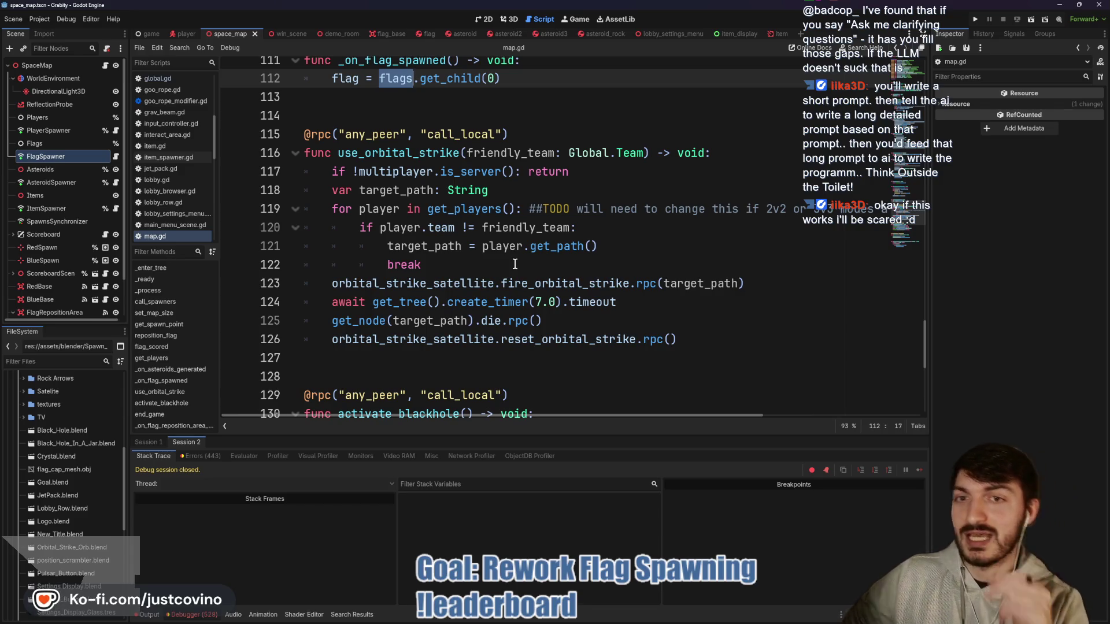
{"action": "left_click", "coordinate": [414, 101]}
{"action": "type", "text": "#MAKE ME GAME!"}
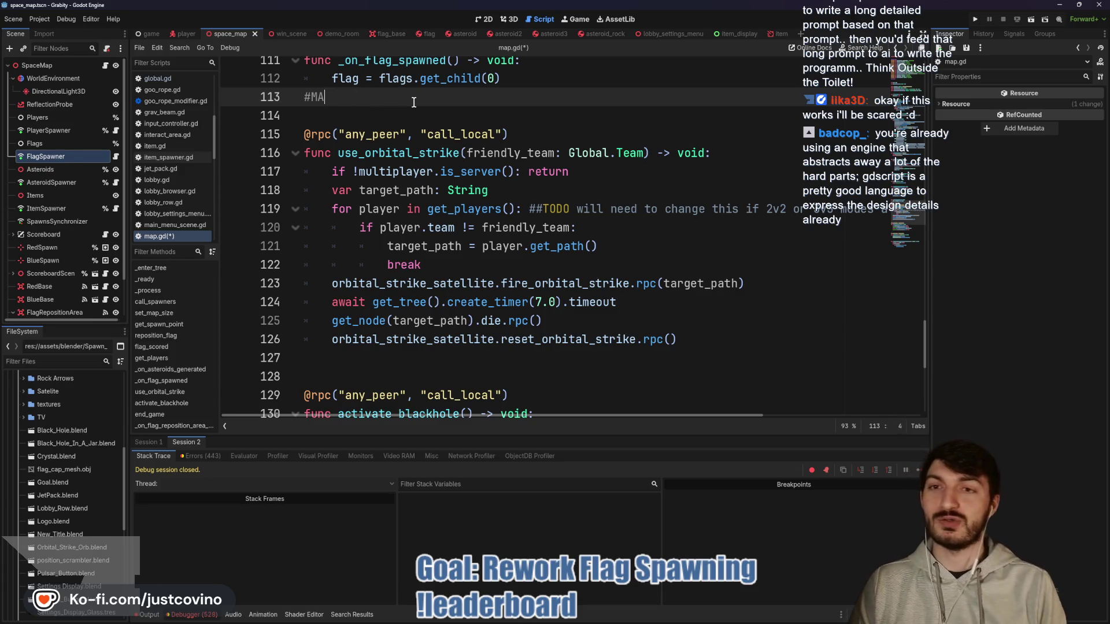
{"action": "key", "text": "BackSpace"}
{"action": "key", "text": "BackSpace"}
{"action": "key", "text": "BackSpace"}
{"action": "key", "text": "ctrl+s"}
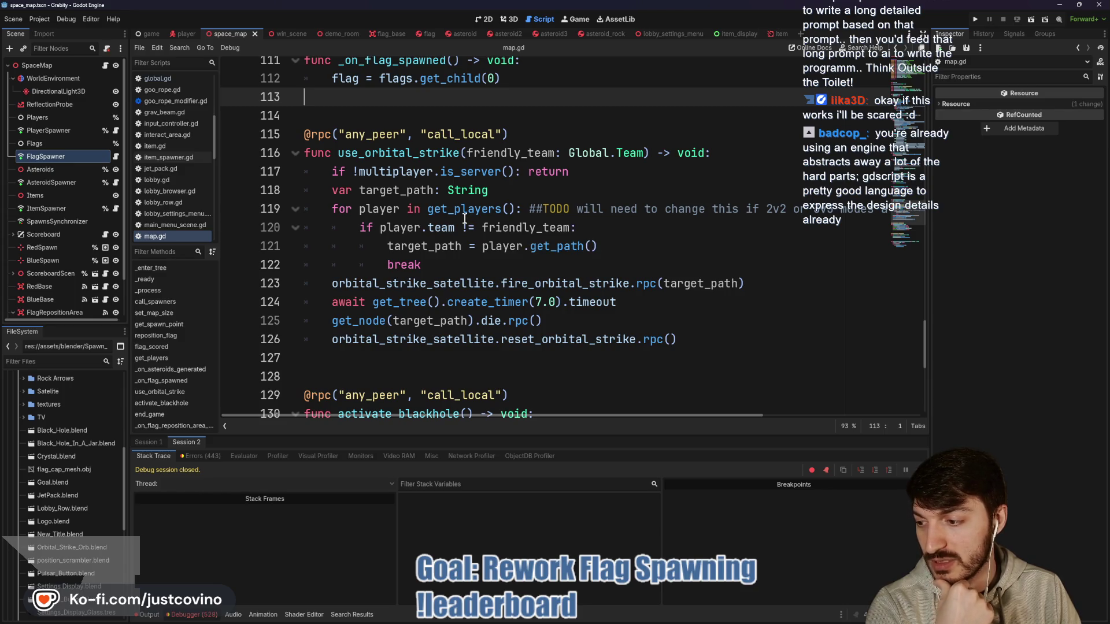
{"action": "scroll", "coordinate": [439, 218], "scroll_direction": "up", "scroll_amount": 2}
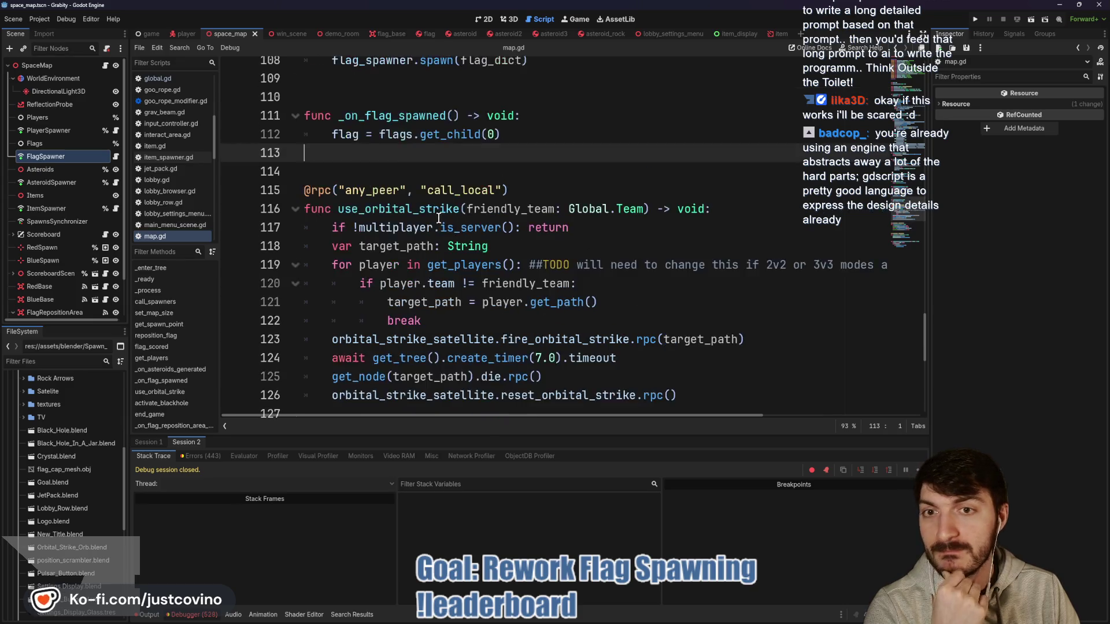
{"action": "scroll", "coordinate": [433, 216], "scroll_direction": "up", "scroll_amount": 2}
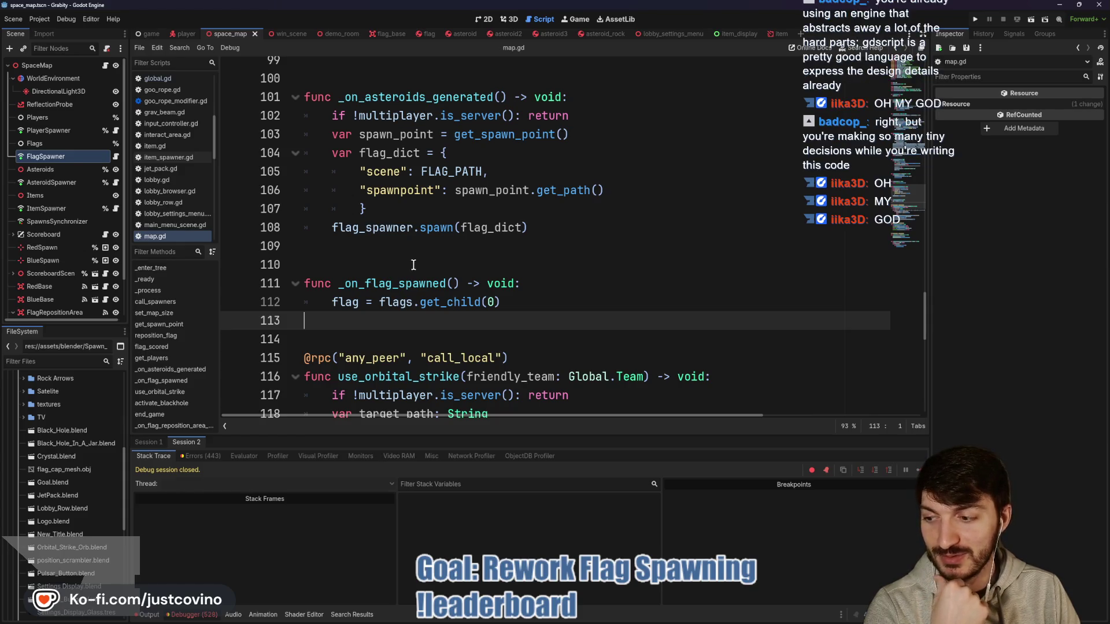
{"action": "left_click", "coordinate": [391, 252]}
Run the project with two instances and place the game windows side by side
{"action": "left_click", "coordinate": [974, 19]}
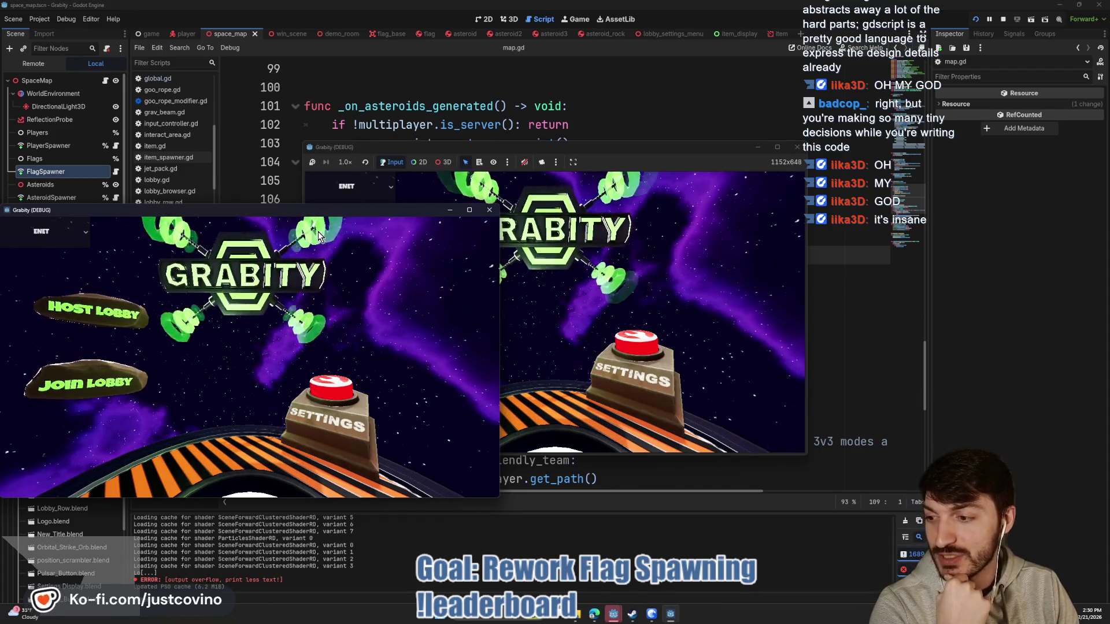
{"action": "left_click_drag", "start_coordinate": [316, 215], "coordinate": [766, 195]}
{"action": "left_click_drag", "start_coordinate": [658, 152], "coordinate": [378, 160]}
Host a lobby in the left game, join it from the right, ready up and start
{"action": "left_click", "coordinate": [162, 259]}
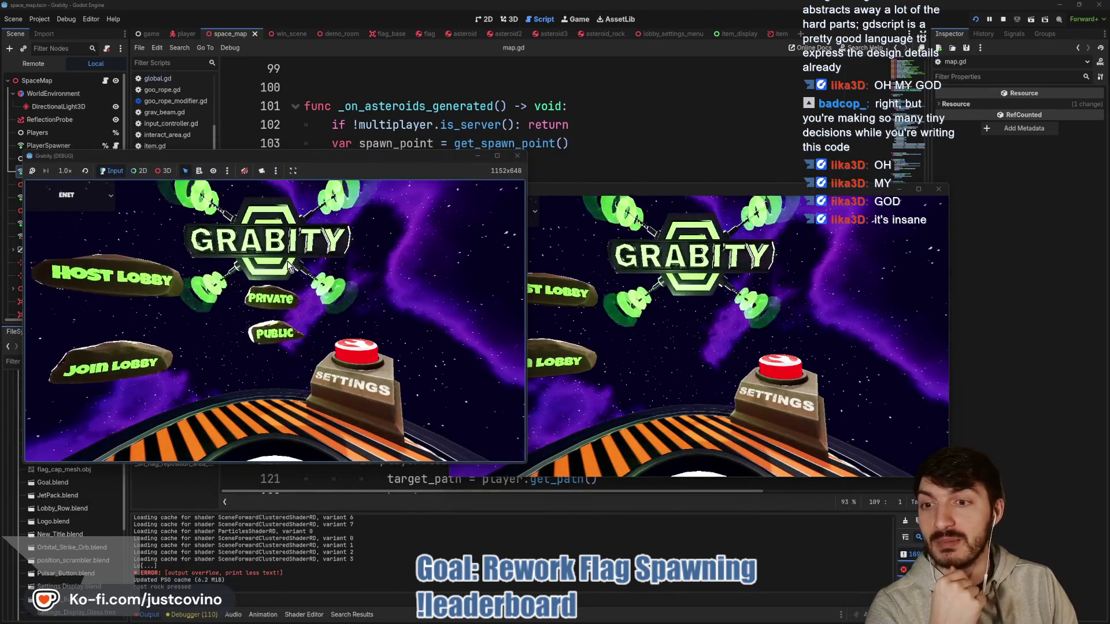
{"action": "left_click_drag", "start_coordinate": [615, 189], "coordinate": [728, 165]}
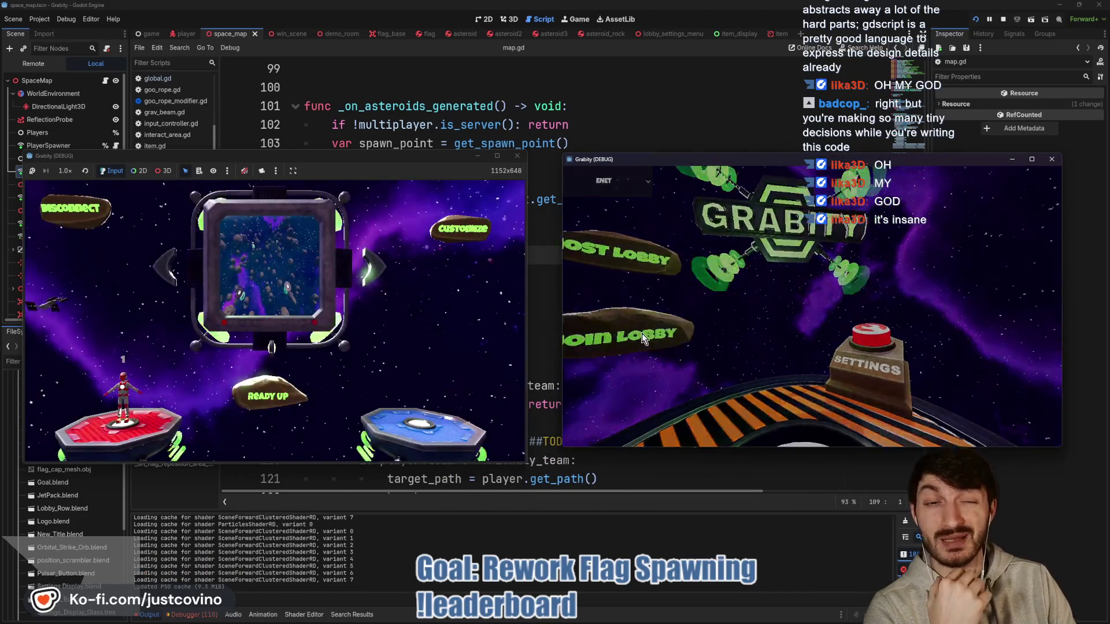
{"action": "left_click", "coordinate": [641, 332]}
{"action": "left_click", "coordinate": [767, 317]}
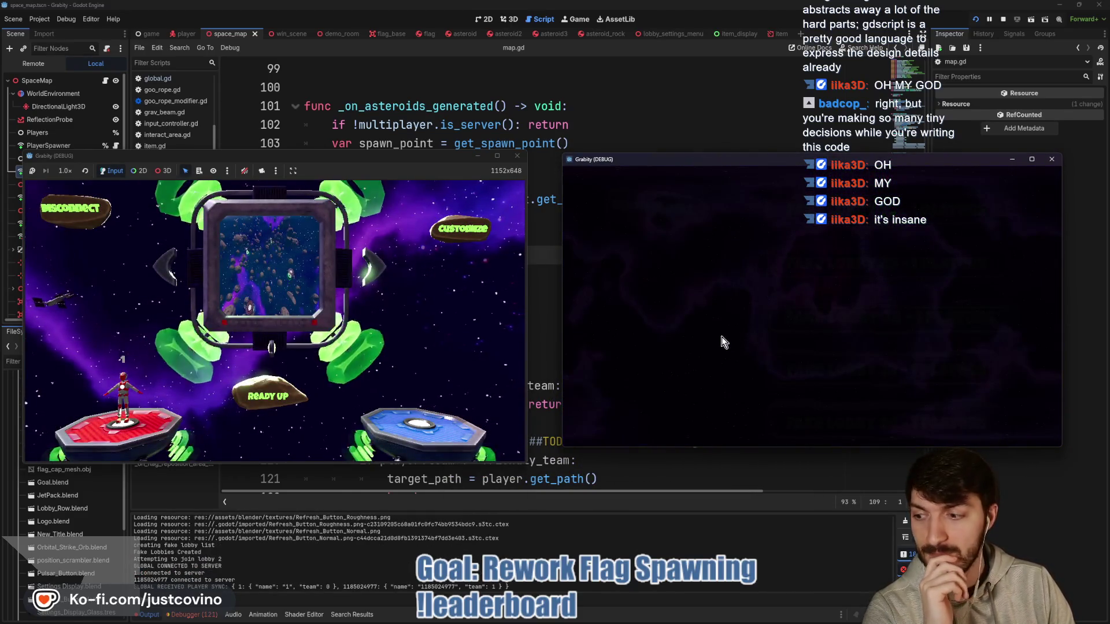
{"action": "left_click", "coordinate": [276, 400]}
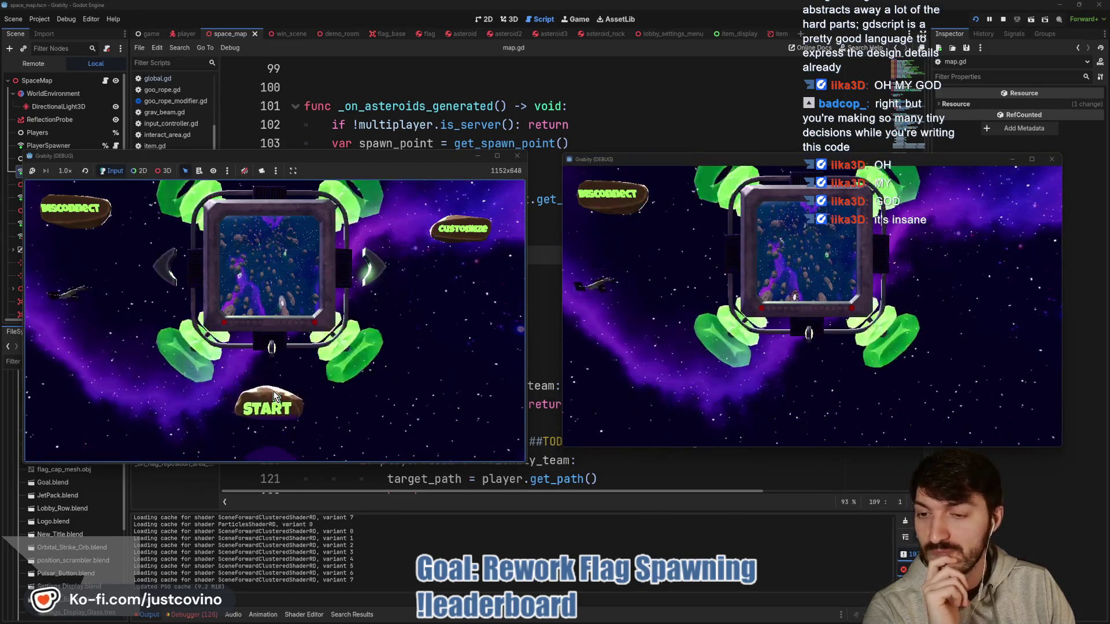
{"action": "left_click", "coordinate": [274, 394]}
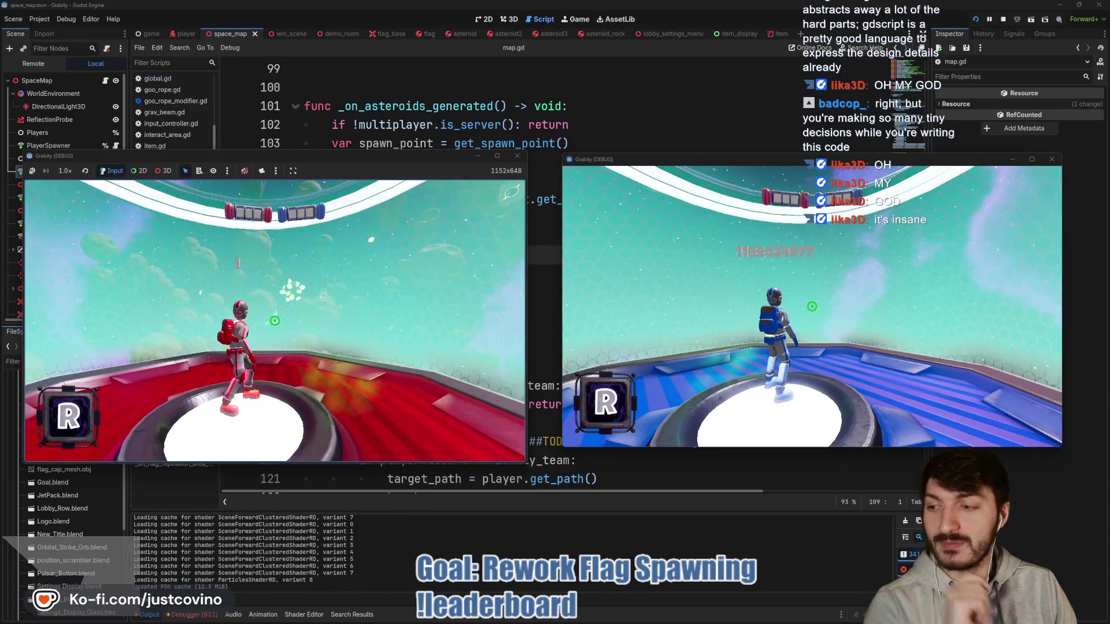
Grav-beam the red player through the asteroids onto the flag bars, then return to the red spawn platform
{"action": "key", "text": "super"}
{"action": "key", "text": "super"}
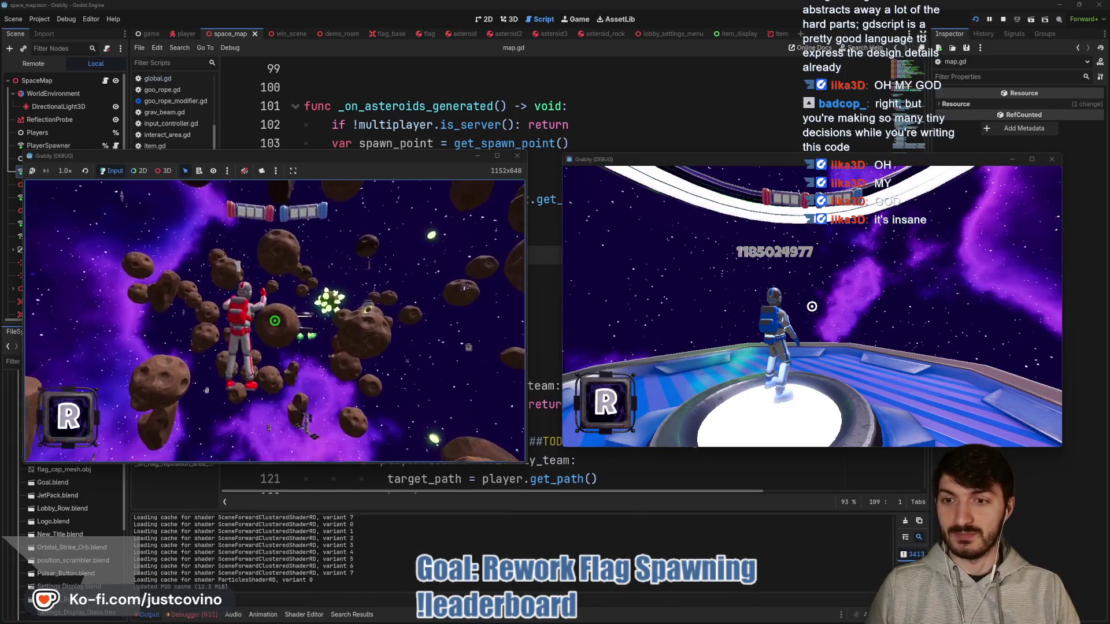
{"action": "left_click", "coordinate": [274, 321]}
{"action": "left_click", "coordinate": [275, 321]}
{"action": "left_click", "coordinate": [275, 320]}
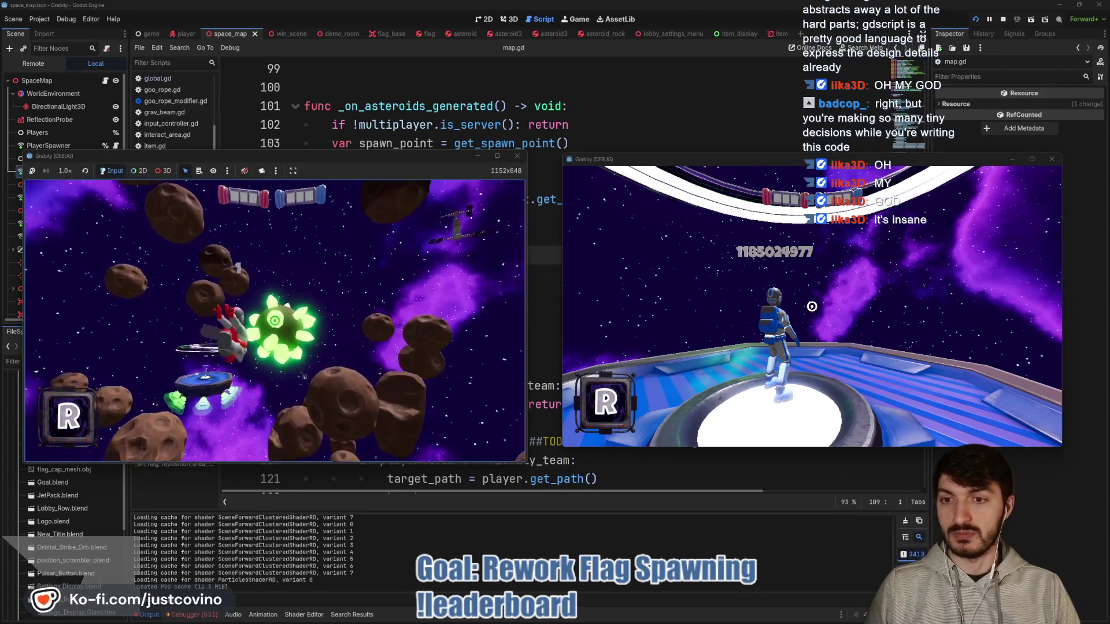
{"action": "left_click", "coordinate": [275, 321]}
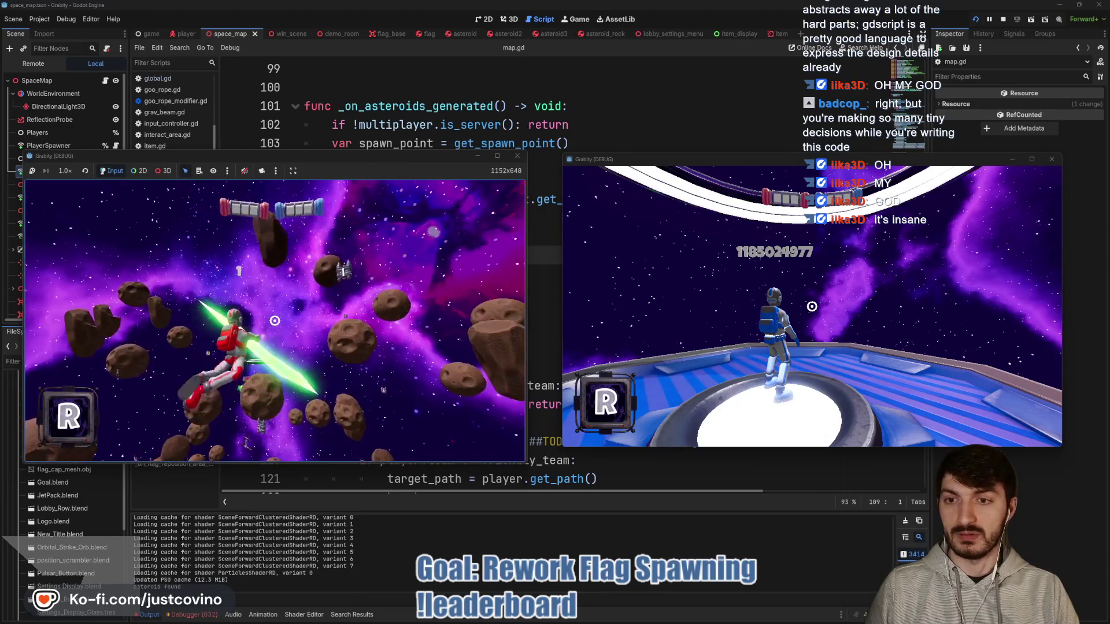
{"action": "left_click", "coordinate": [274, 321]}
{"action": "left_click", "coordinate": [274, 320]}
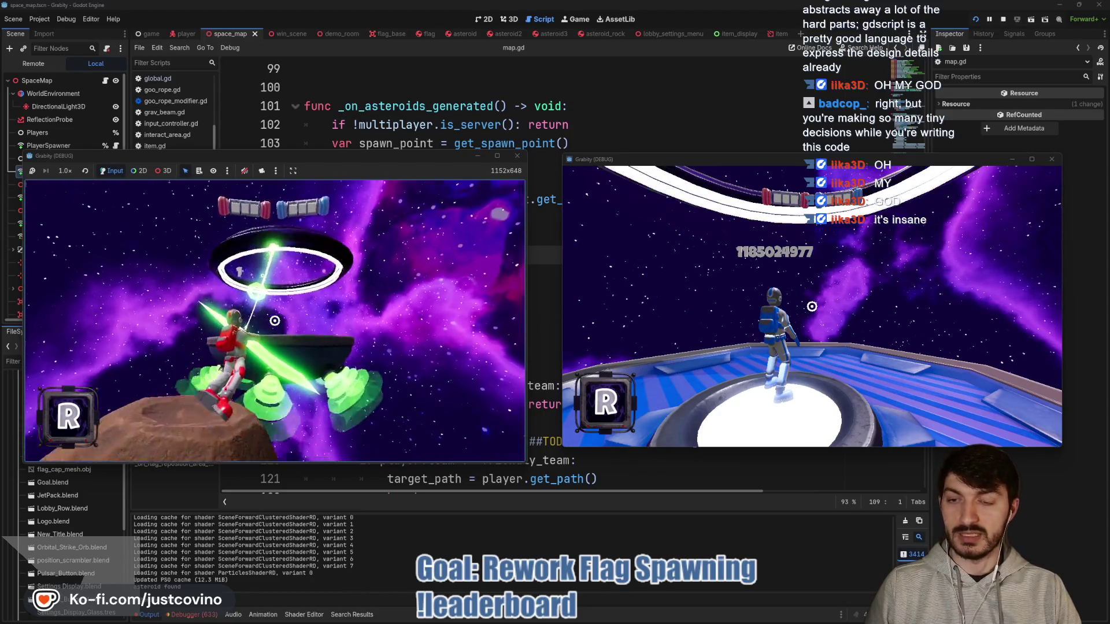
{"action": "key", "text": "r"}
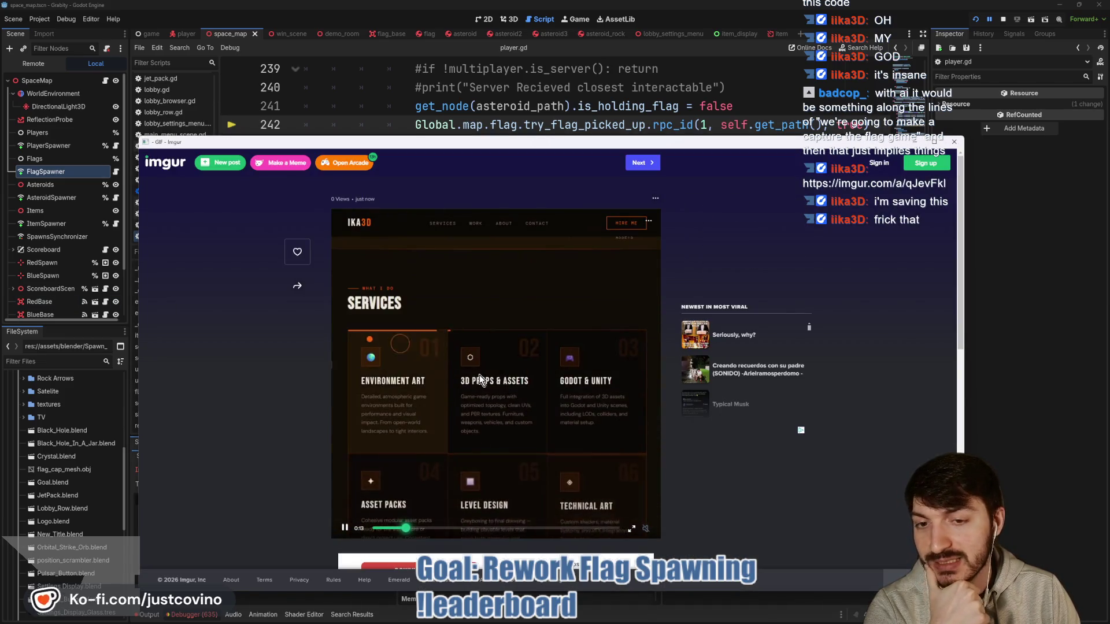
{"action": "scroll", "coordinate": [392, 384], "scroll_direction": "down", "scroll_amount": 1}
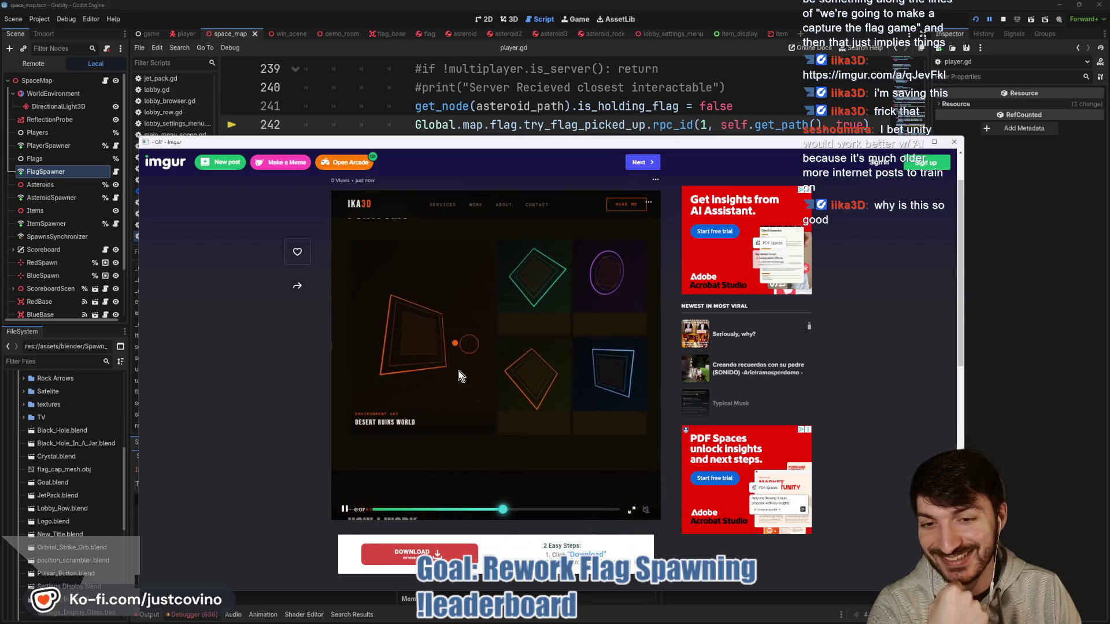
{"action": "mouse_move", "coordinate": [425, 395]}
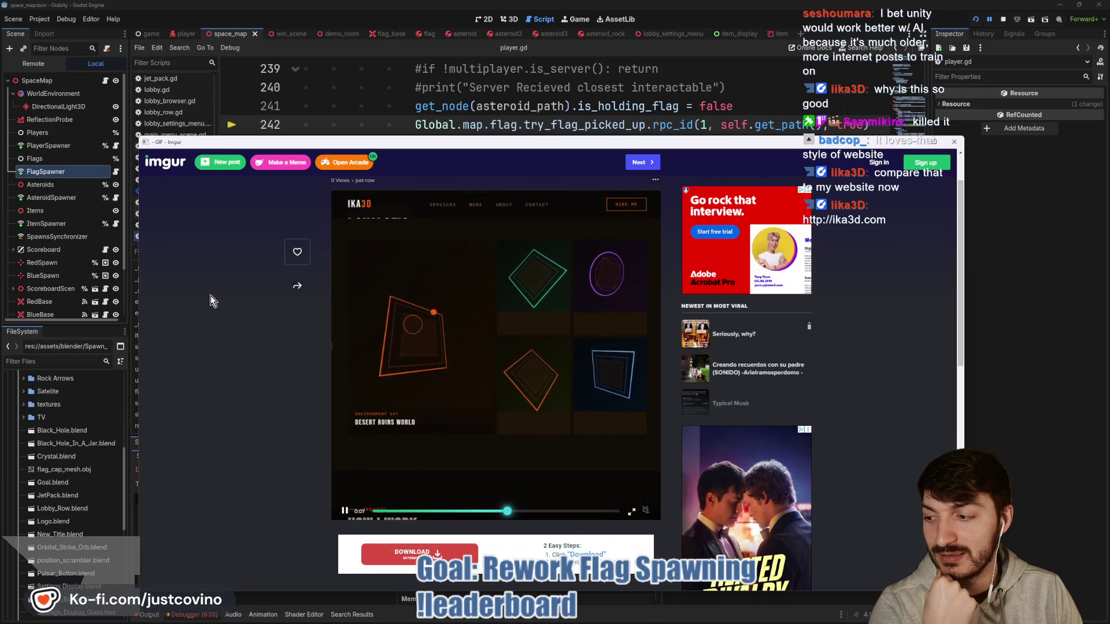
{"action": "left_click", "coordinate": [516, 329]}
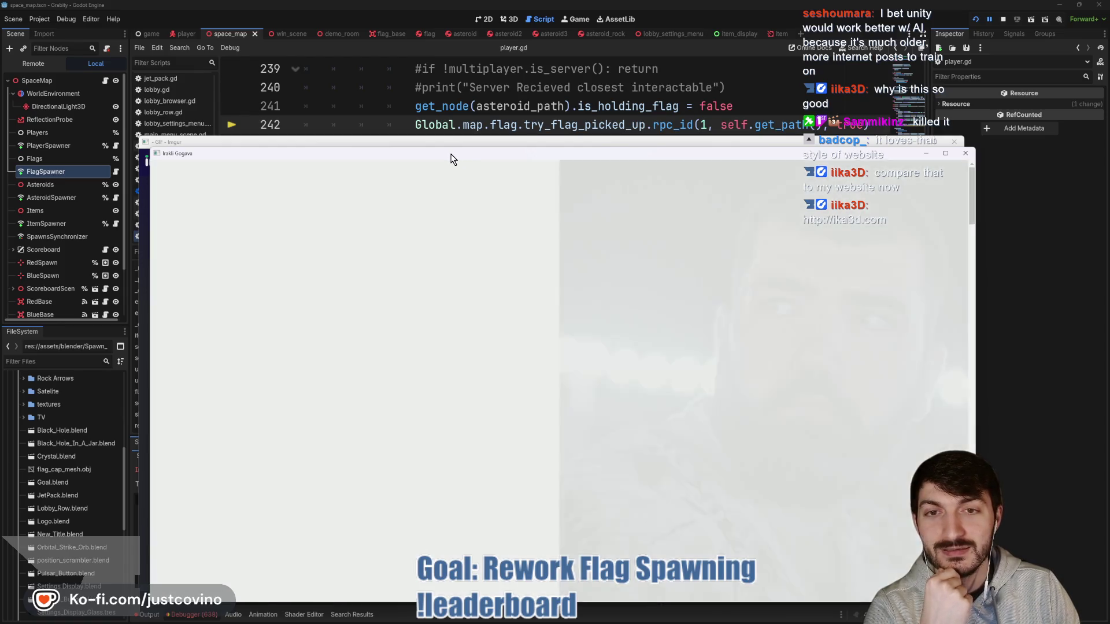
Move the artist portfolio window higher and scroll through its page
{"action": "mouse_move", "coordinate": [453, 159]}
{"action": "left_mouse_down"}
{"action": "mouse_move", "coordinate": [687, 104]}
{"action": "mouse_move", "coordinate": [583, 120]}
{"action": "mouse_move", "coordinate": [527, 110]}
{"action": "left_mouse_up"}
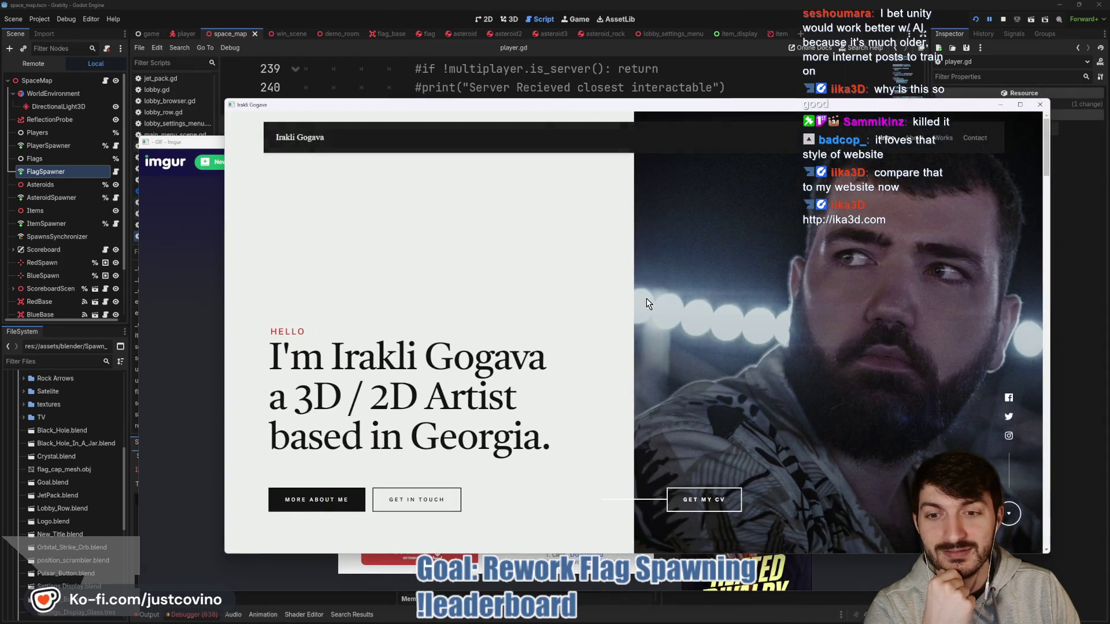
{"action": "scroll", "coordinate": [646, 299], "scroll_direction": "down", "scroll_amount": 5}
{"action": "scroll", "coordinate": [610, 286], "scroll_direction": "down", "scroll_amount": 10}
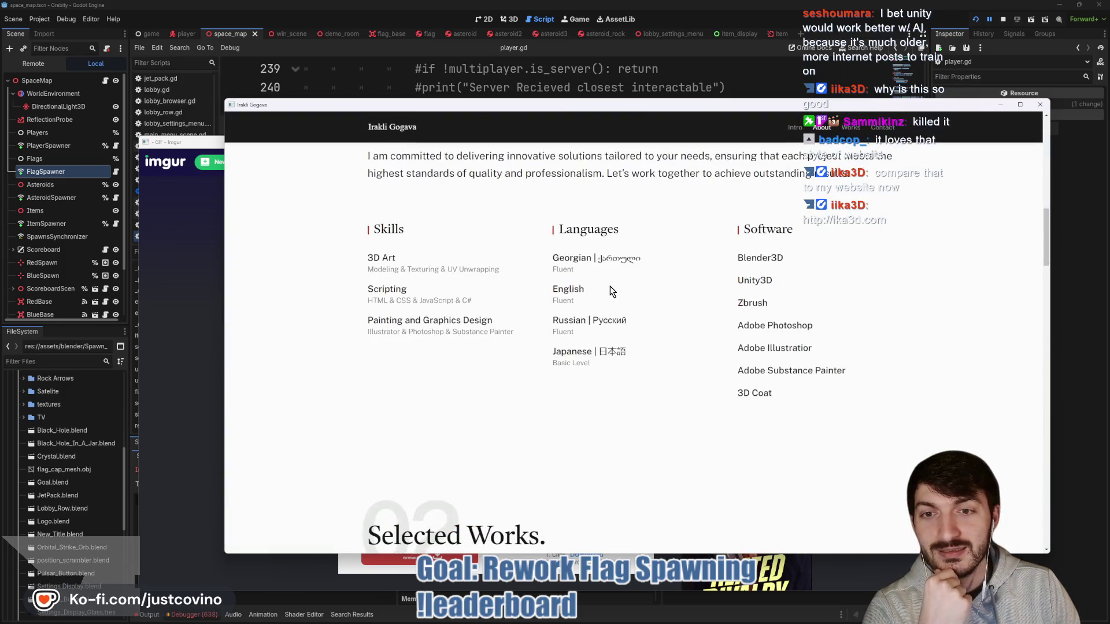
{"action": "scroll", "coordinate": [606, 289], "scroll_direction": "down", "scroll_amount": 8}
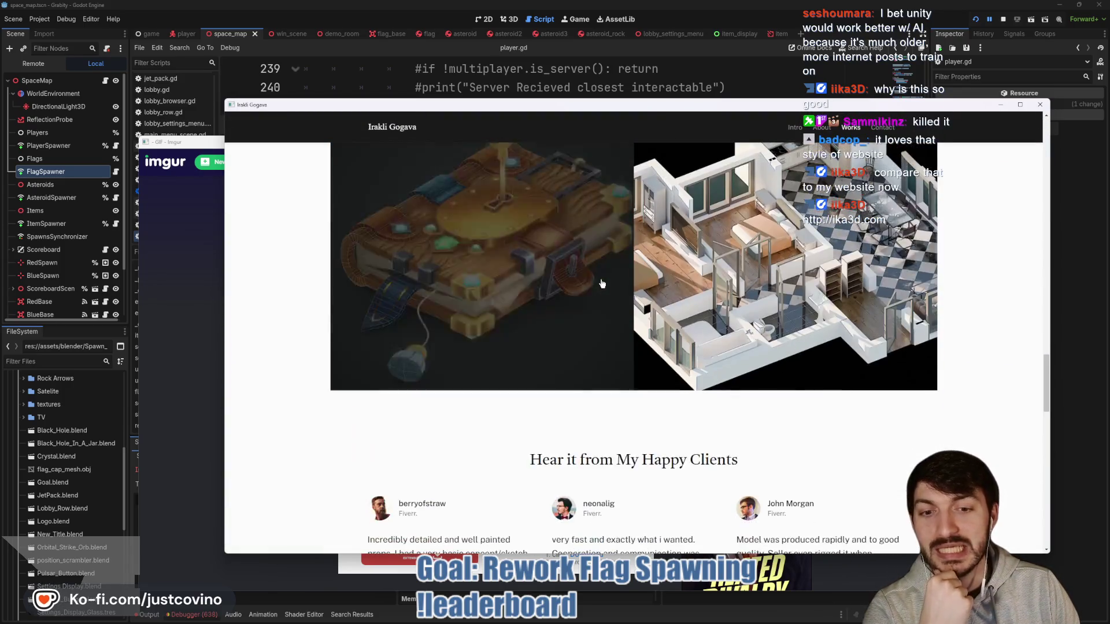
{"action": "scroll", "coordinate": [596, 282], "scroll_direction": "up", "scroll_amount": 2}
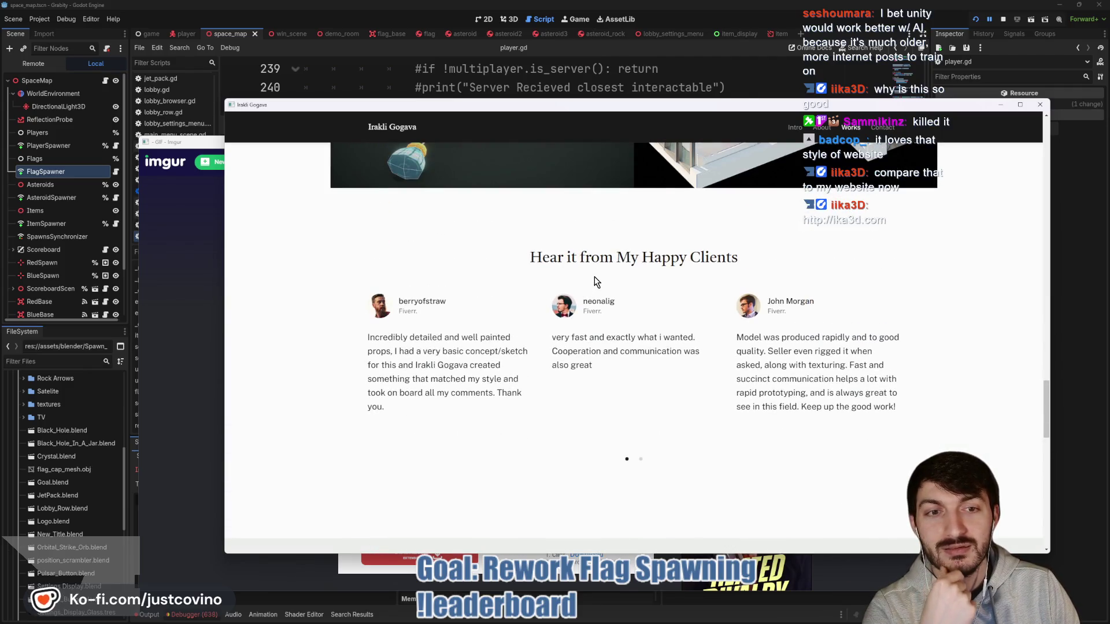
{"action": "scroll", "coordinate": [596, 282], "scroll_direction": "down", "scroll_amount": 6}
{"action": "scroll", "coordinate": [594, 276], "scroll_direction": "down", "scroll_amount": 5}
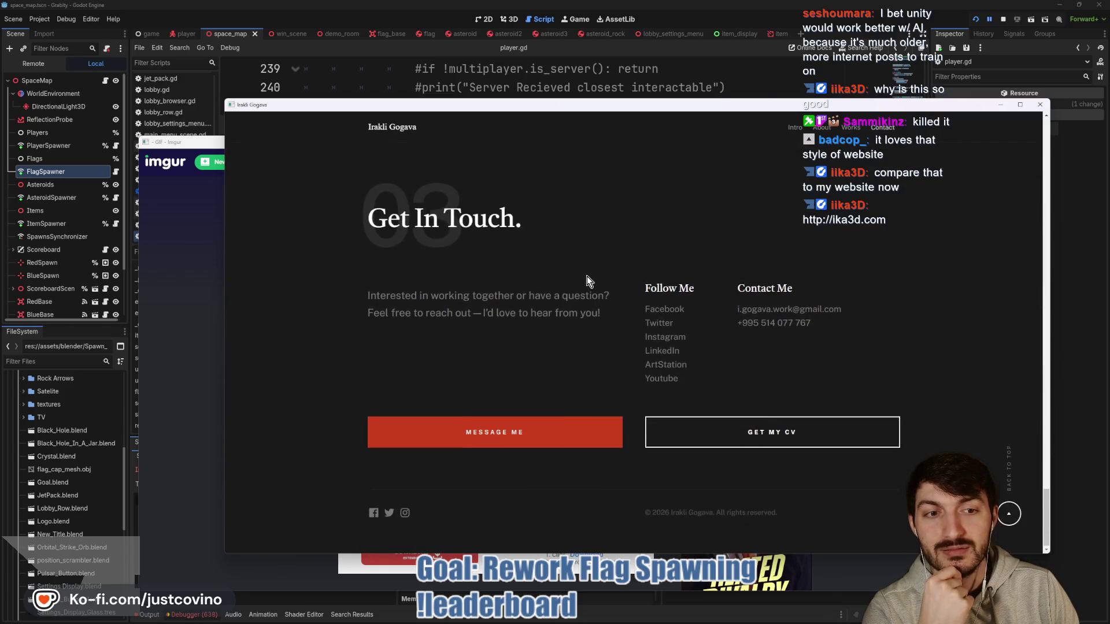
{"action": "scroll", "coordinate": [587, 281], "scroll_direction": "up", "scroll_amount": 15}
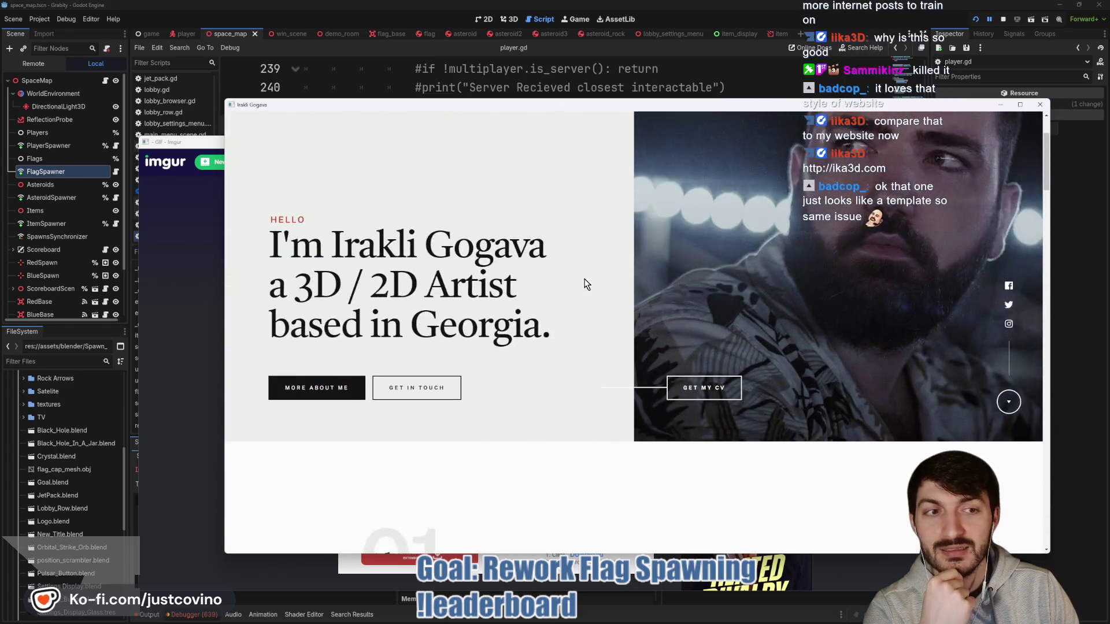
Rearrange the portfolio window and the Imgur page so both sit side by side
{"action": "mouse_move", "coordinate": [459, 105]}
{"action": "left_mouse_down"}
{"action": "mouse_move", "coordinate": [918, 142]}
{"action": "mouse_move", "coordinate": [883, 146]}
{"action": "left_mouse_up"}
{"action": "left_click_drag", "start_coordinate": [553, 142], "coordinate": [431, 98]}
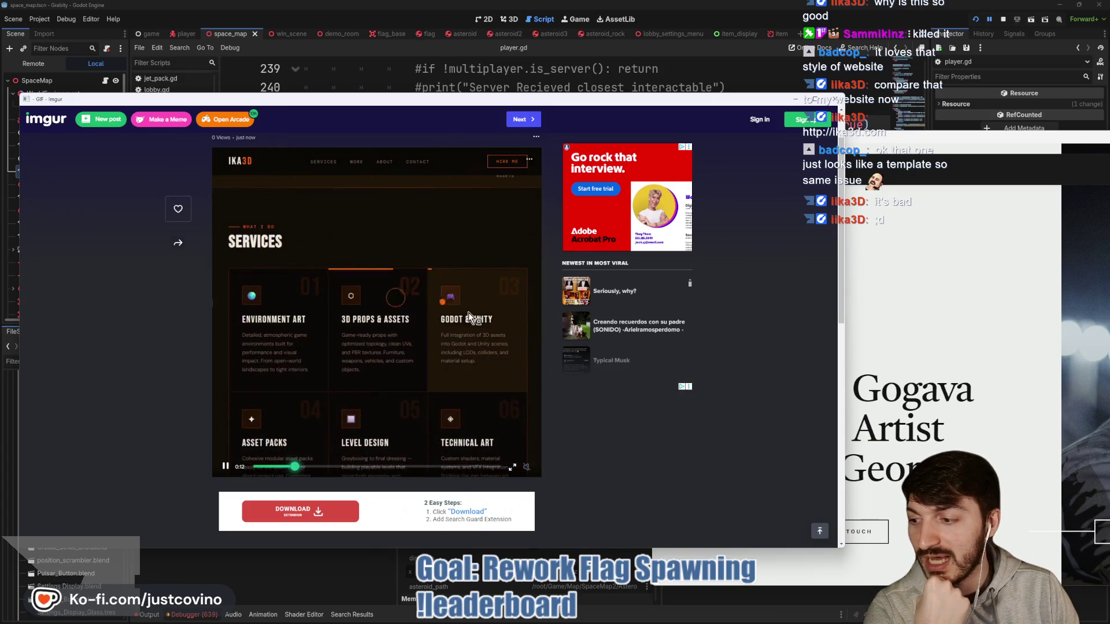
{"action": "left_click", "coordinate": [880, 146]}
{"action": "mouse_move", "coordinate": [815, 137]}
{"action": "left_mouse_down"}
{"action": "mouse_move", "coordinate": [688, 131]}
{"action": "mouse_move", "coordinate": [598, 99]}
{"action": "left_mouse_up"}
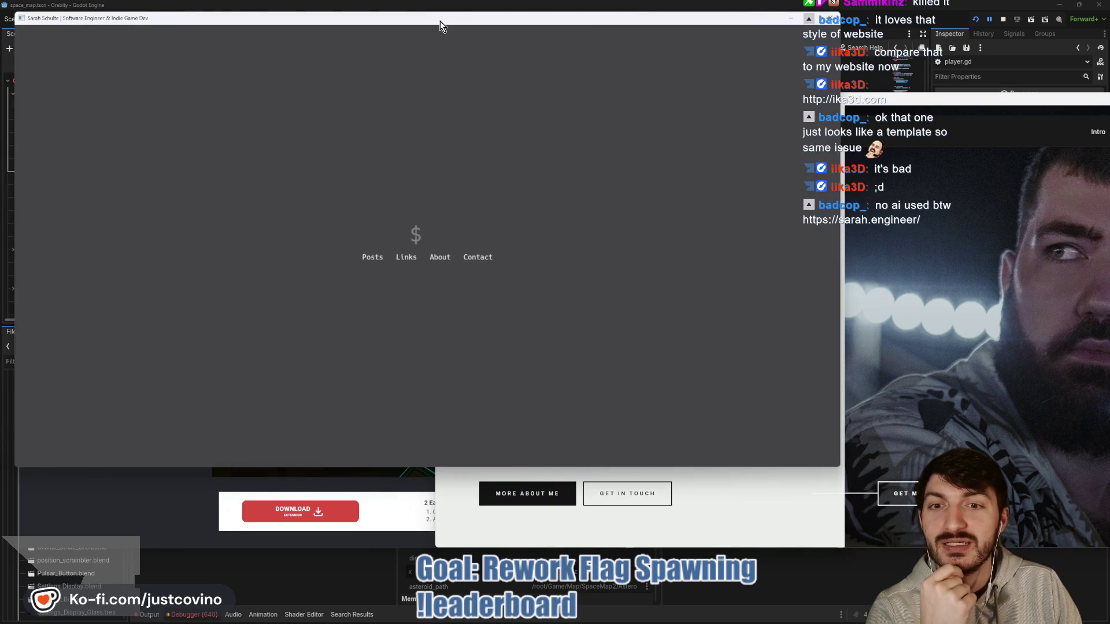
Open the developer homepage's shell, run help and whoami, then close that window
{"action": "left_click_drag", "start_coordinate": [439, 21], "coordinate": [555, 40]}
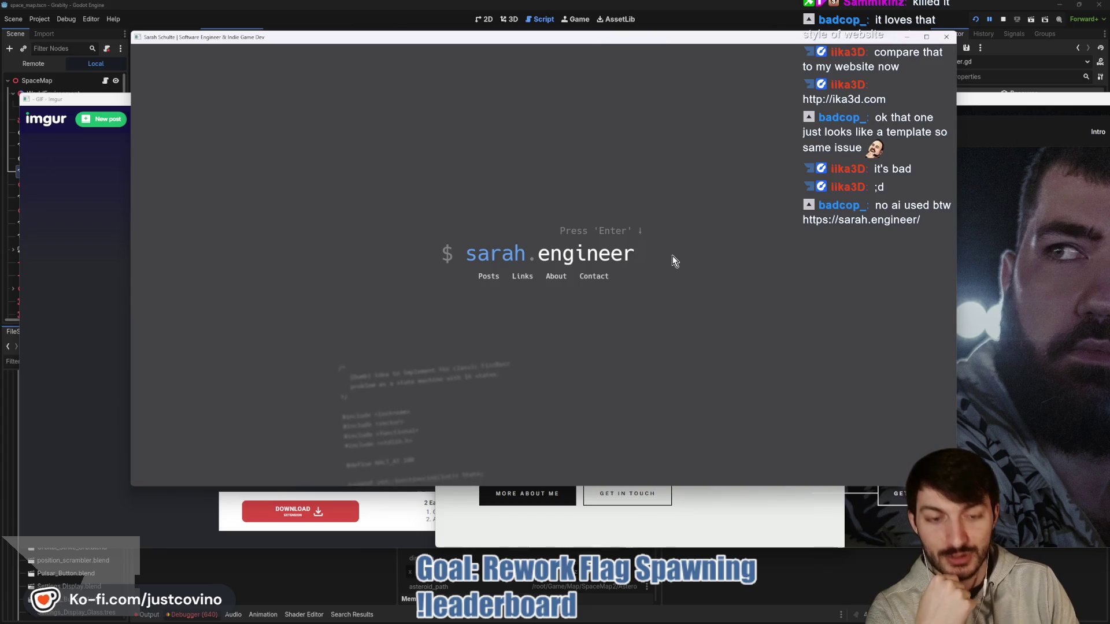
{"action": "key", "text": "Return"}
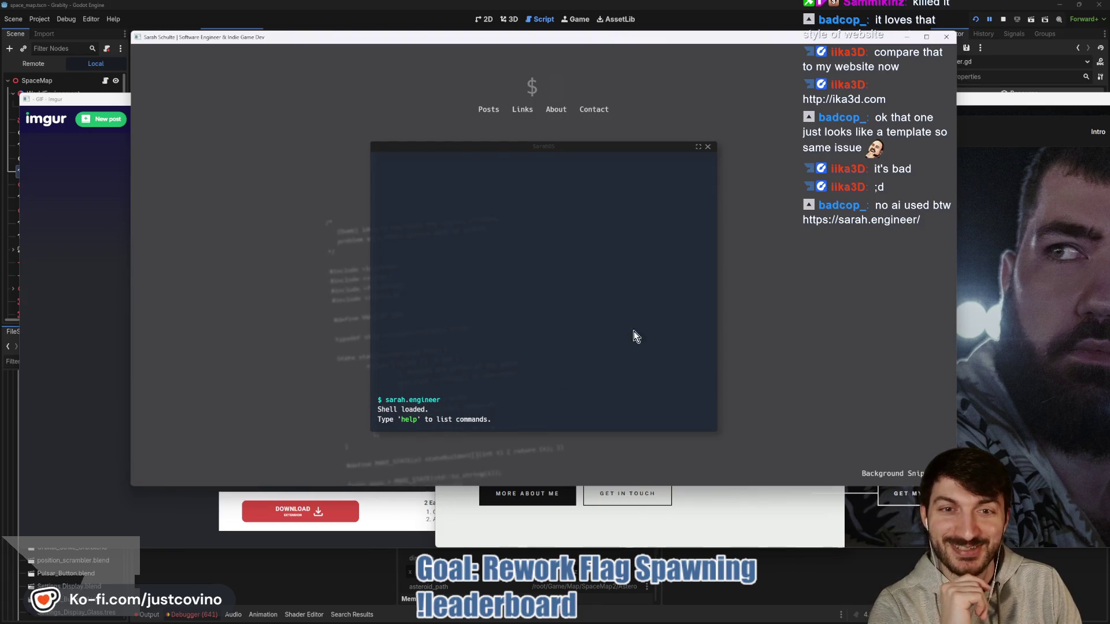
{"action": "type", "text": "help"}
{"action": "key", "text": "Return"}
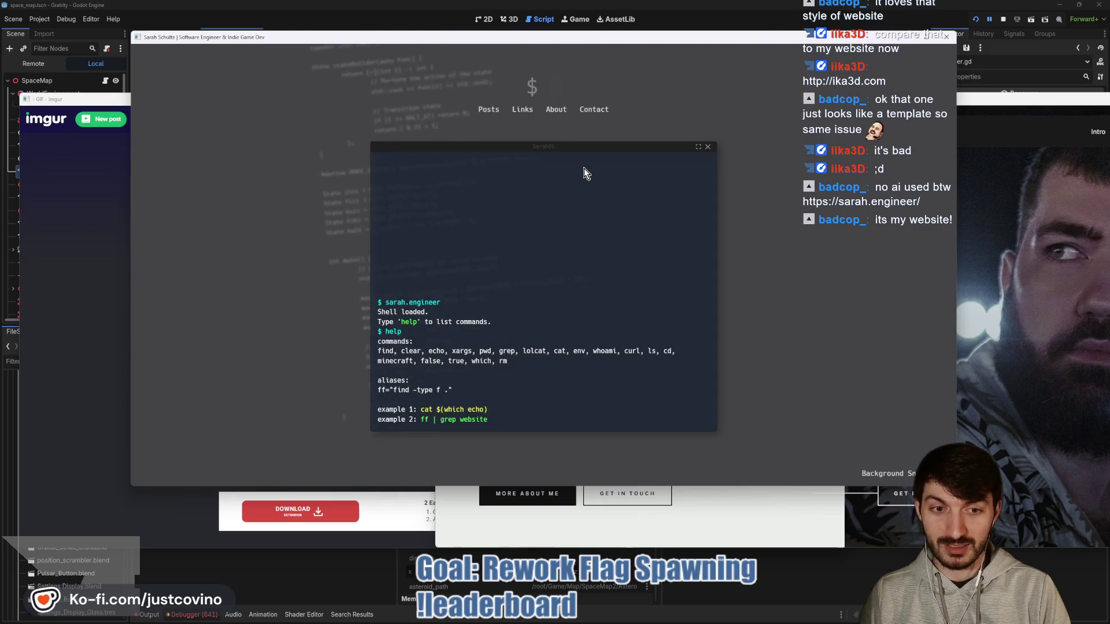
{"action": "type", "text": "whoami"}
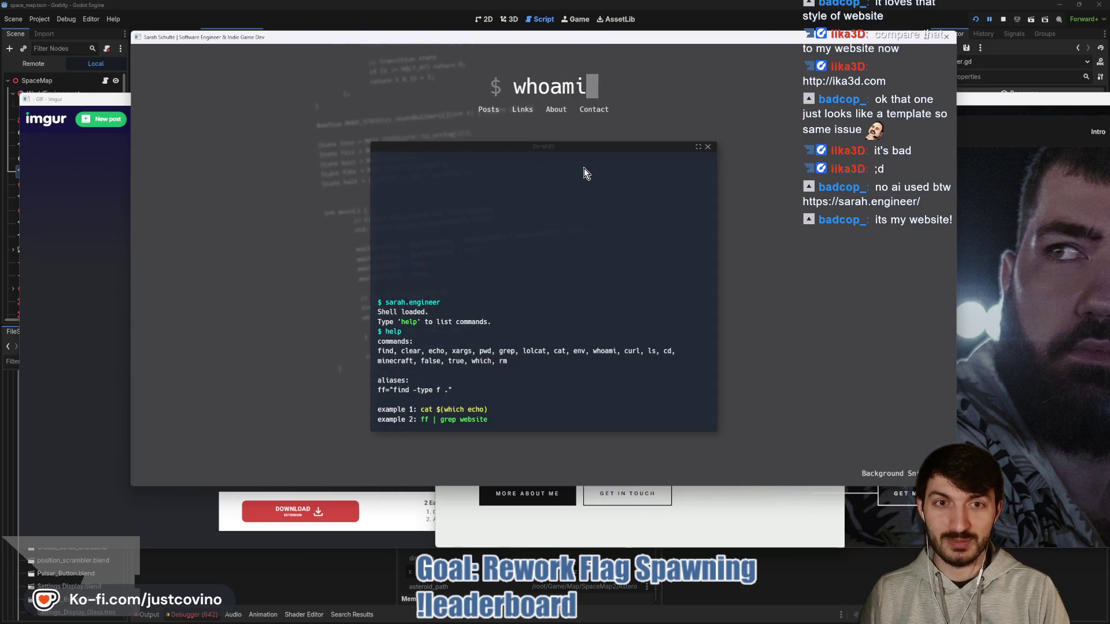
{"action": "key", "text": "Return"}
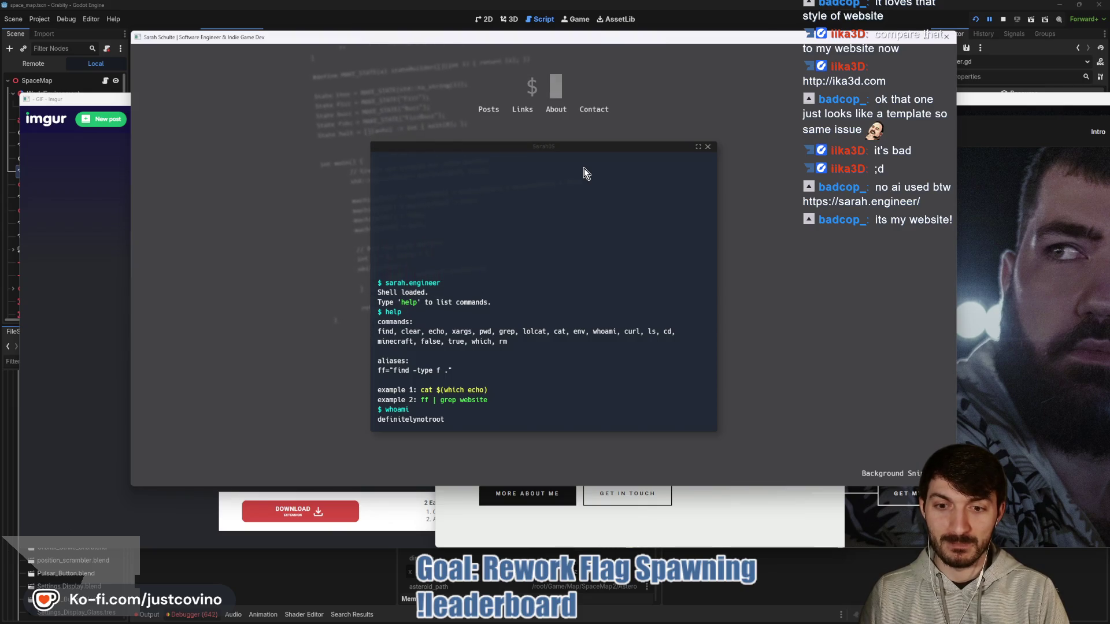
{"action": "key", "text": "ctrl+w"}
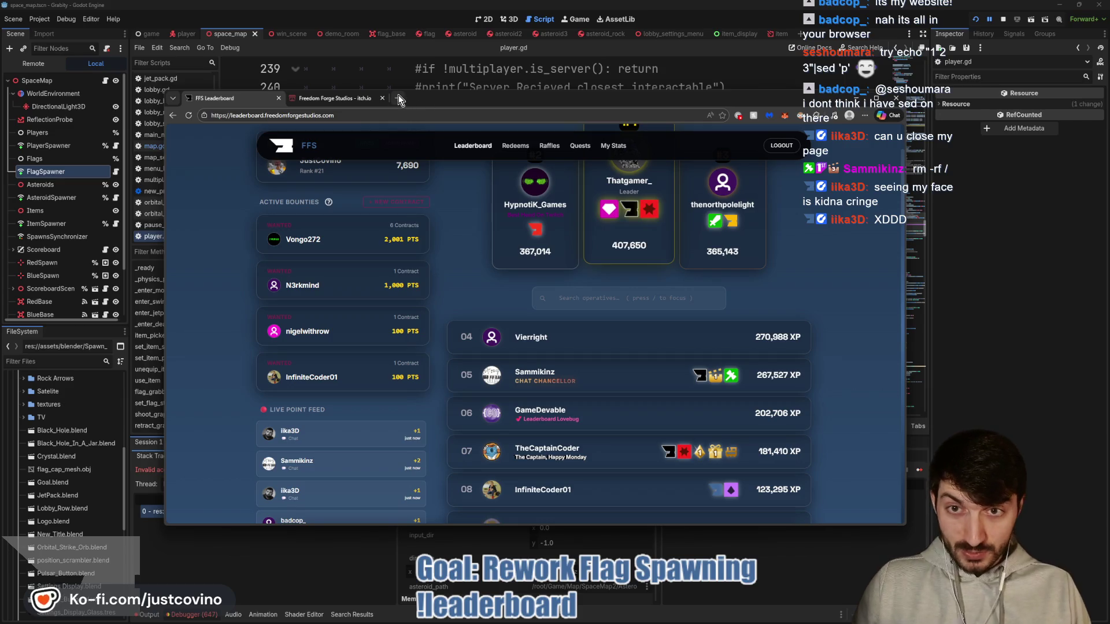
Load freedomforgestudios.com in a new tab and enlarge the browser window to full screen height
{"action": "left_click", "coordinate": [400, 98]}
{"action": "type", "text": "f"}
{"action": "key", "text": "Return"}
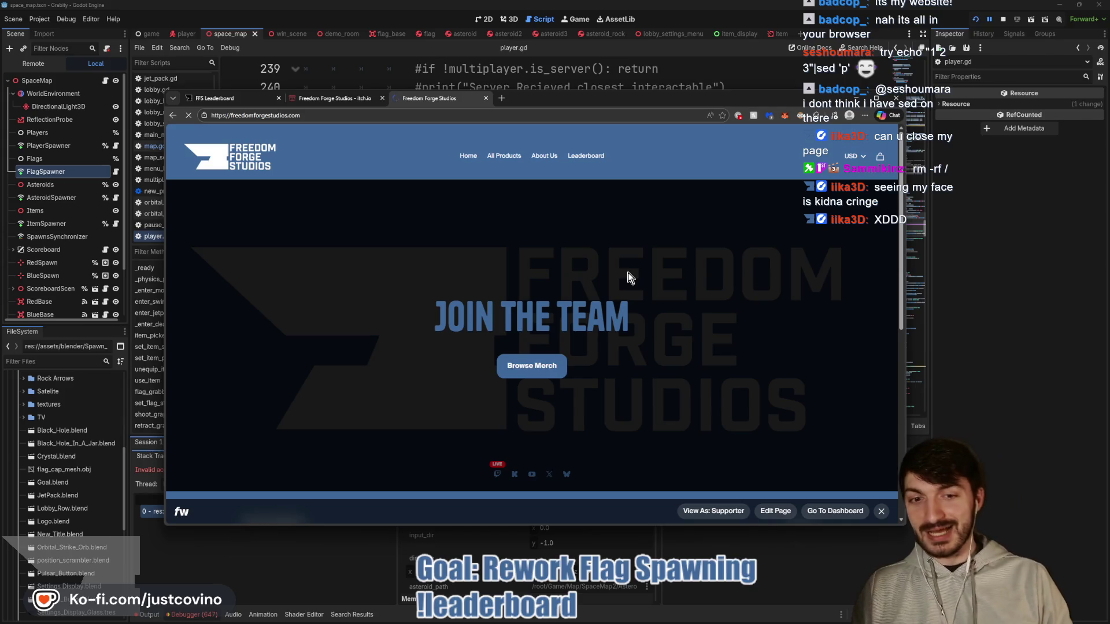
{"action": "left_click_drag", "start_coordinate": [646, 108], "coordinate": [613, 74]}
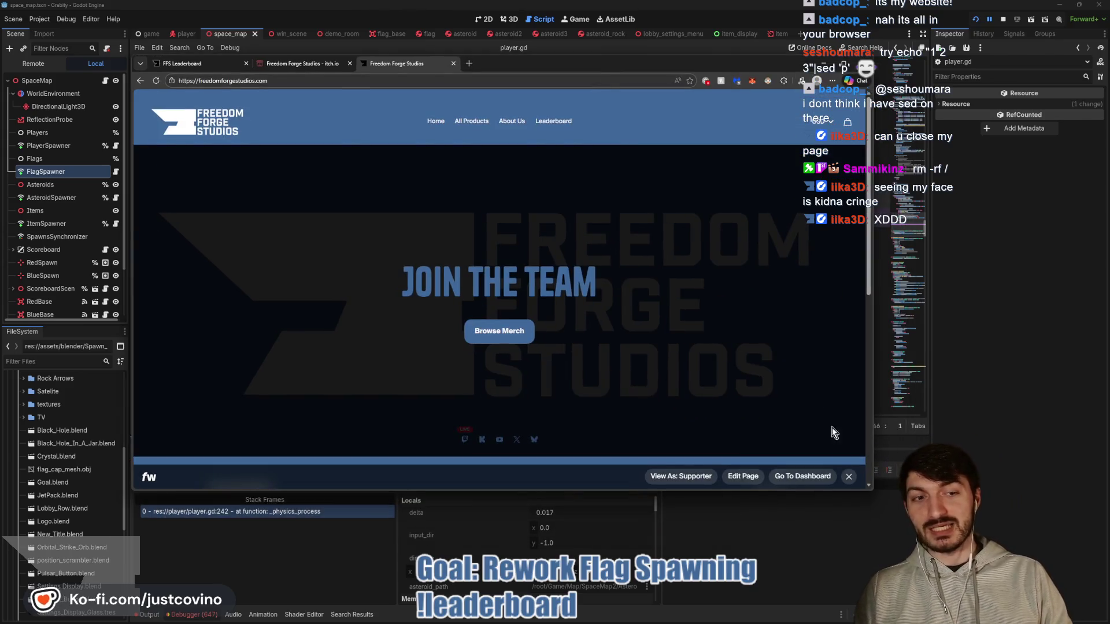
{"action": "left_click_drag", "start_coordinate": [874, 494], "coordinate": [1038, 623]}
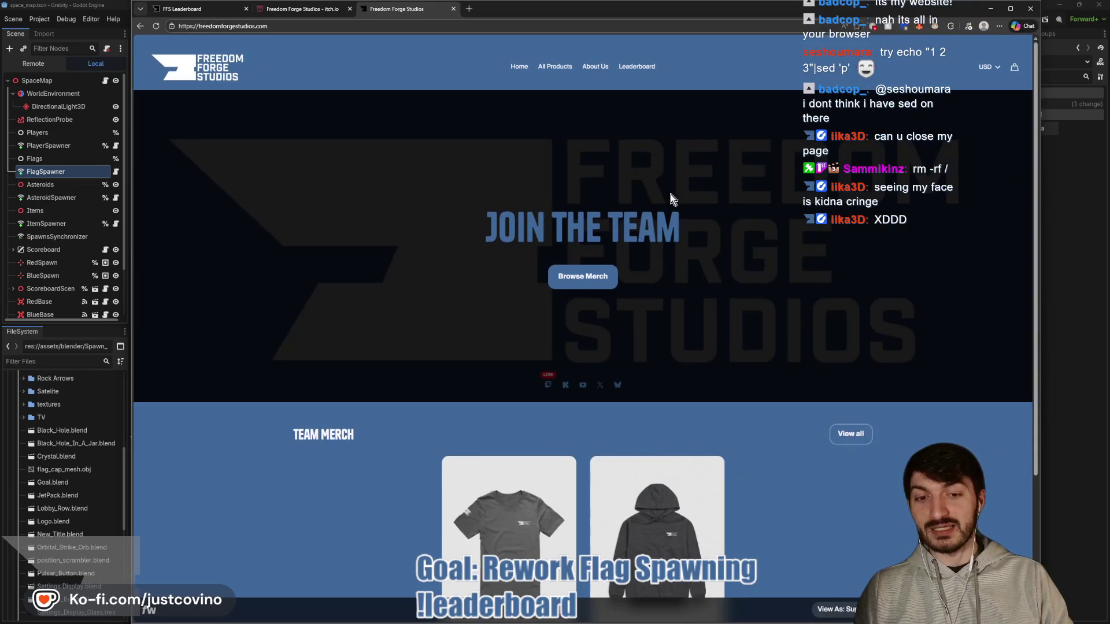
{"action": "scroll", "coordinate": [673, 173], "scroll_direction": "down", "scroll_amount": 3}
{"action": "scroll", "coordinate": [679, 209], "scroll_direction": "up", "scroll_amount": 3}
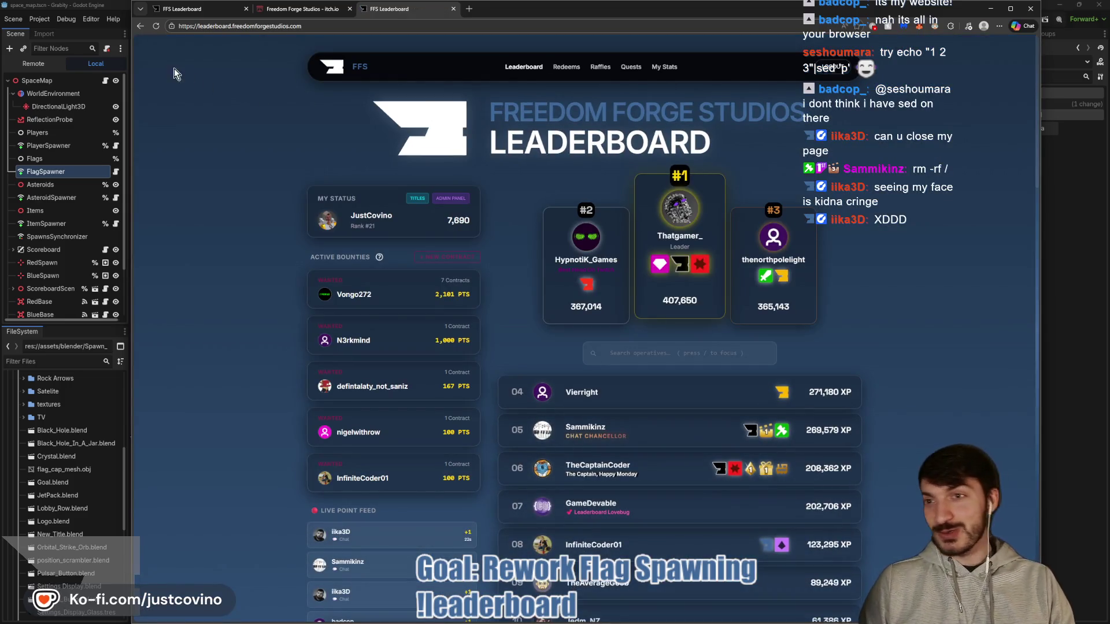
Go back Home, view About Us, and outline the logo and mission section in pink before clearing it
{"action": "left_click", "coordinate": [139, 26]}
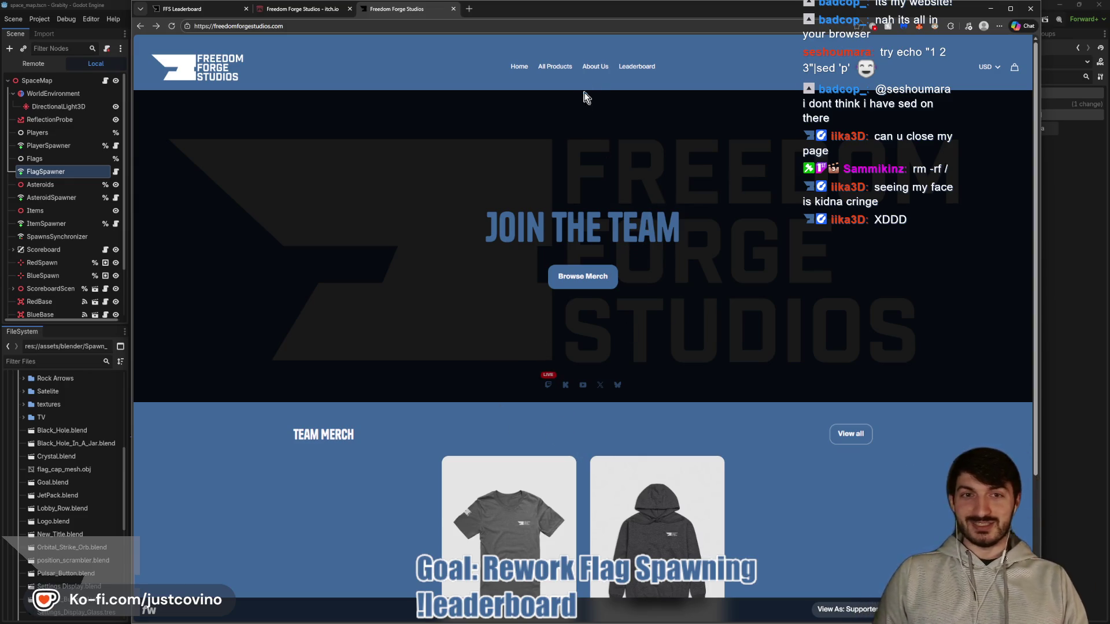
{"action": "left_click", "coordinate": [595, 68]}
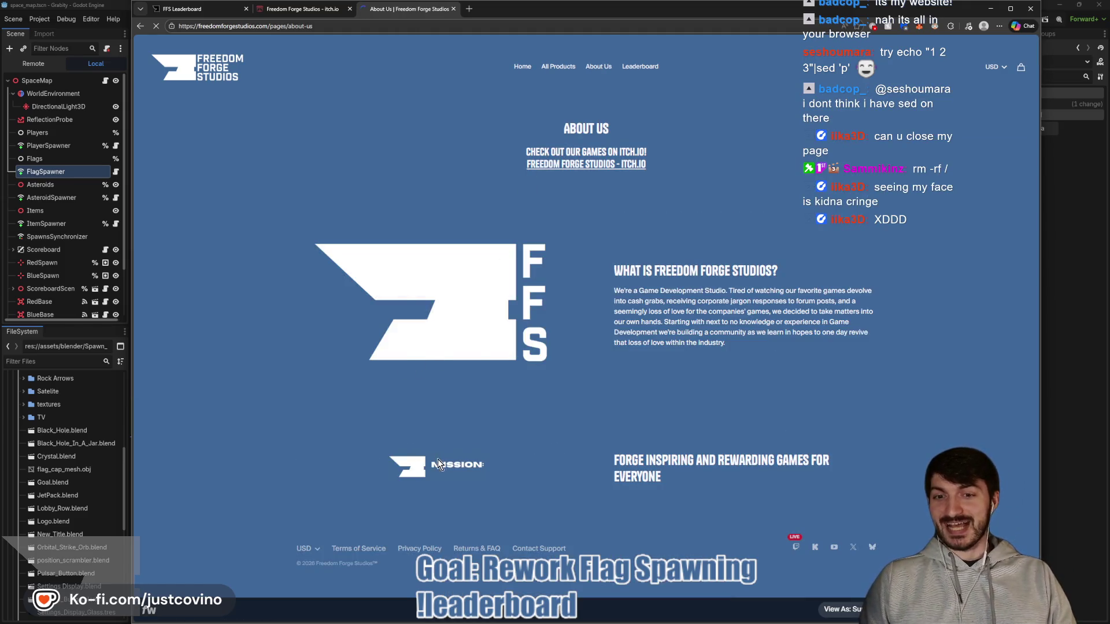
{"action": "mouse_move", "coordinate": [408, 219]}
{"action": "left_mouse_down"}
{"action": "mouse_move", "coordinate": [282, 523]}
{"action": "mouse_move", "coordinate": [598, 364]}
{"action": "mouse_move", "coordinate": [322, 218]}
{"action": "left_mouse_up"}
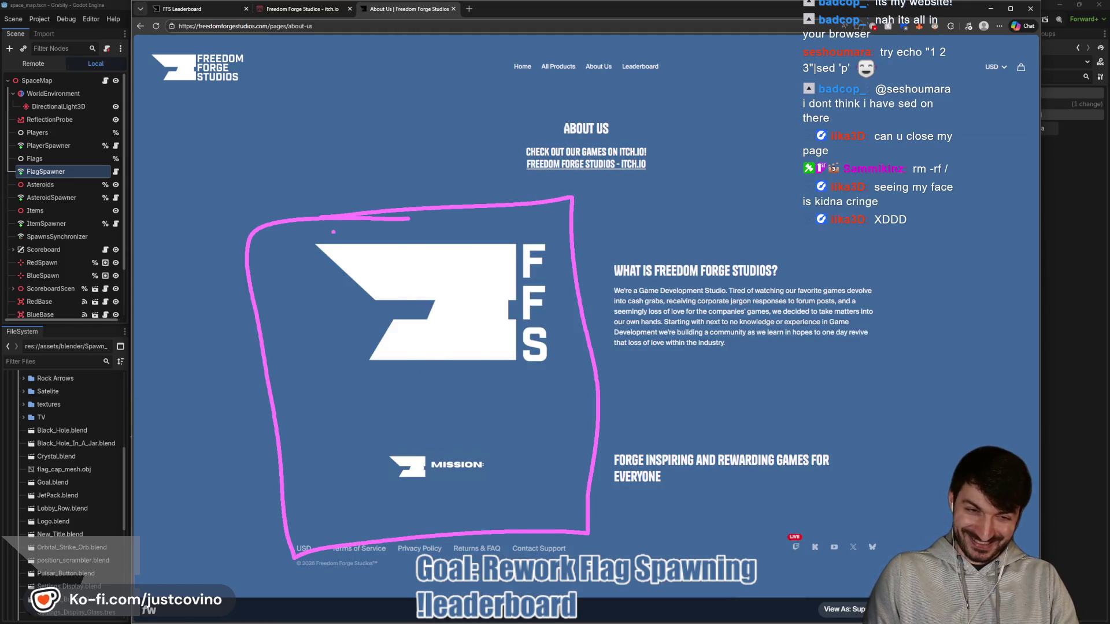
{"action": "left_click_drag", "start_coordinate": [568, 512], "coordinate": [322, 351]}
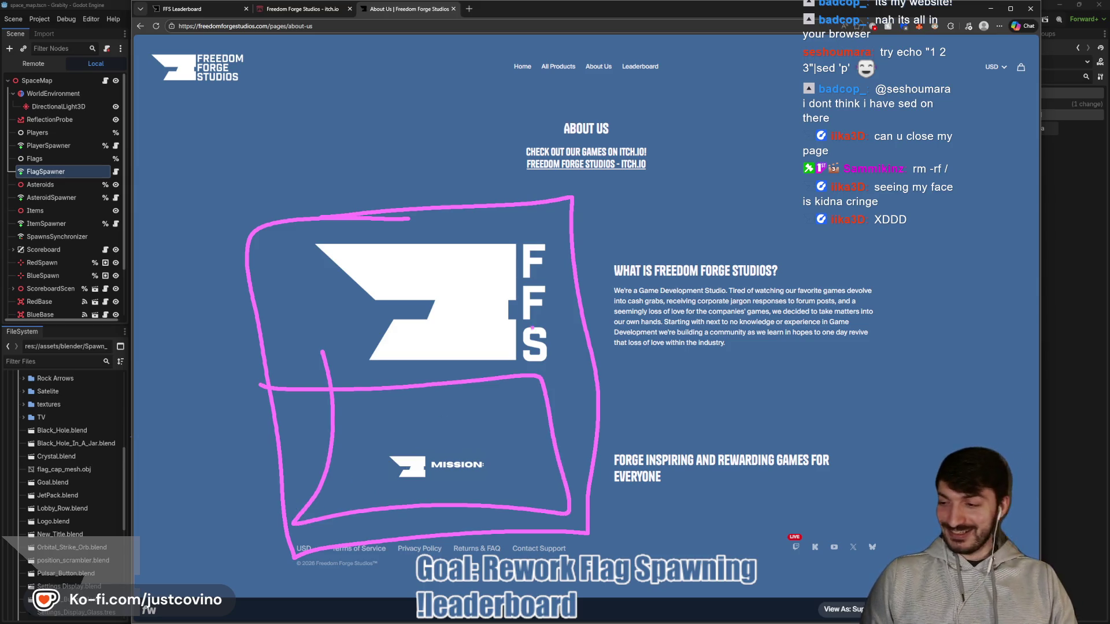
{"action": "key", "text": "Escape"}
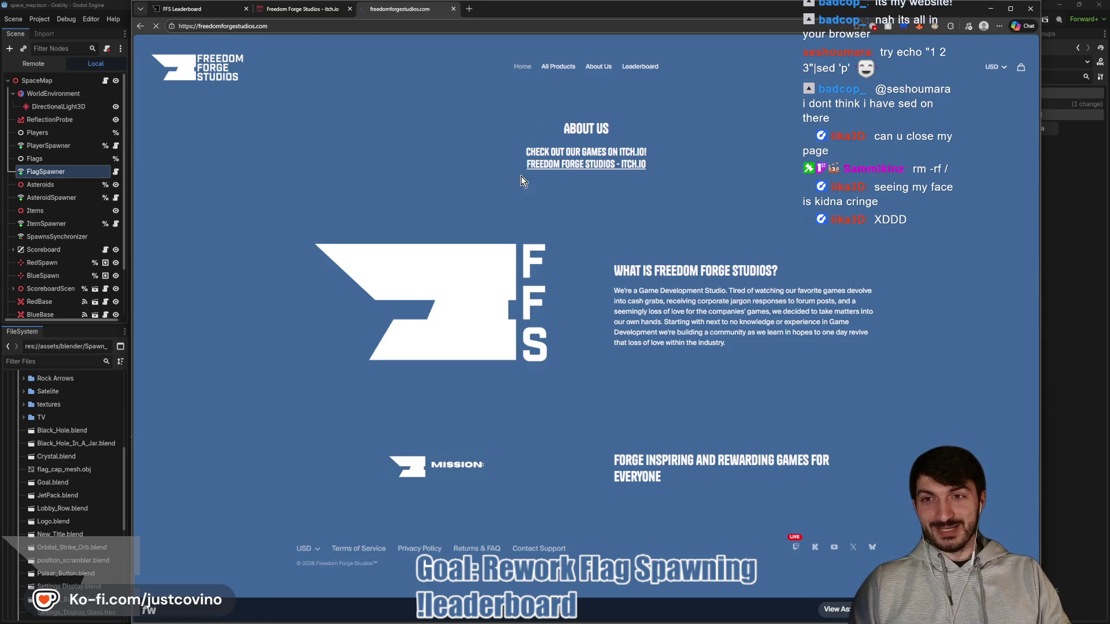
{"action": "scroll", "coordinate": [731, 293], "scroll_direction": "down", "scroll_amount": 3}
{"action": "scroll", "coordinate": [713, 273], "scroll_direction": "up", "scroll_amount": 2}
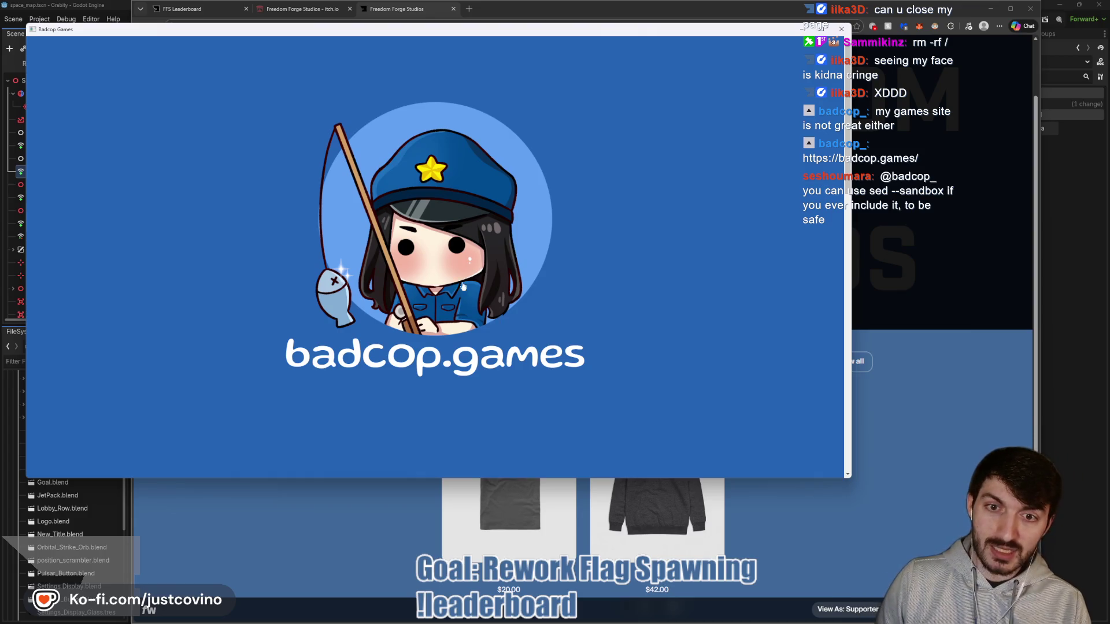
Browse the badcop.games page, close it and the Freedom Forge Studios tab, and return to Godot
{"action": "scroll", "coordinate": [445, 376], "scroll_direction": "down", "scroll_amount": 3}
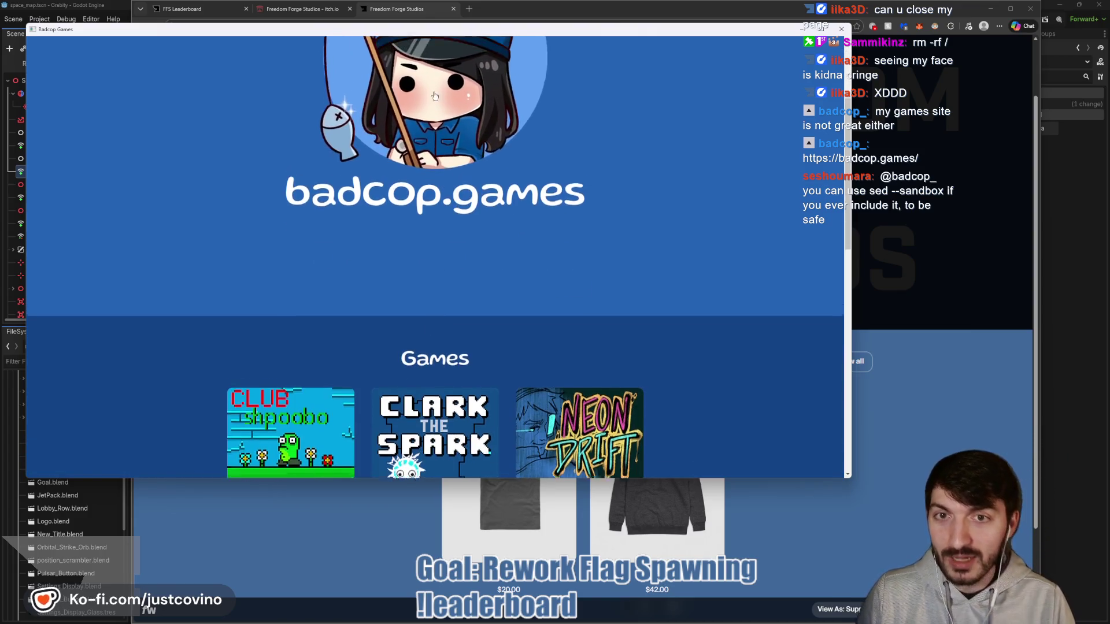
{"action": "scroll", "coordinate": [697, 225], "scroll_direction": "down", "scroll_amount": 8}
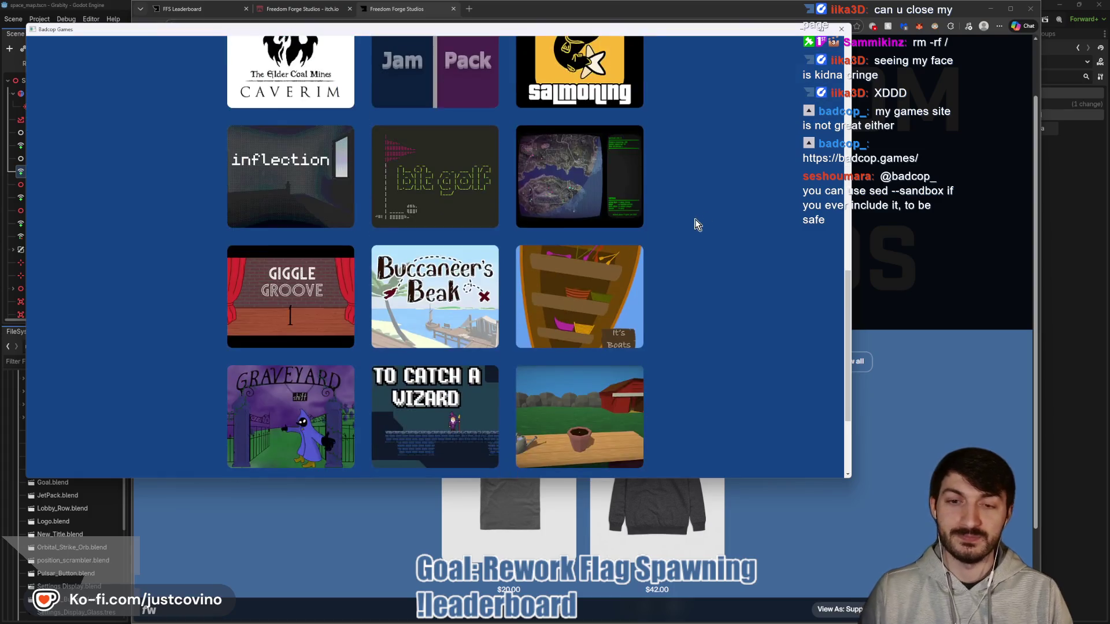
{"action": "scroll", "coordinate": [693, 219], "scroll_direction": "down", "scroll_amount": 3}
{"action": "scroll", "coordinate": [693, 219], "scroll_direction": "up", "scroll_amount": 3}
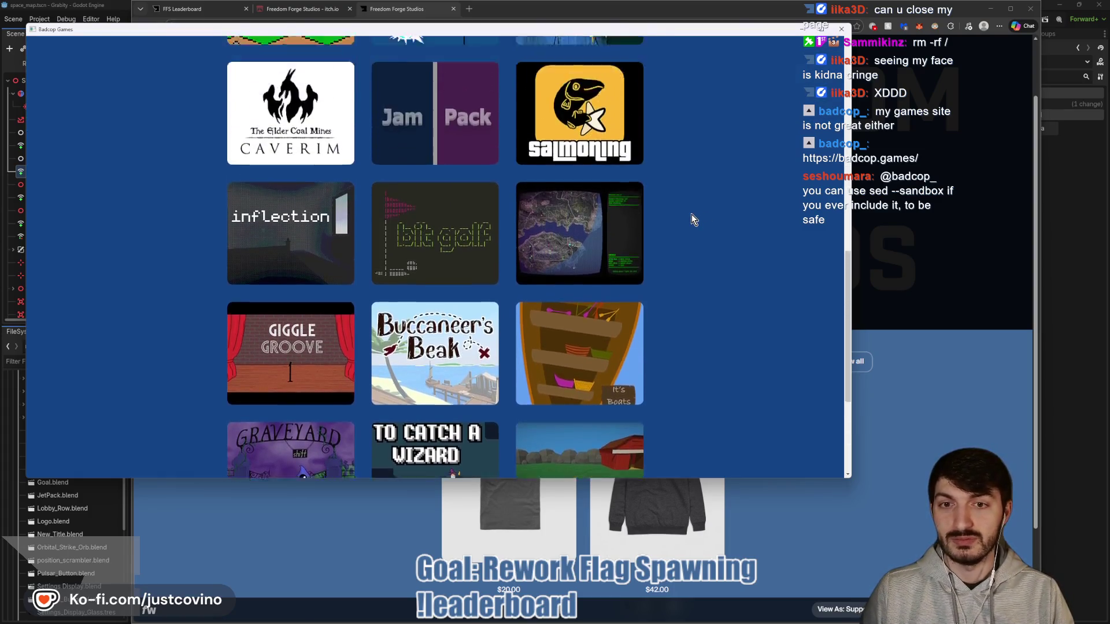
{"action": "scroll", "coordinate": [691, 214], "scroll_direction": "up", "scroll_amount": 10}
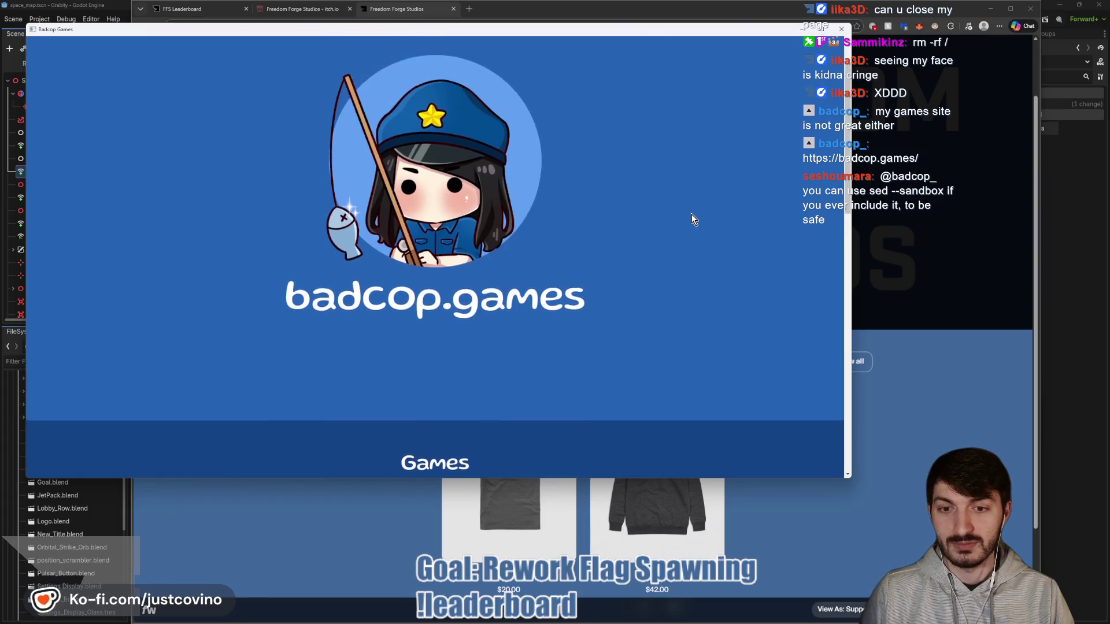
{"action": "scroll", "coordinate": [691, 214], "scroll_direction": "down", "scroll_amount": 10}
{"action": "scroll", "coordinate": [690, 212], "scroll_direction": "up", "scroll_amount": 8}
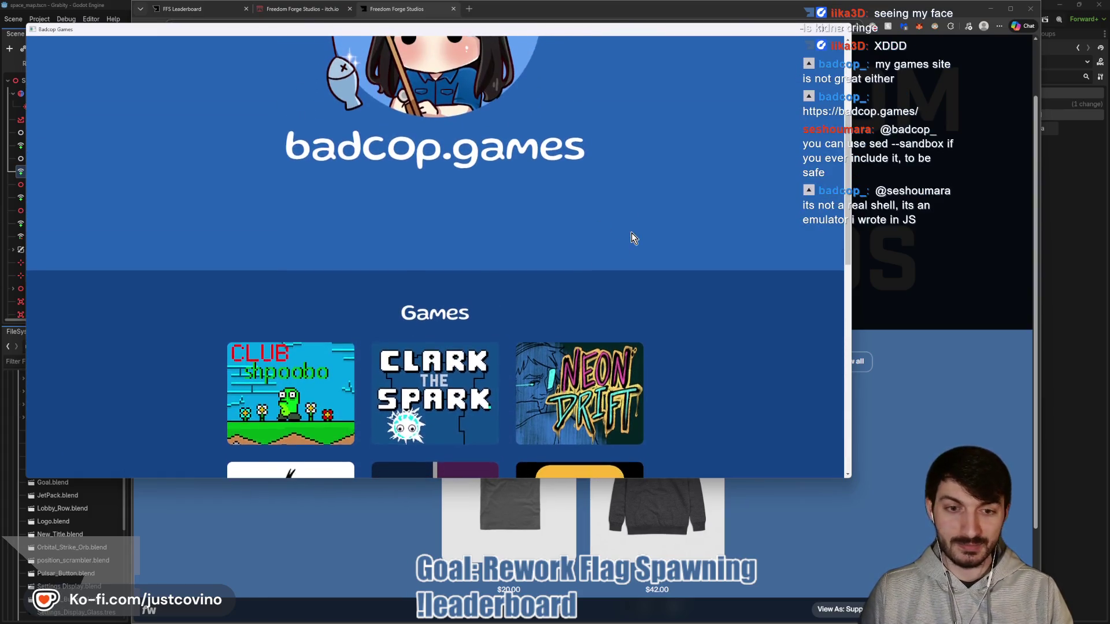
{"action": "scroll", "coordinate": [631, 232], "scroll_direction": "down", "scroll_amount": 9}
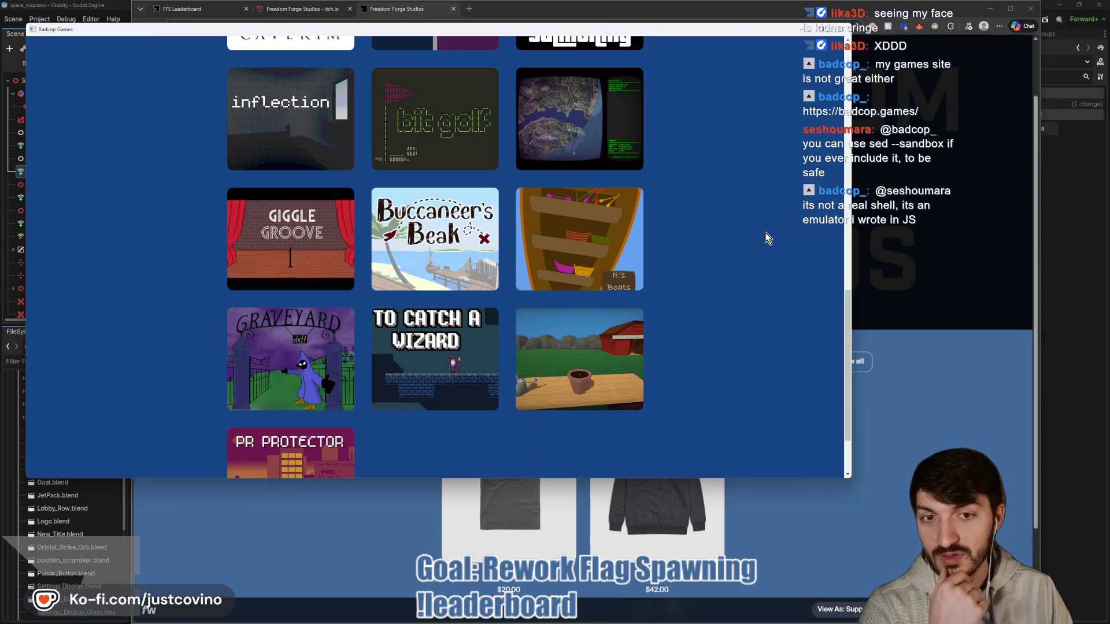
{"action": "scroll", "coordinate": [761, 239], "scroll_direction": "down", "scroll_amount": 2}
{"action": "scroll", "coordinate": [756, 240], "scroll_direction": "up", "scroll_amount": 10}
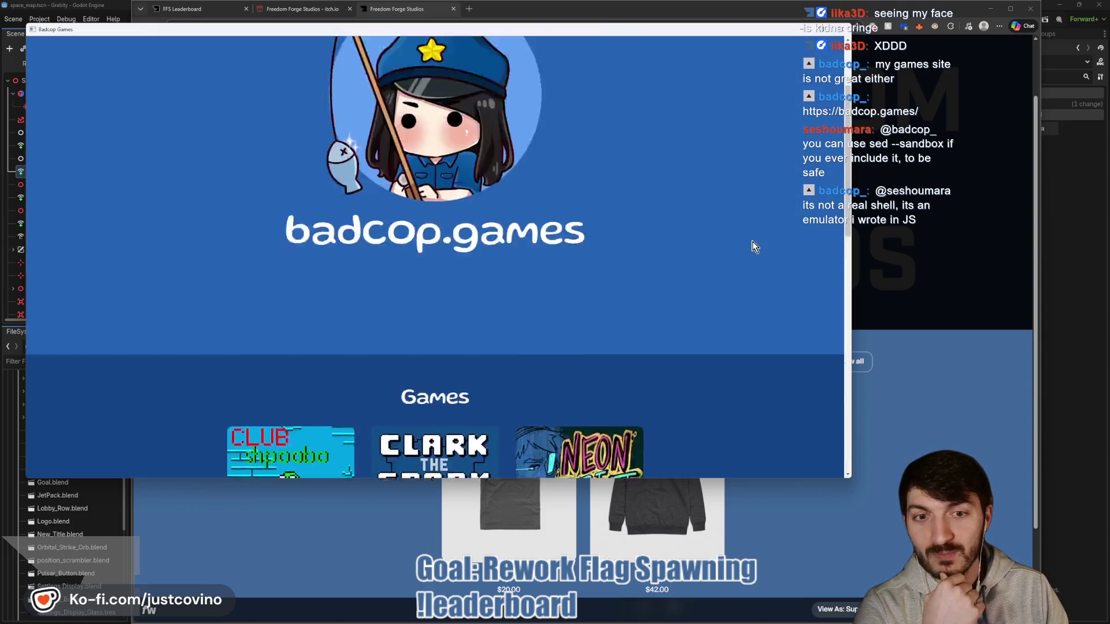
{"action": "scroll", "coordinate": [754, 246], "scroll_direction": "up", "scroll_amount": 2}
{"action": "scroll", "coordinate": [751, 245], "scroll_direction": "down", "scroll_amount": 8}
{"action": "scroll", "coordinate": [709, 243], "scroll_direction": "up", "scroll_amount": 8}
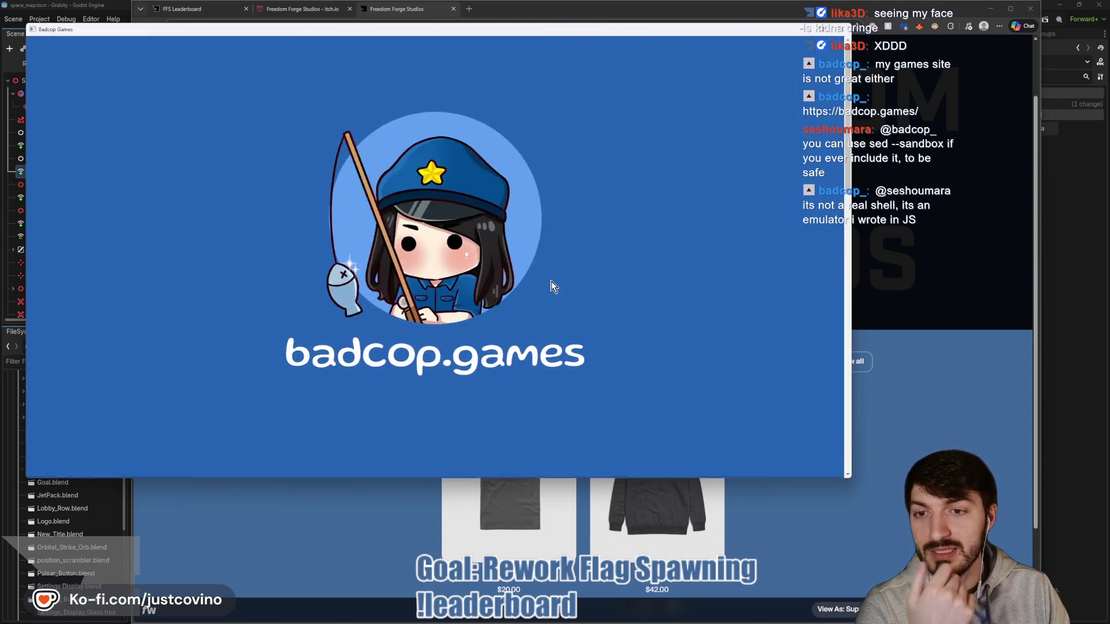
{"action": "scroll", "coordinate": [635, 284], "scroll_direction": "down", "scroll_amount": 8}
{"action": "scroll", "coordinate": [723, 283], "scroll_direction": "up", "scroll_amount": 9}
{"action": "scroll", "coordinate": [711, 282], "scroll_direction": "down", "scroll_amount": 2}
{"action": "scroll", "coordinate": [703, 276], "scroll_direction": "down", "scroll_amount": 8}
{"action": "scroll", "coordinate": [703, 277], "scroll_direction": "up", "scroll_amount": 10}
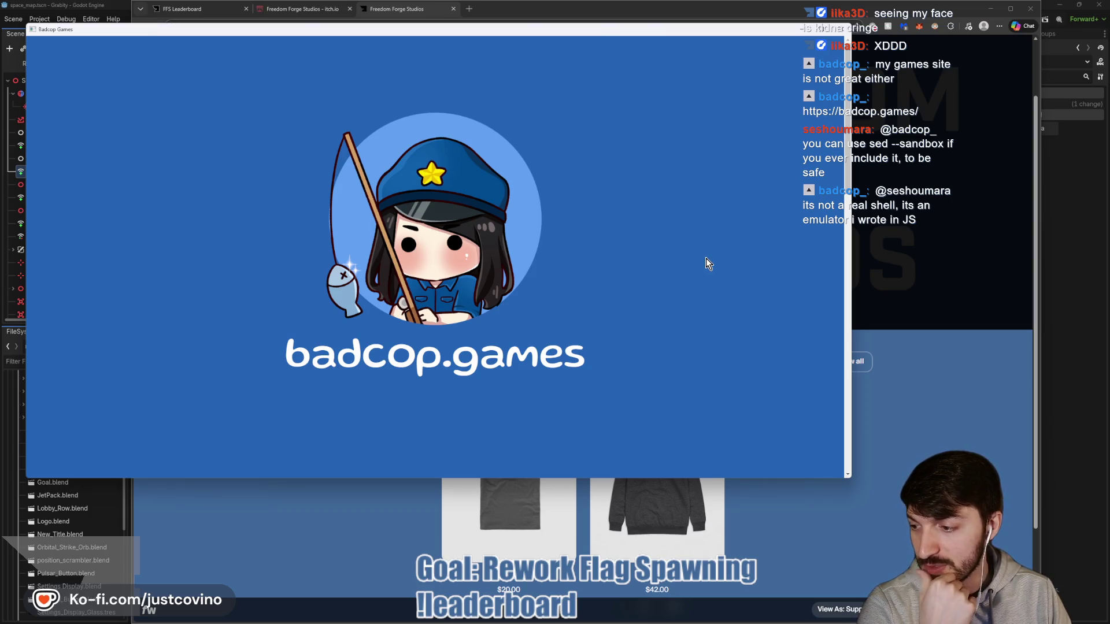
{"action": "left_click", "coordinate": [840, 30]}
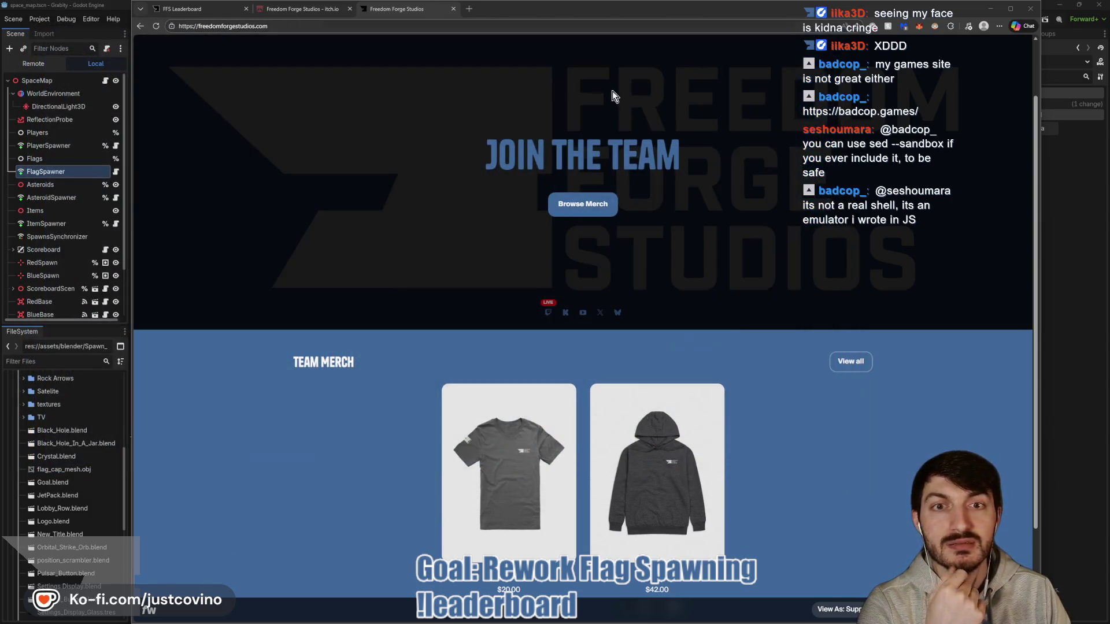
{"action": "key", "text": "ctrl+w"}
{"action": "left_click", "coordinate": [1069, 300]}
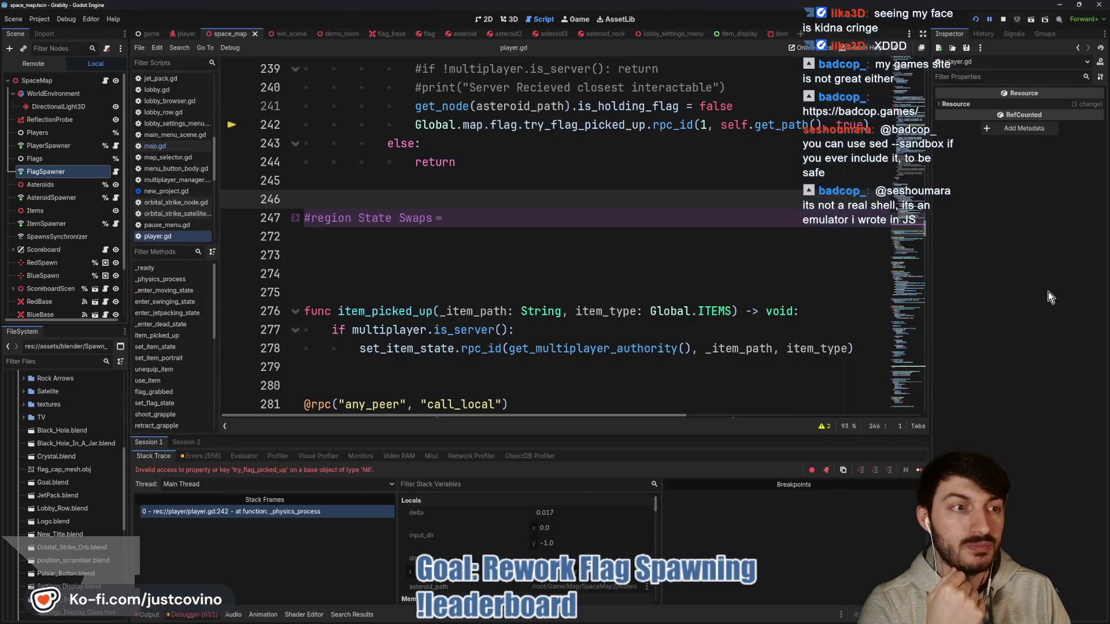
Add print lines for Global.map and Global.map.flag below the is_holding_flag line in player.gd
{"action": "scroll", "coordinate": [509, 253], "scroll_direction": "up", "scroll_amount": 3}
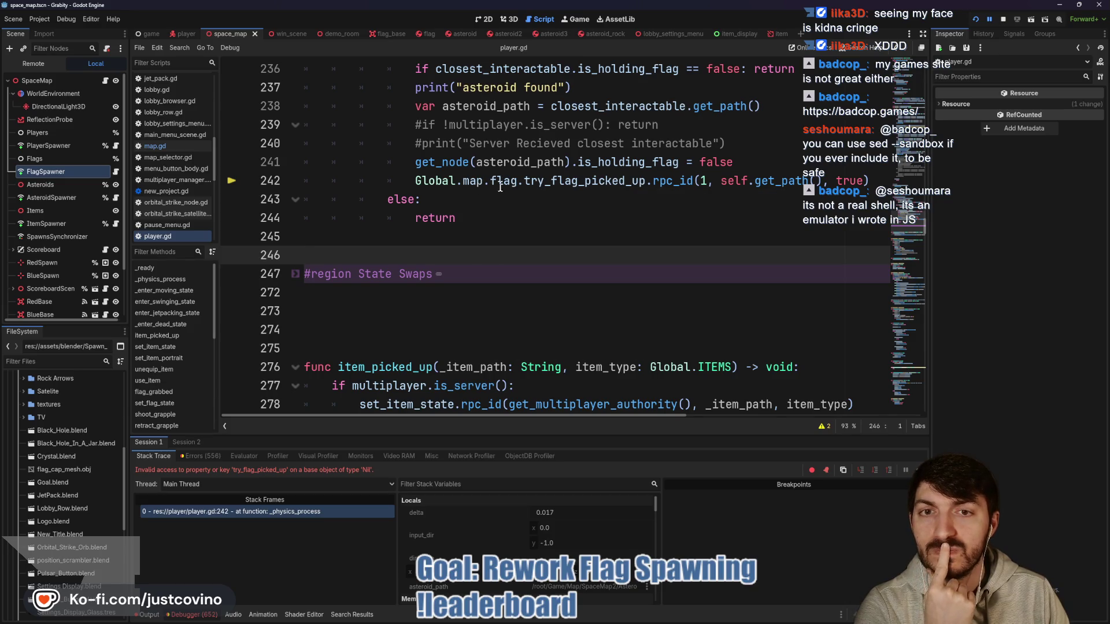
{"action": "left_click", "coordinate": [750, 162]}
{"action": "key", "text": "Return"}
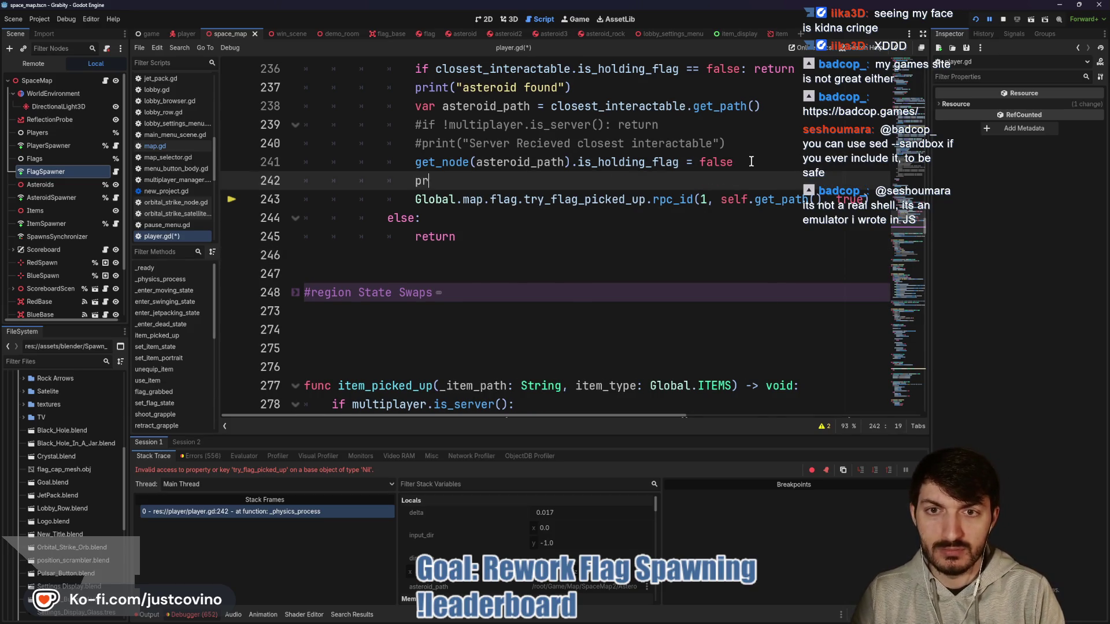
{"action": "type", "text": "int("}
{"action": "type", "text": "Global.map"}
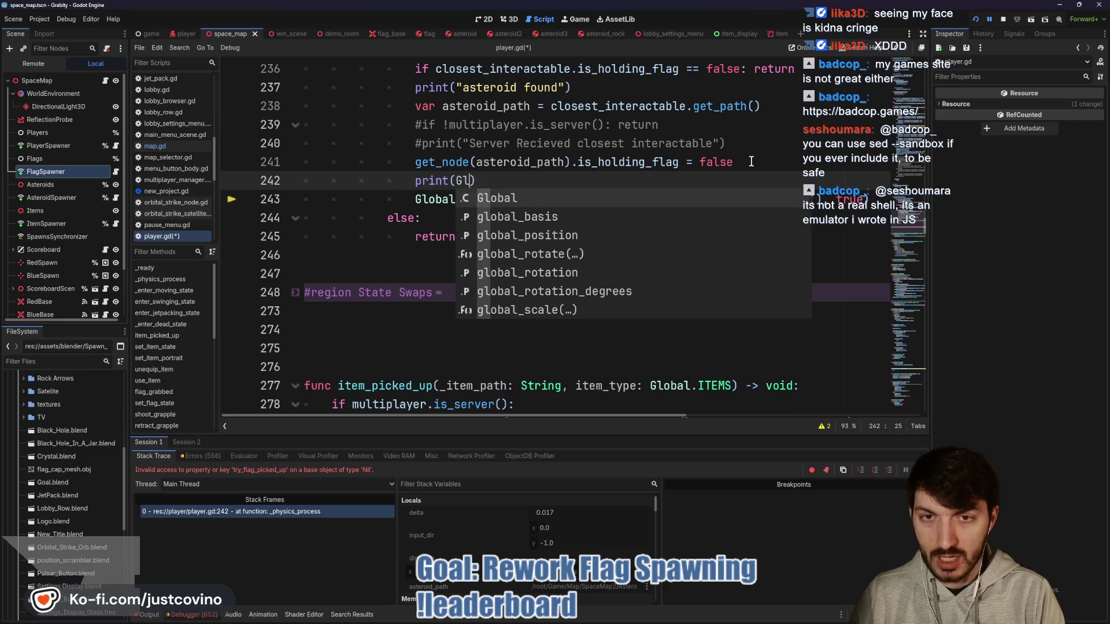
{"action": "left_click", "coordinate": [584, 177]}
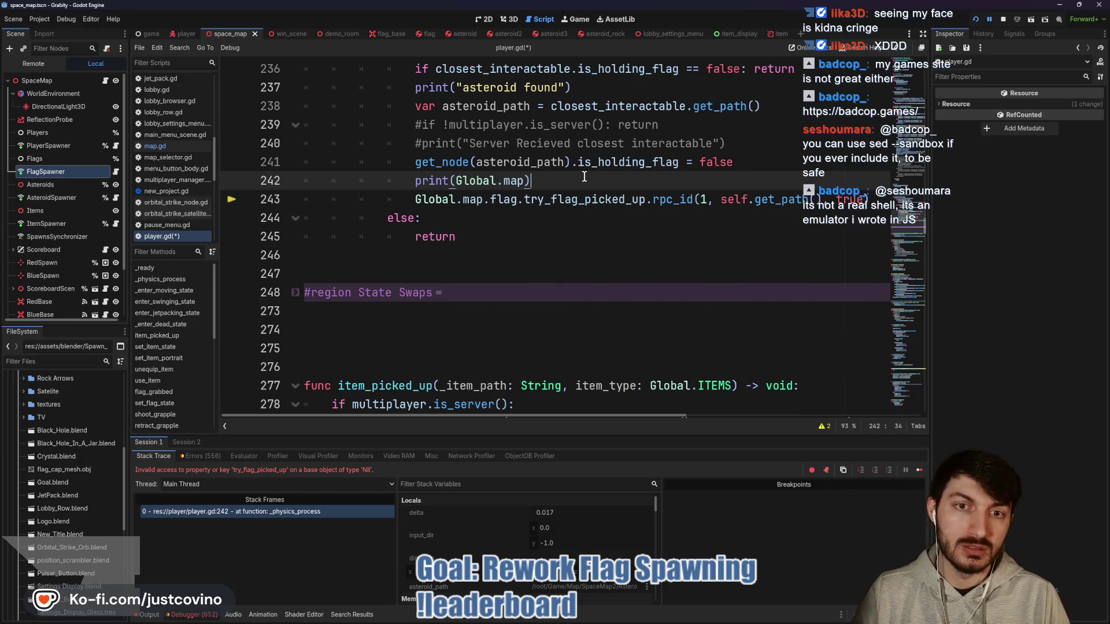
{"action": "key", "text": "Return"}
{"action": "type", "text": "print"}
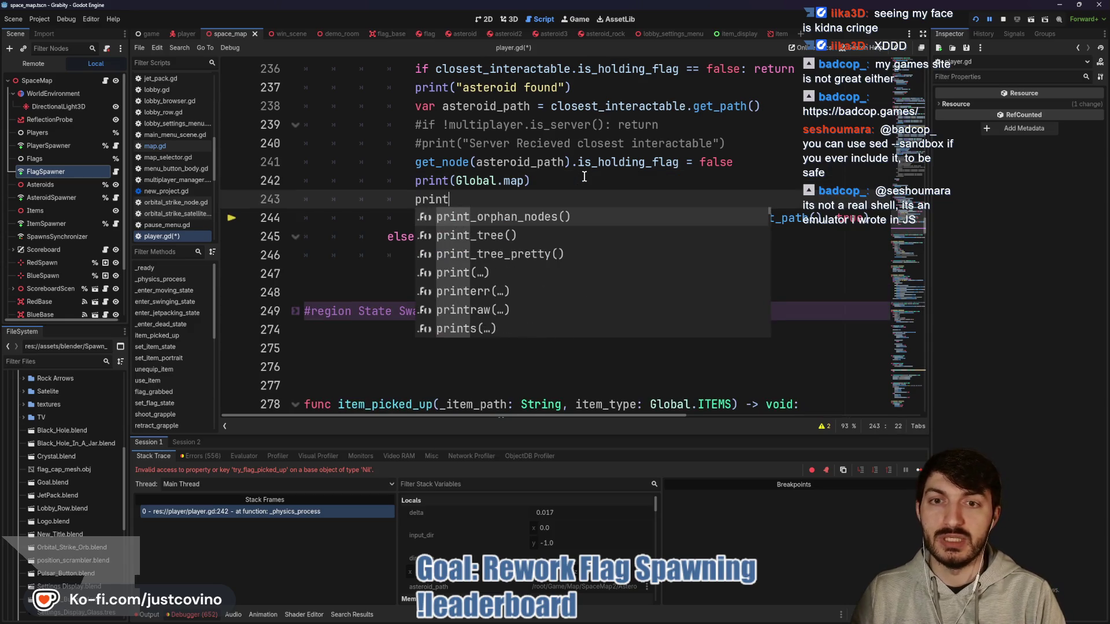
{"action": "type", "text": "(Global."}
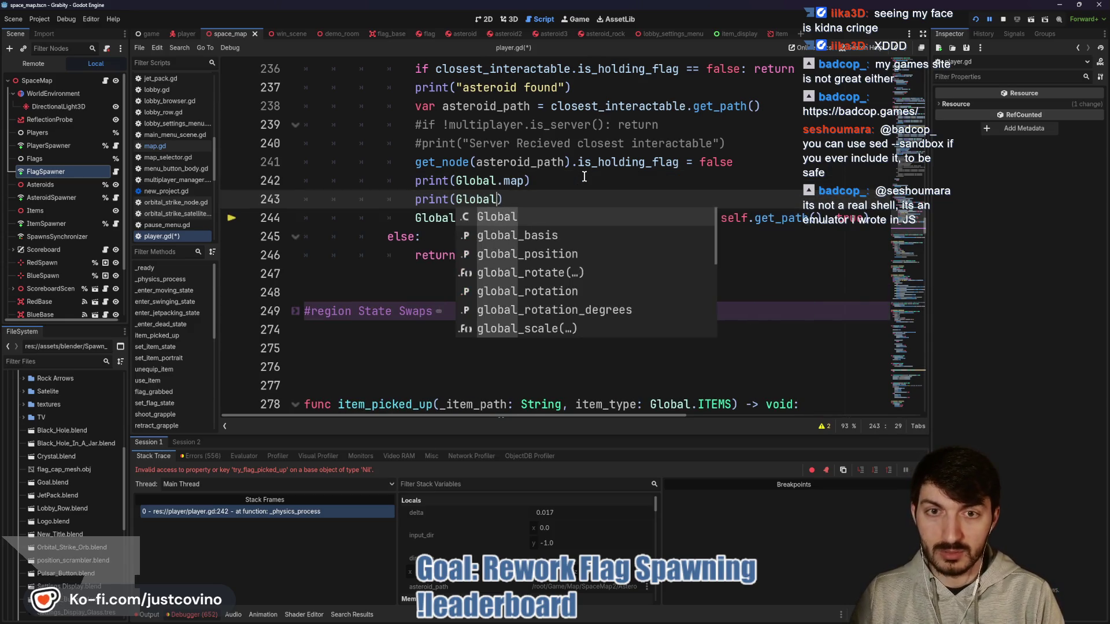
{"action": "type", "text": "map.flag"}
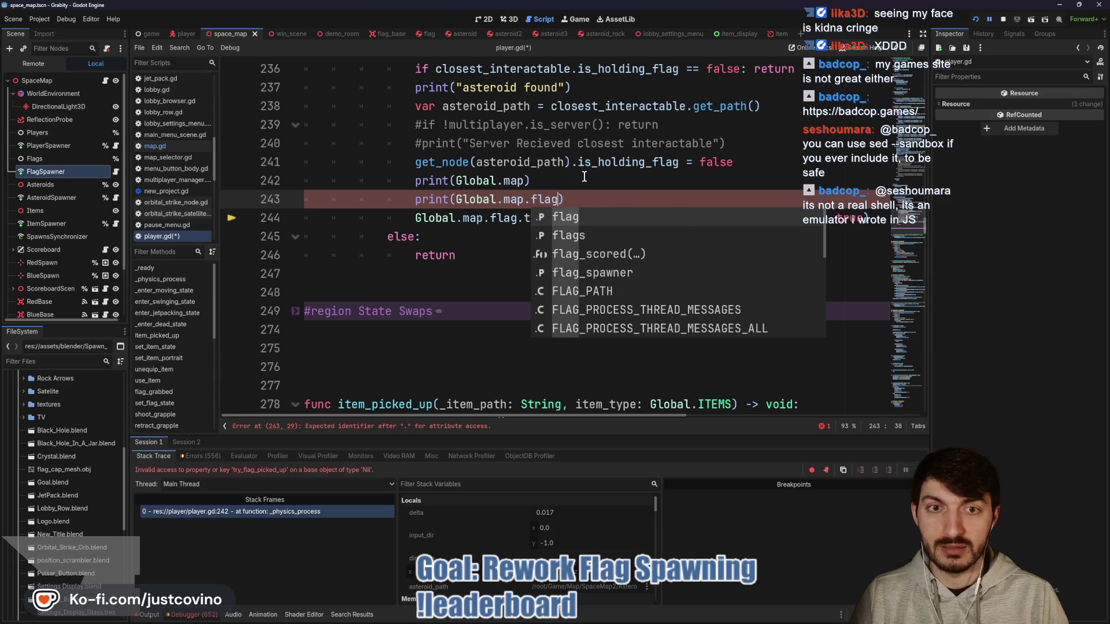
Label the two prints with "Map: " and "Flag: " and save player.gd
{"action": "left_click", "coordinate": [456, 200]}
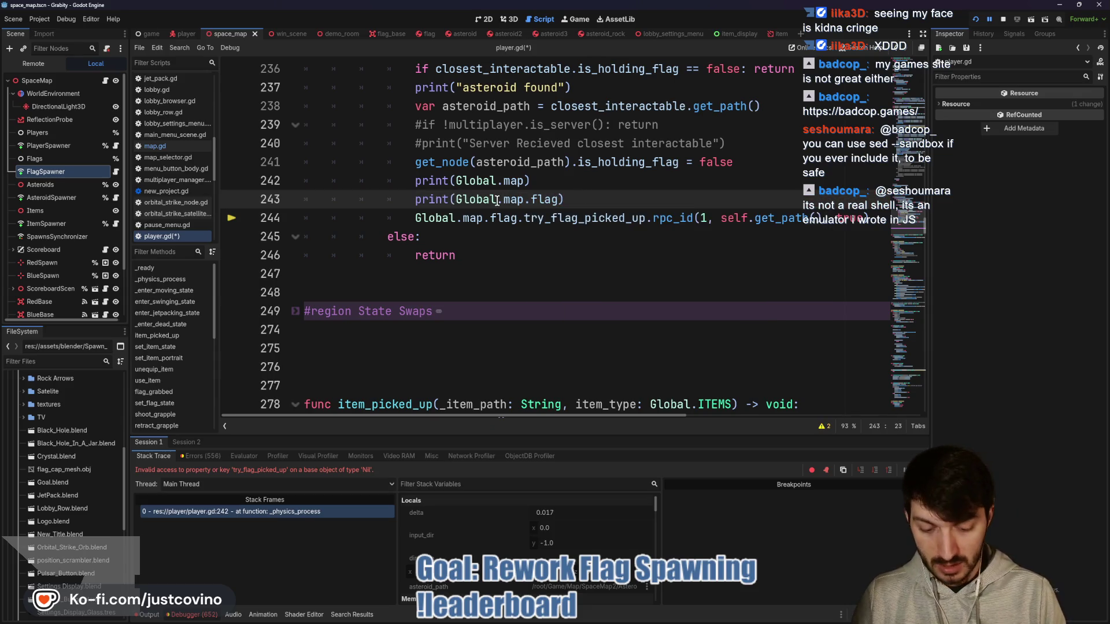
{"action": "type", "text": "\""}
{"action": "type", "text": "\","}
{"action": "key", "text": "Left"}
{"action": "key", "text": "Left"}
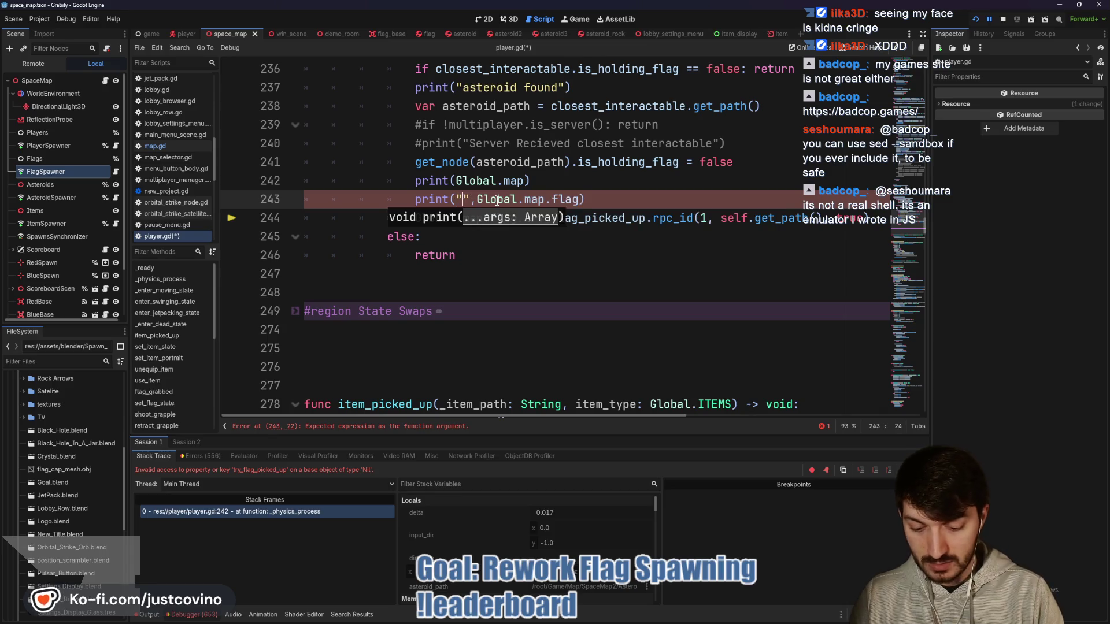
{"action": "left_click", "coordinate": [459, 181]}
{"action": "type", "text": "Map: \","}
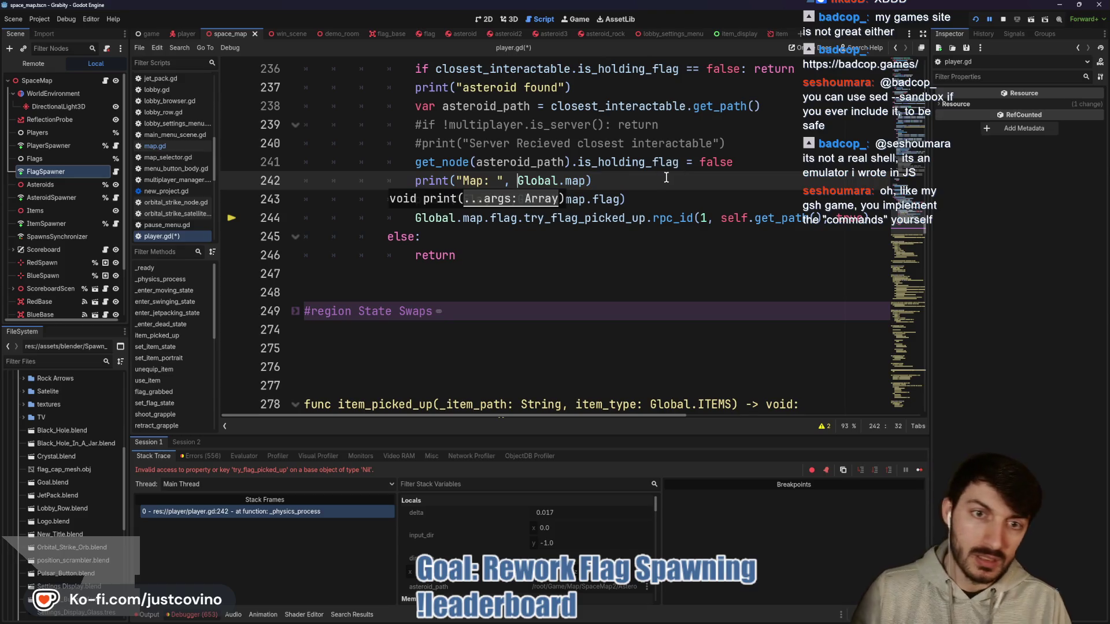
{"action": "key", "text": "ctrl+s"}
Inspect the flag pick-up call on line 244, then stop the running game
{"action": "left_click", "coordinate": [508, 220]}
{"action": "double_click", "coordinate": [506, 223]}
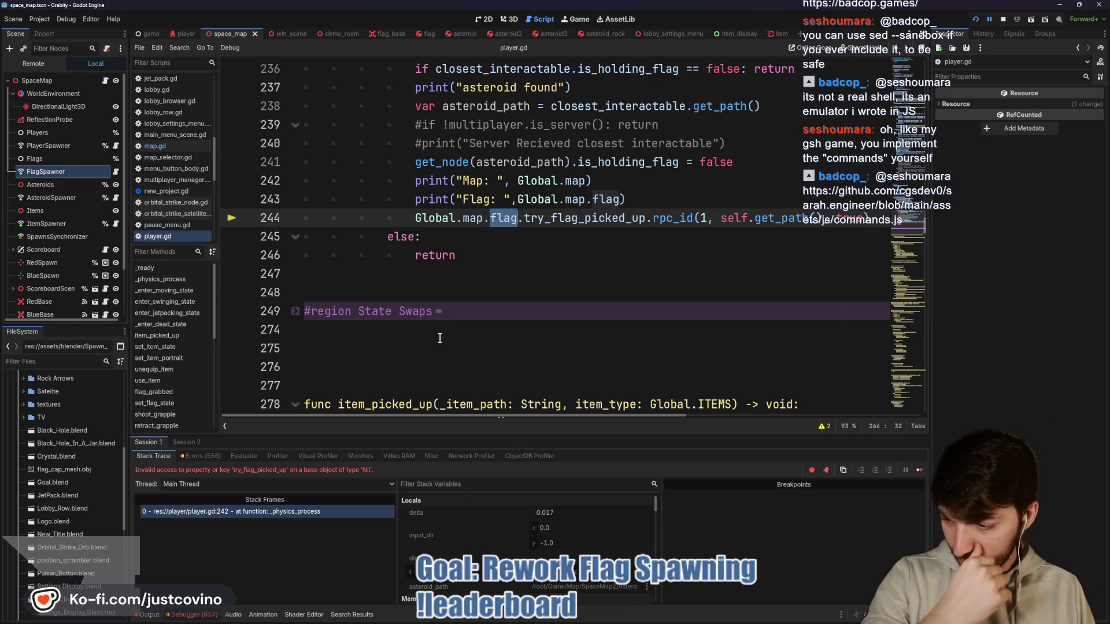
{"action": "left_click", "coordinate": [495, 241]}
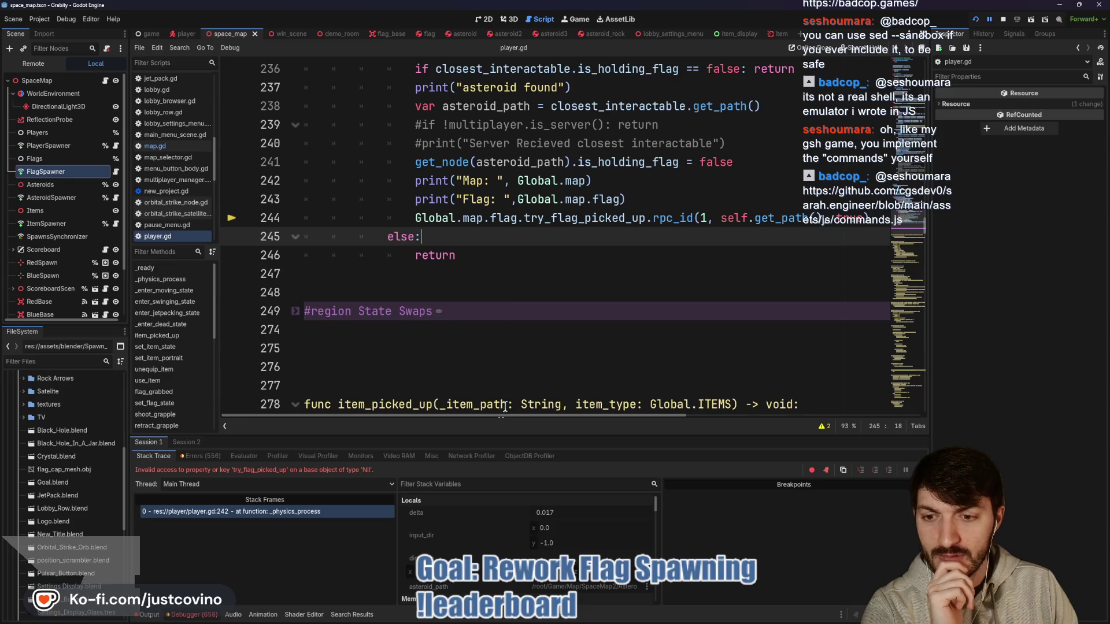
{"action": "double_click", "coordinate": [498, 218]}
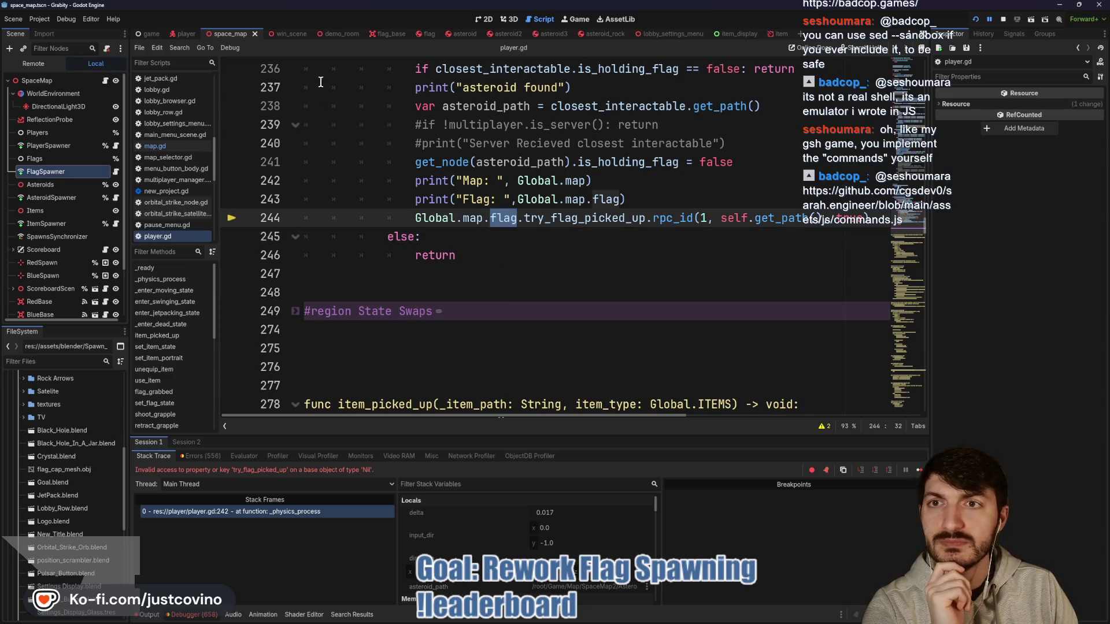
{"action": "left_click", "coordinate": [1003, 21]}
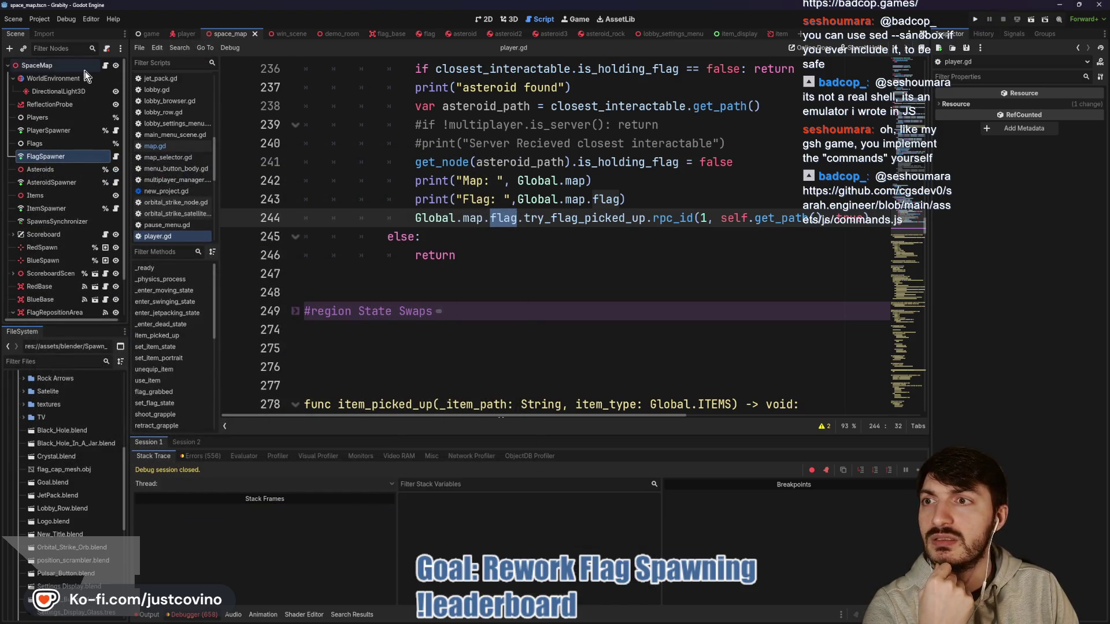
Open SpaceMap's map.gd and delete the empty line 73 after set_map_size
{"action": "left_click", "coordinate": [106, 67]}
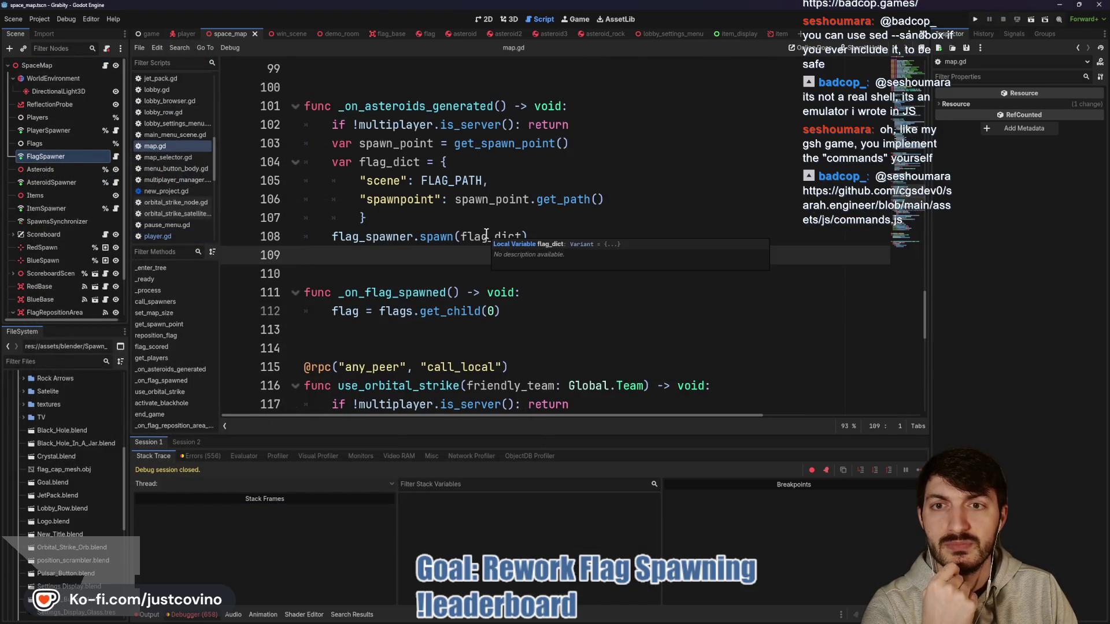
{"action": "scroll", "coordinate": [474, 236], "scroll_direction": "up", "scroll_amount": 9}
{"action": "scroll", "coordinate": [460, 238], "scroll_direction": "up", "scroll_amount": 1}
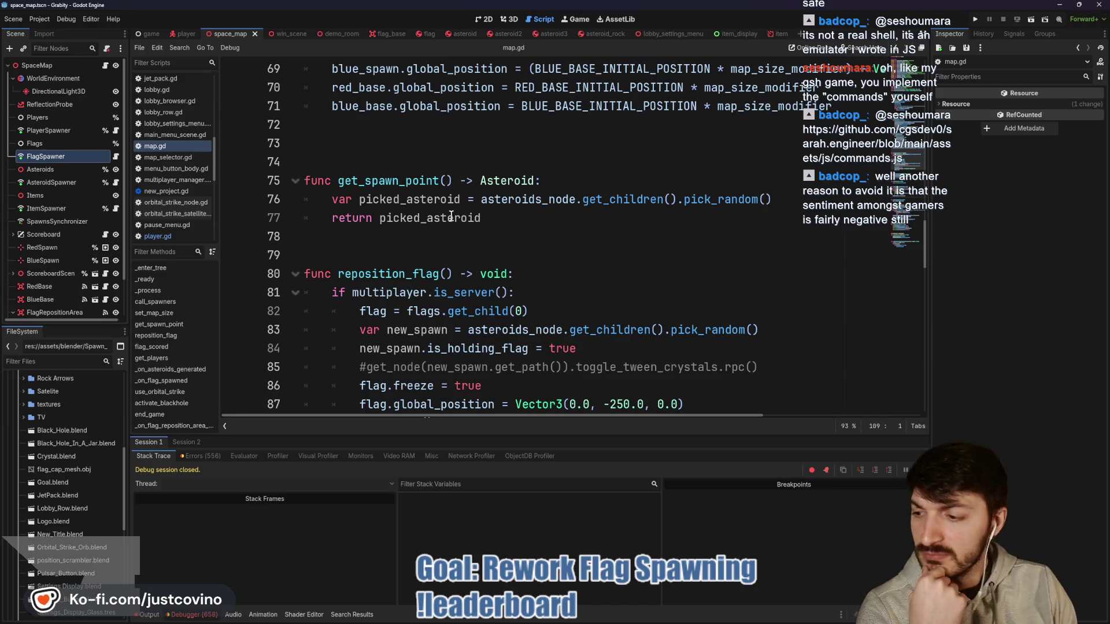
{"action": "left_click", "coordinate": [442, 236]}
{"action": "scroll", "coordinate": [433, 246], "scroll_direction": "up", "scroll_amount": 3}
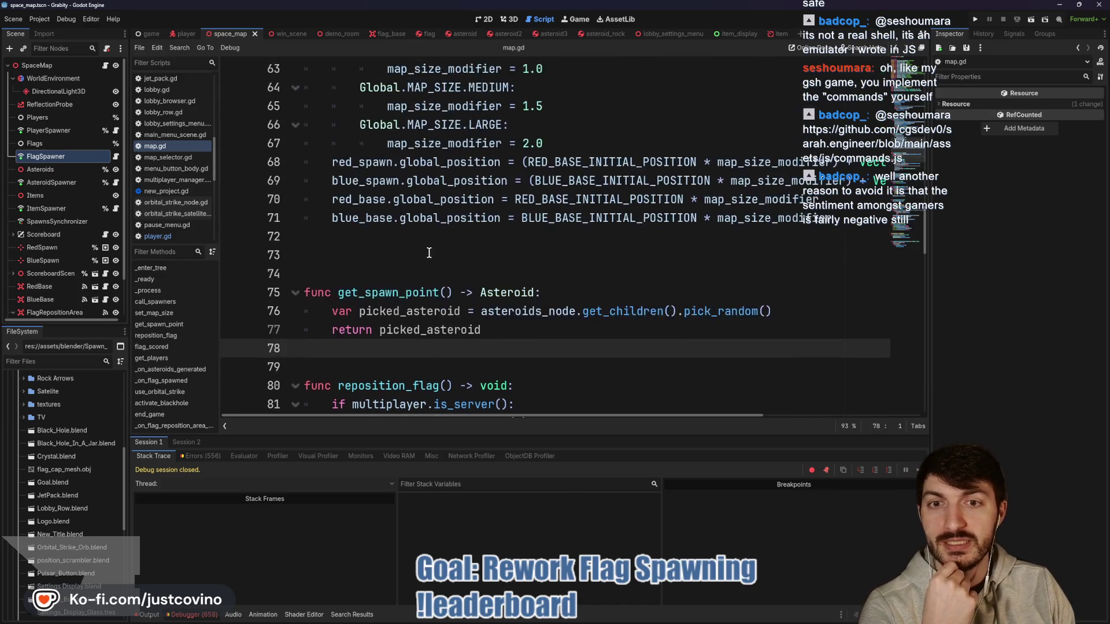
{"action": "left_click", "coordinate": [363, 314]}
{"action": "key", "text": "BackSpace"}
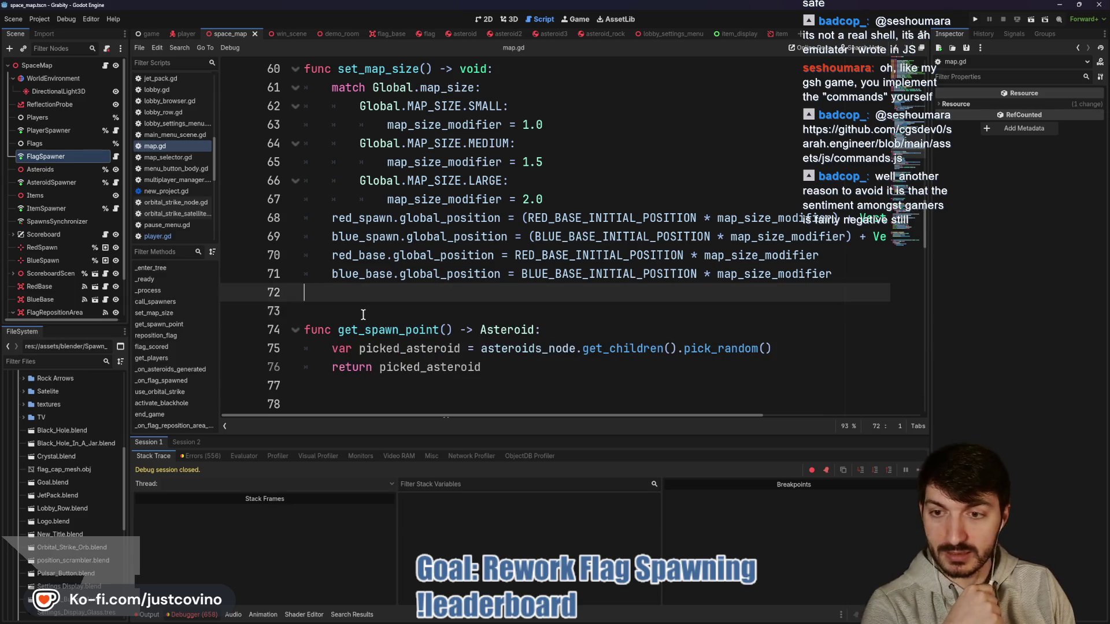
{"action": "scroll", "coordinate": [468, 312], "scroll_direction": "up", "scroll_amount": 4}
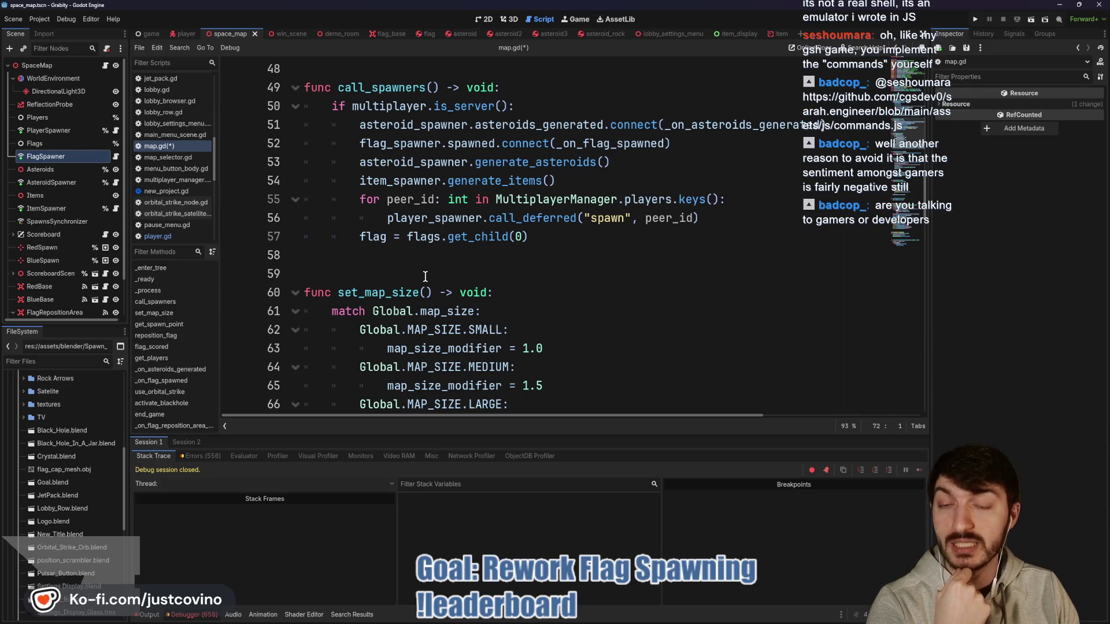
{"action": "left_click", "coordinate": [404, 270]}
{"action": "scroll", "coordinate": [491, 292], "scroll_direction": "up", "scroll_amount": 2}
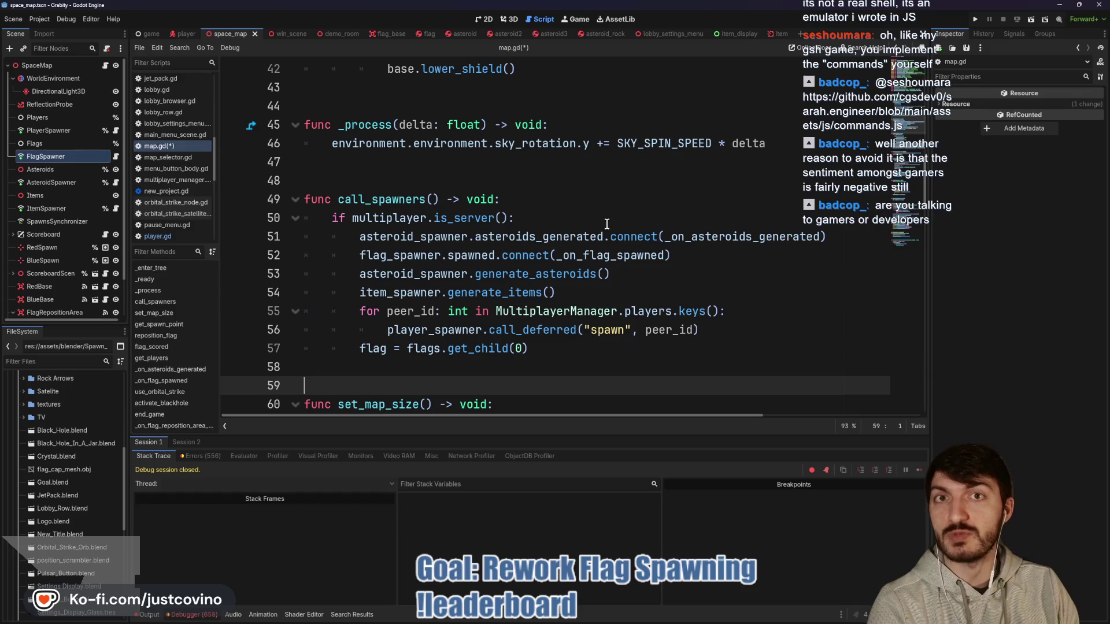
{"action": "left_click", "coordinate": [468, 182]}
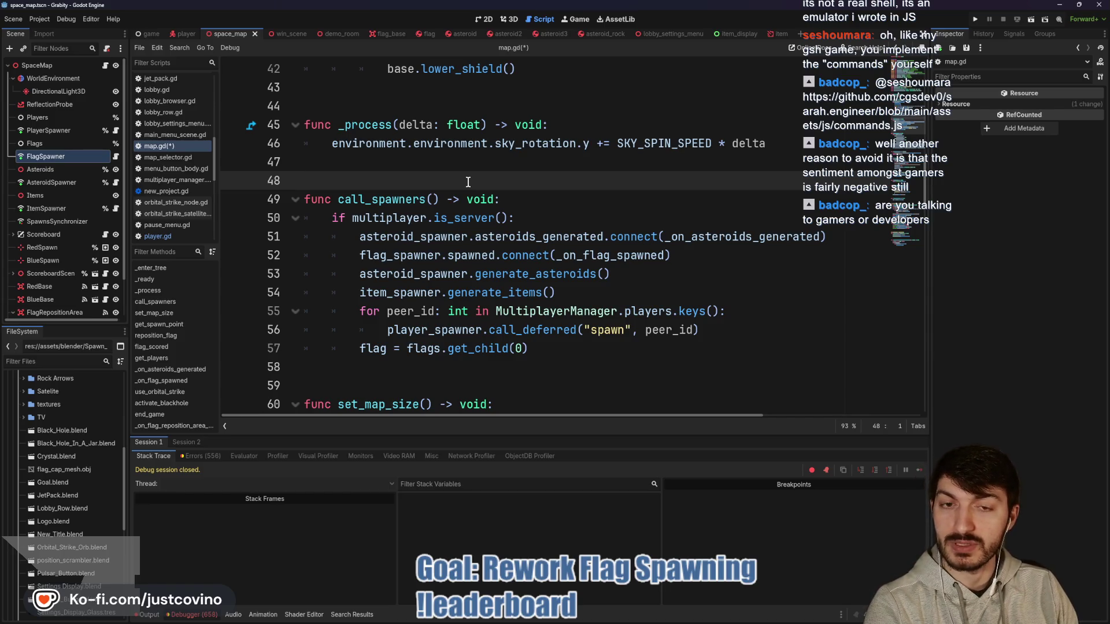
{"action": "scroll", "coordinate": [468, 182], "scroll_direction": "up", "scroll_amount": 3}
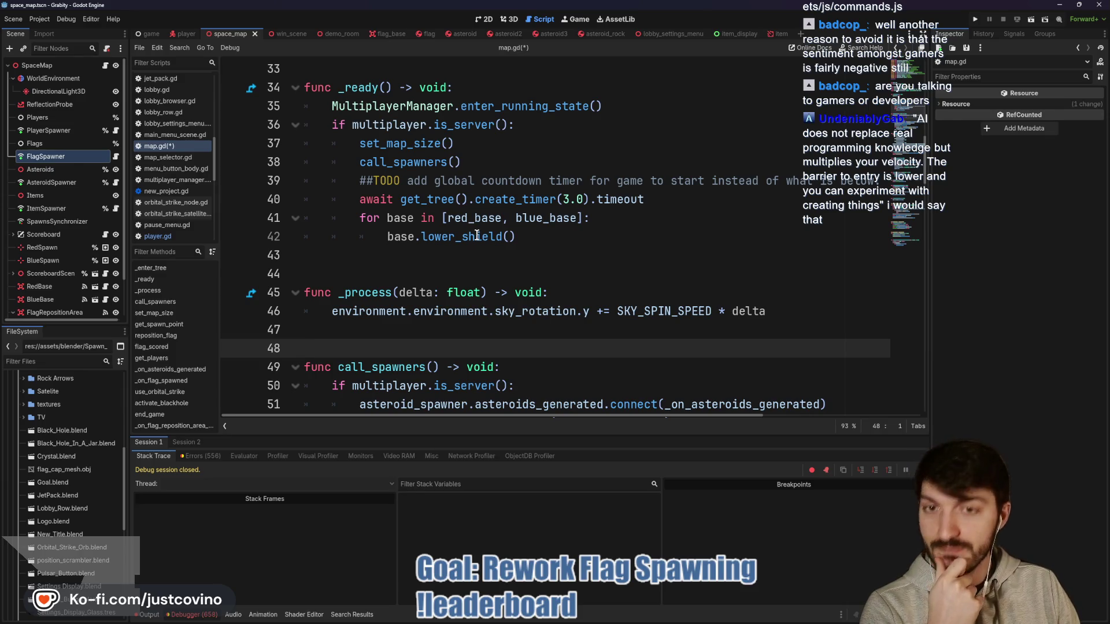
{"action": "scroll", "coordinate": [477, 236], "scroll_direction": "up", "scroll_amount": 2}
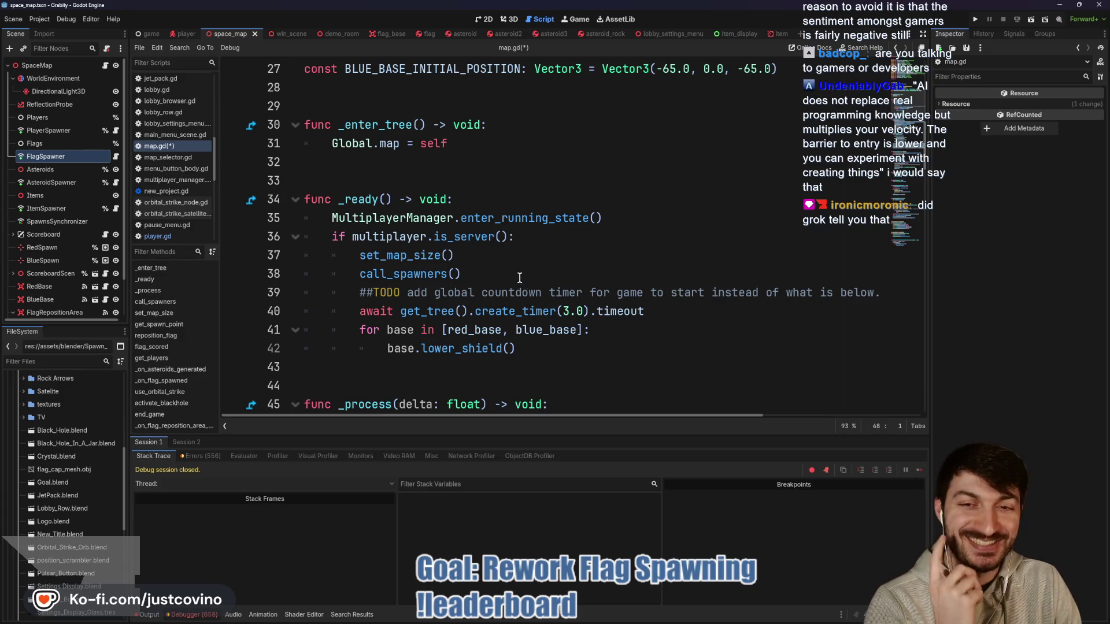
{"action": "scroll", "coordinate": [529, 279], "scroll_direction": "up", "scroll_amount": 2}
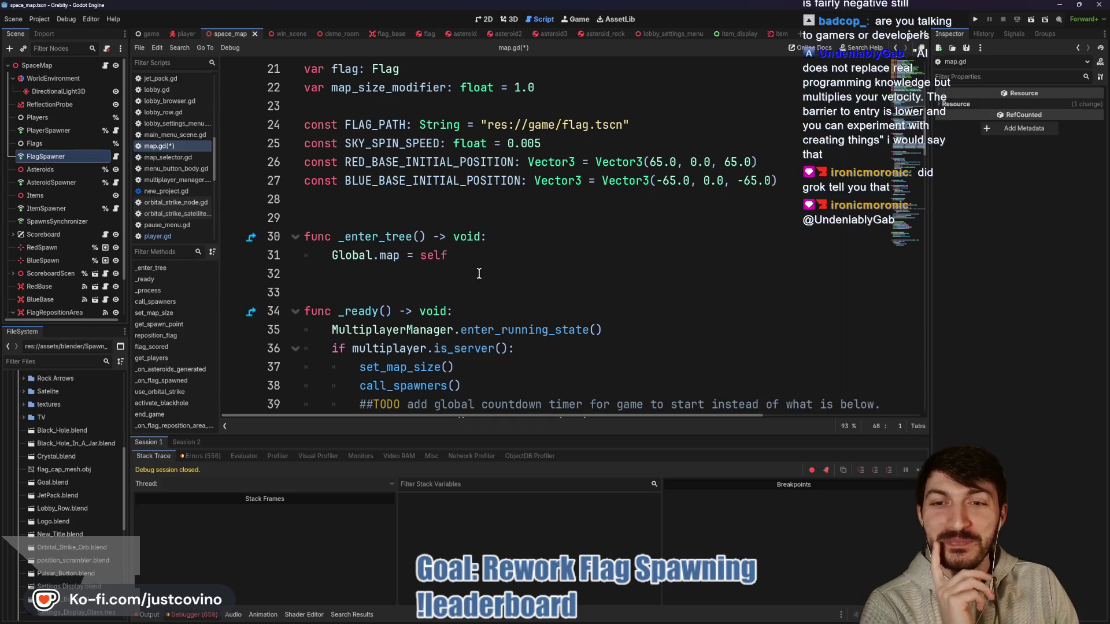
{"action": "left_click", "coordinate": [478, 256]}
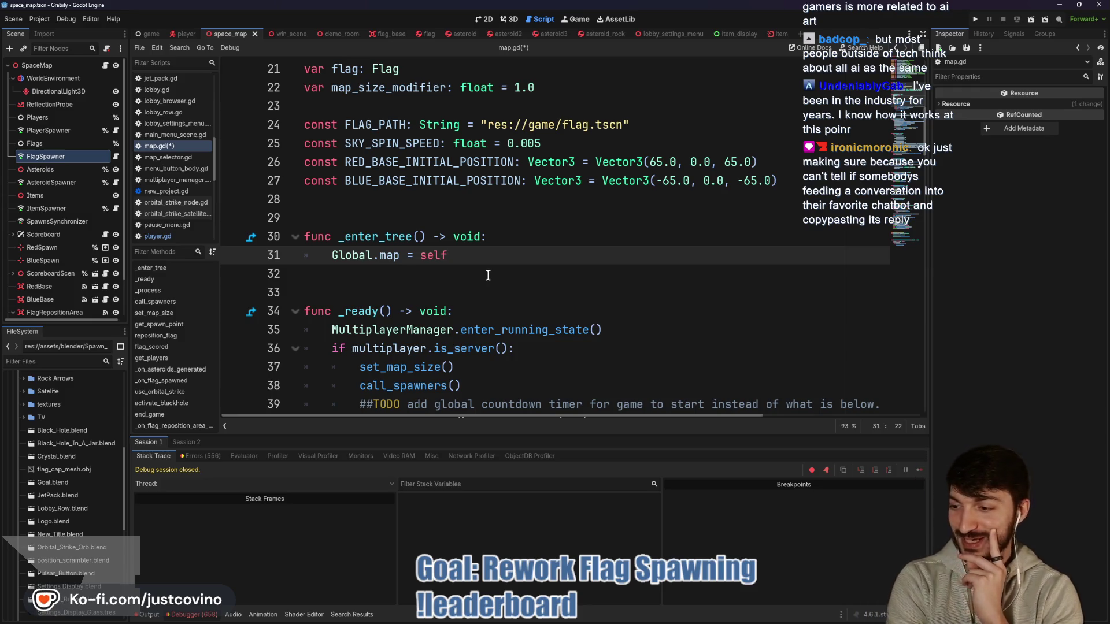
Check the flag variable on line 21 of map.gd, then save and launch two debug instances with F5
{"action": "left_click", "coordinate": [399, 213]}
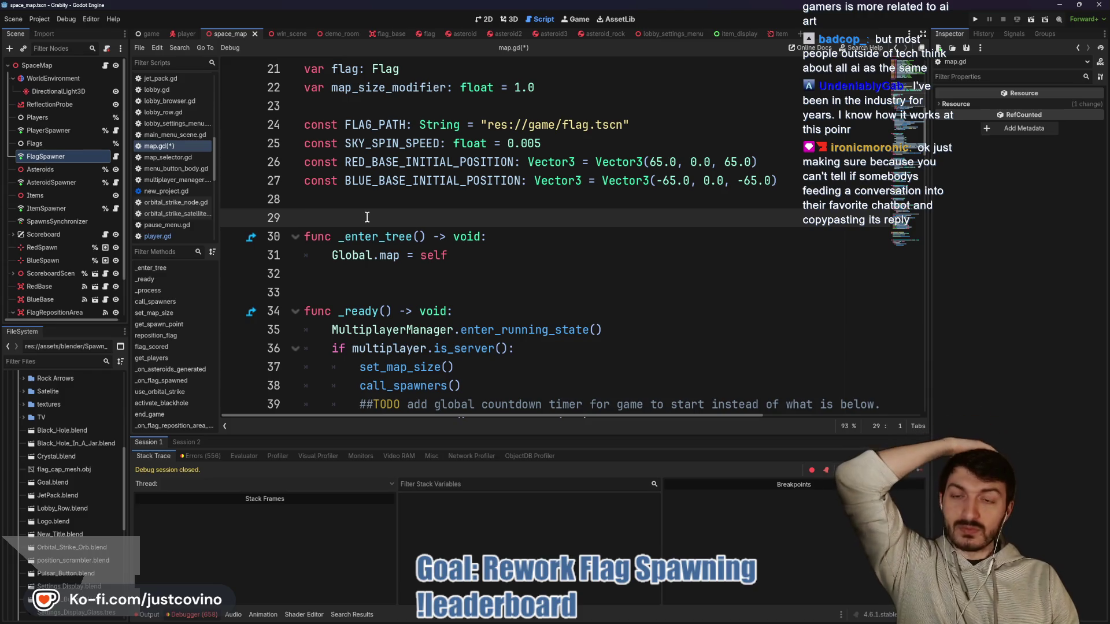
{"action": "scroll", "coordinate": [367, 216], "scroll_direction": "up", "scroll_amount": 1}
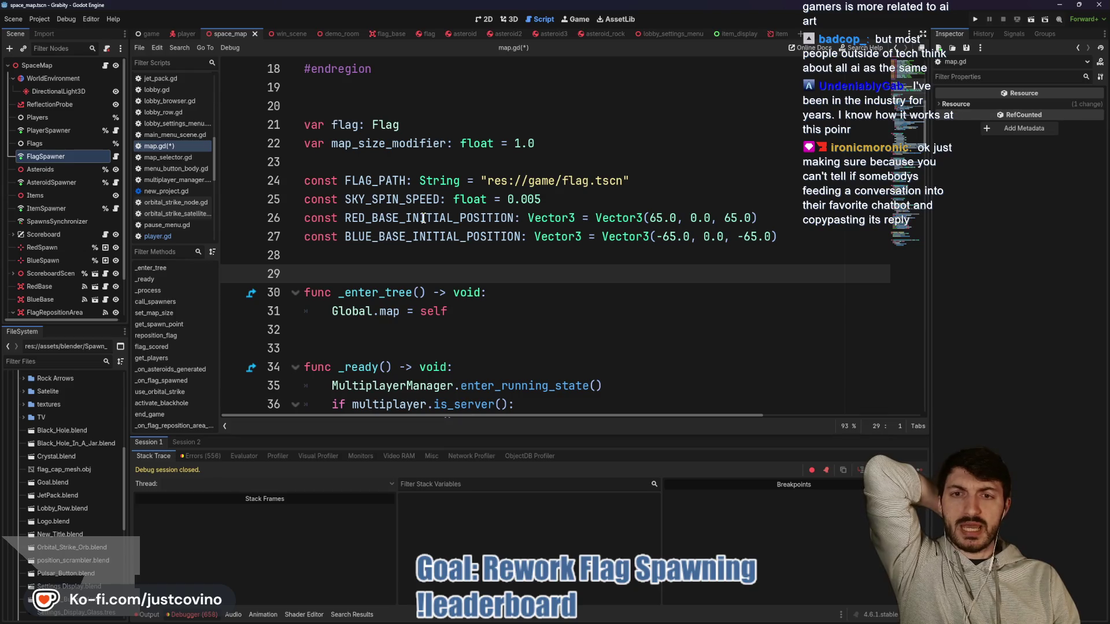
{"action": "scroll", "coordinate": [410, 230], "scroll_direction": "up", "scroll_amount": 1}
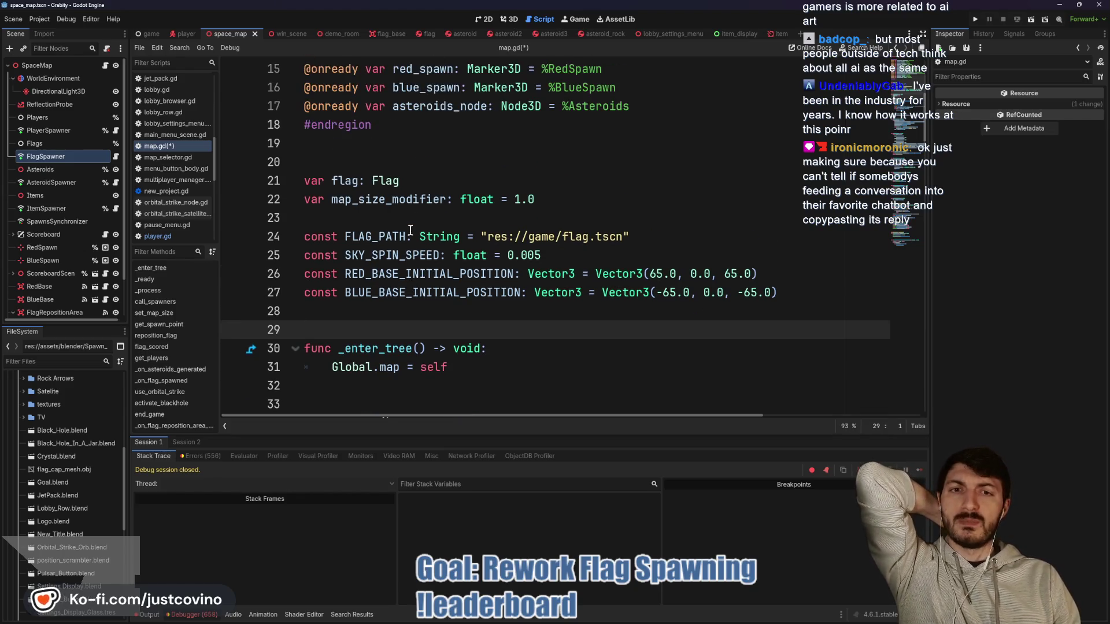
{"action": "double_click", "coordinate": [345, 181]}
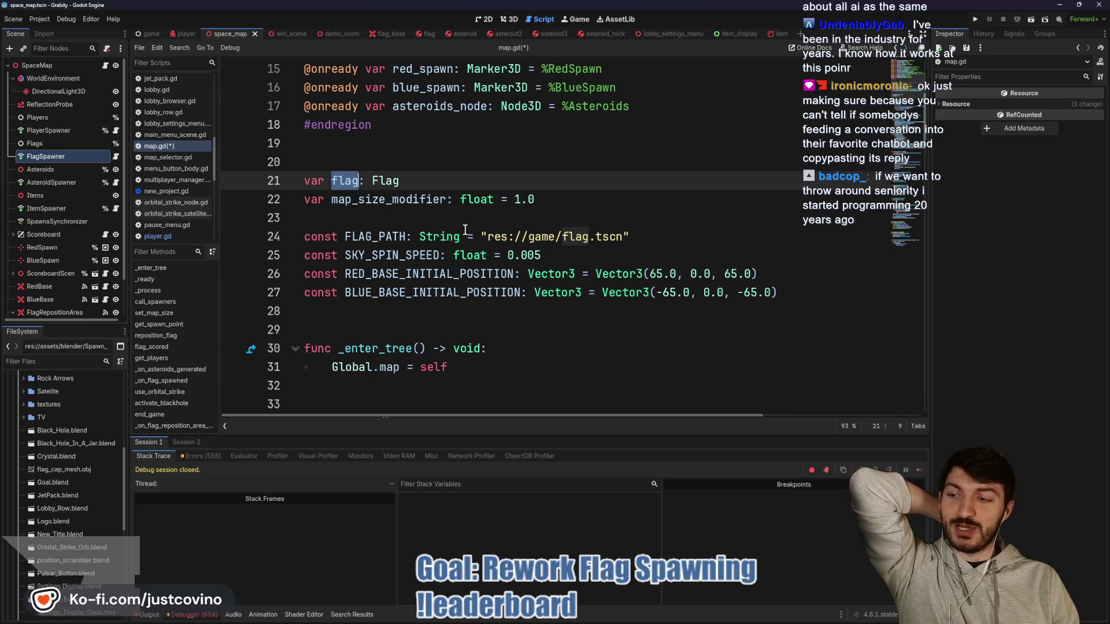
{"action": "left_click", "coordinate": [459, 214]}
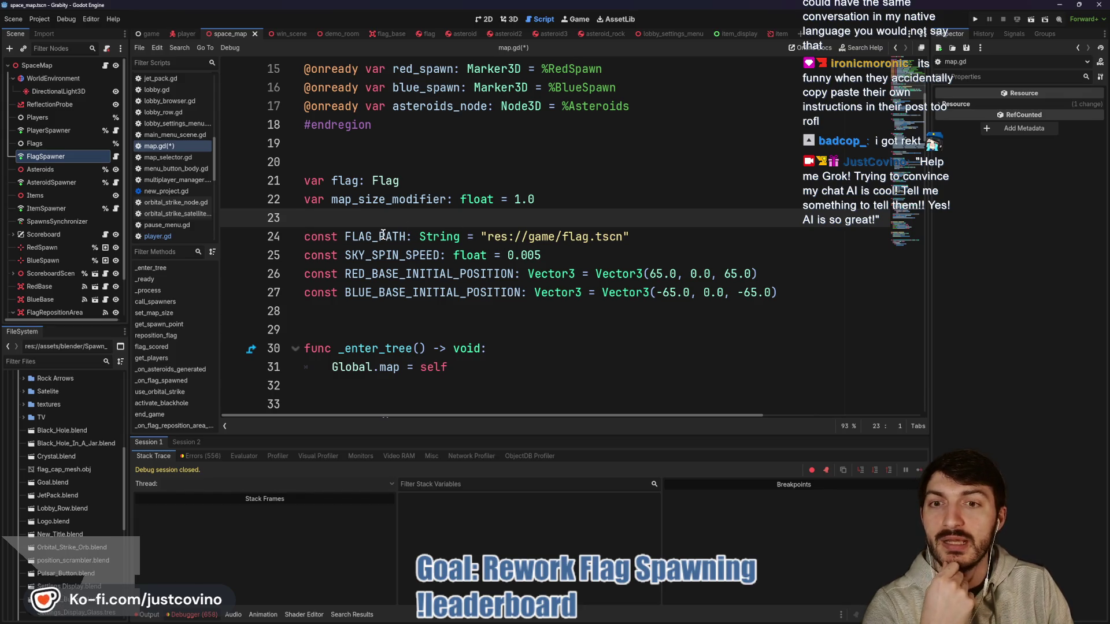
{"action": "scroll", "coordinate": [385, 234], "scroll_direction": "down", "scroll_amount": 5}
{"action": "key", "text": "F5"}
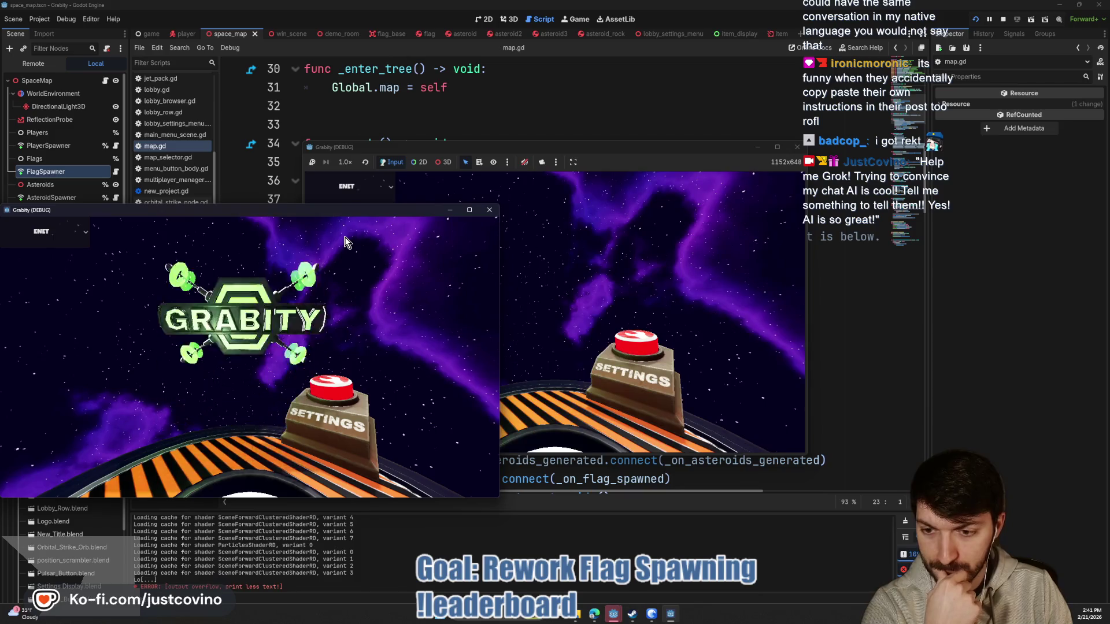
Place the two game windows side by side, host a lobby, join, ready up and start the match
{"action": "left_click_drag", "start_coordinate": [294, 215], "coordinate": [753, 171]}
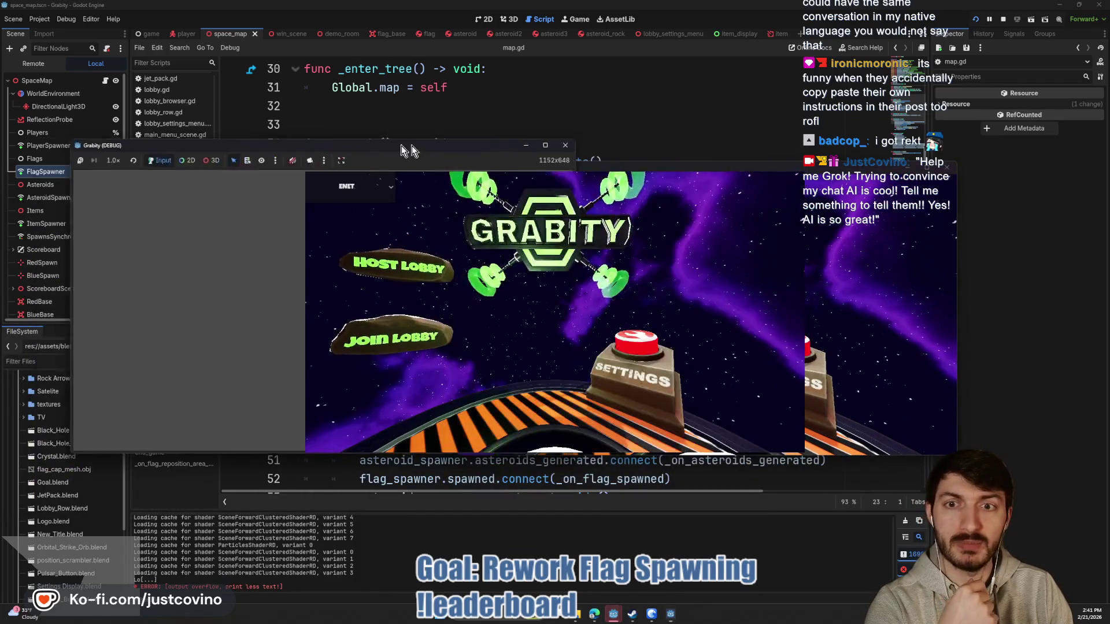
{"action": "left_click_drag", "start_coordinate": [412, 145], "coordinate": [125, 141]}
{"action": "left_click", "coordinate": [98, 260]}
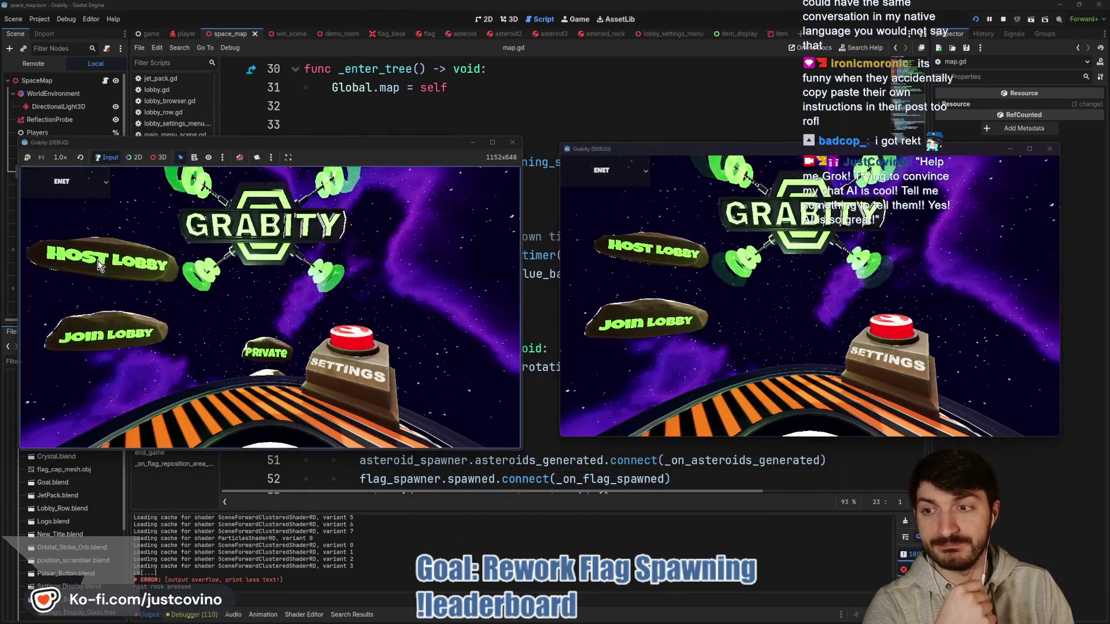
{"action": "left_click", "coordinate": [644, 321]}
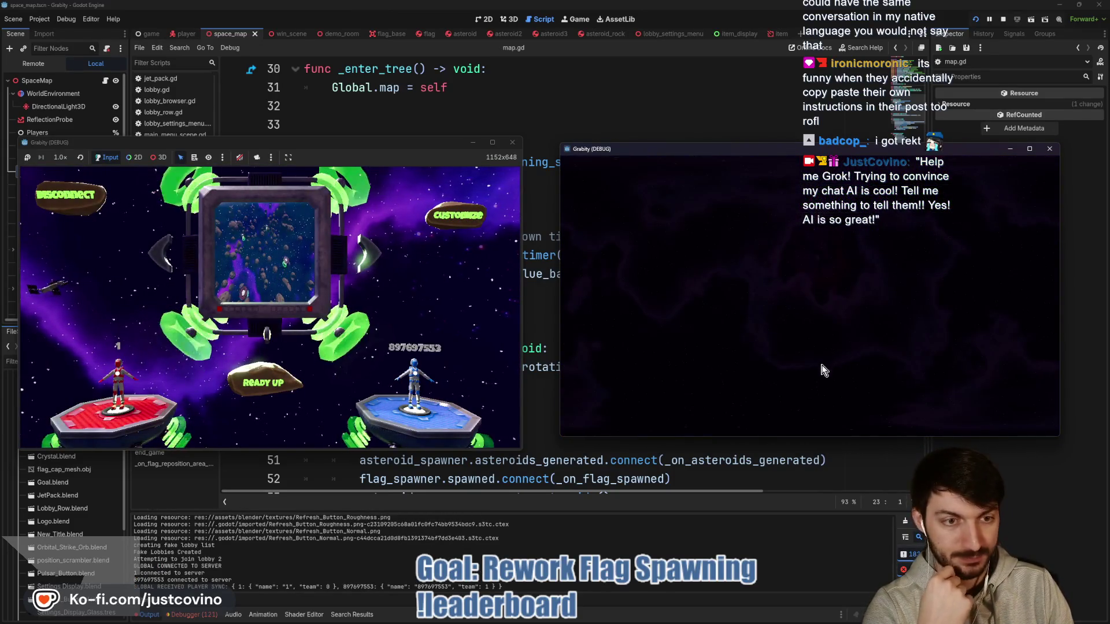
{"action": "left_click", "coordinate": [273, 383]}
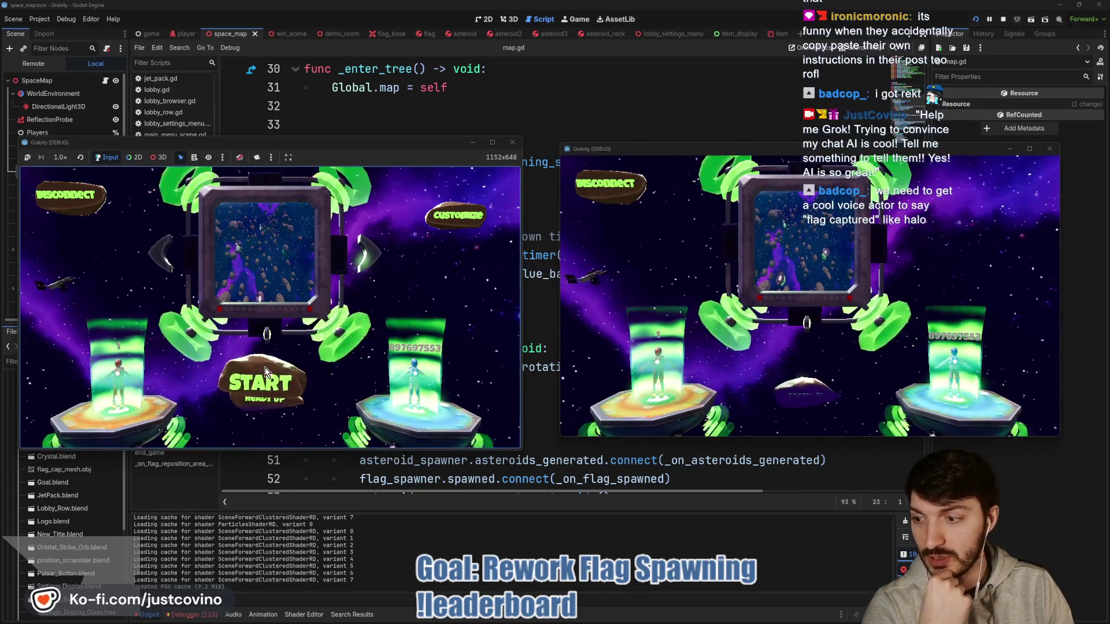
{"action": "left_click", "coordinate": [265, 379]}
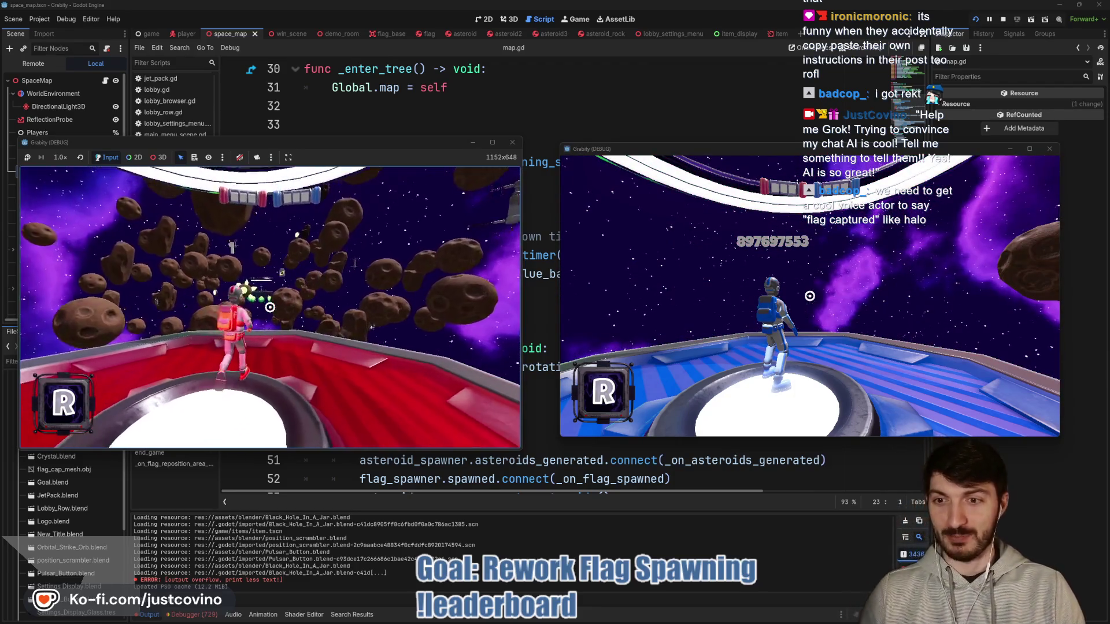
Jump the blue player onto the crystal asteroid until the debugger breaks at line 244
{"action": "key", "text": "super"}
{"action": "key", "text": "super"}
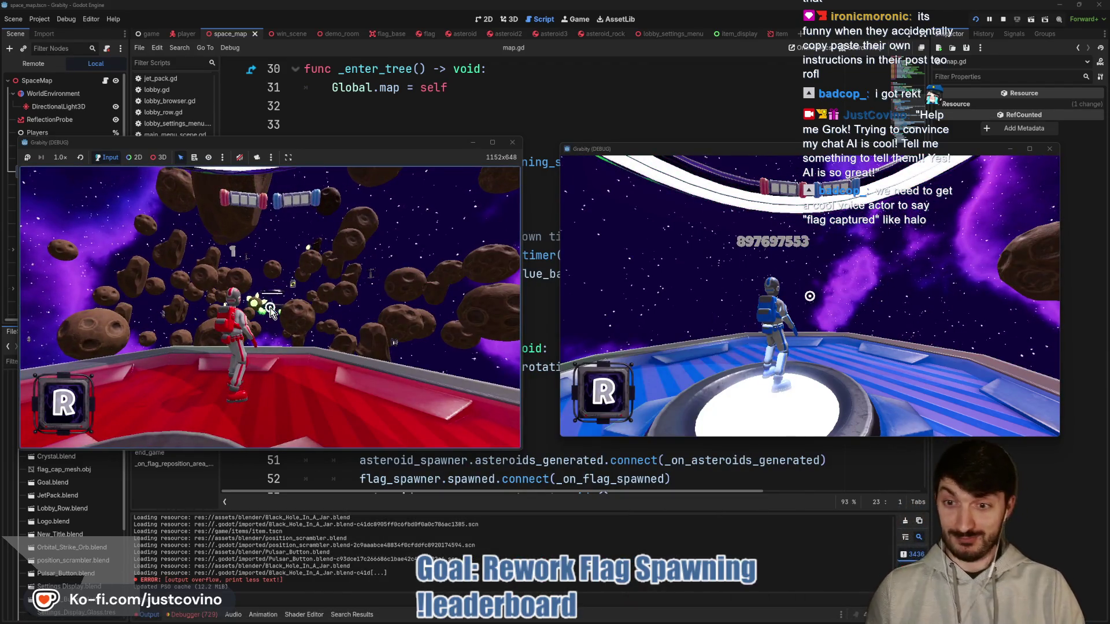
{"action": "left_click", "coordinate": [809, 296]}
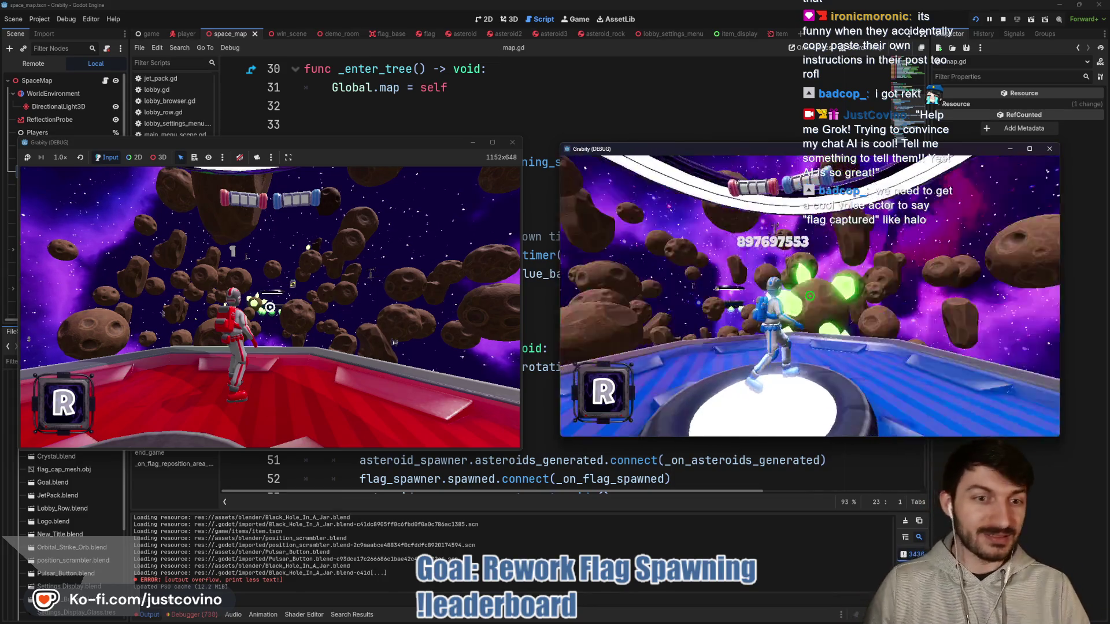
{"action": "key", "text": "space"}
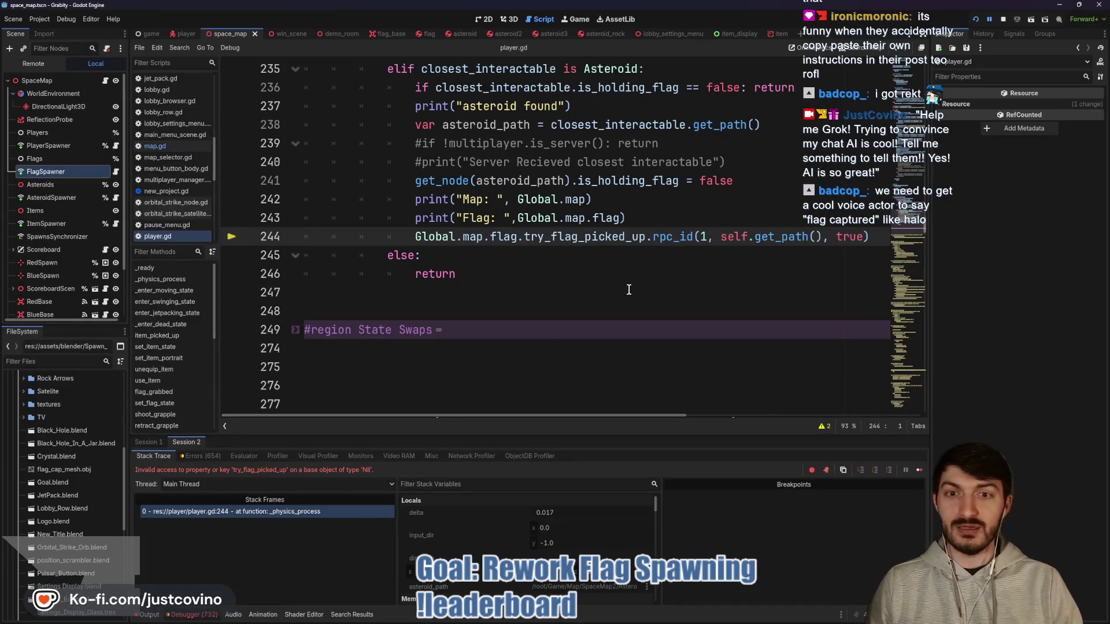
Show the Output log, stop the running game, and save the project
{"action": "left_click", "coordinate": [149, 614]}
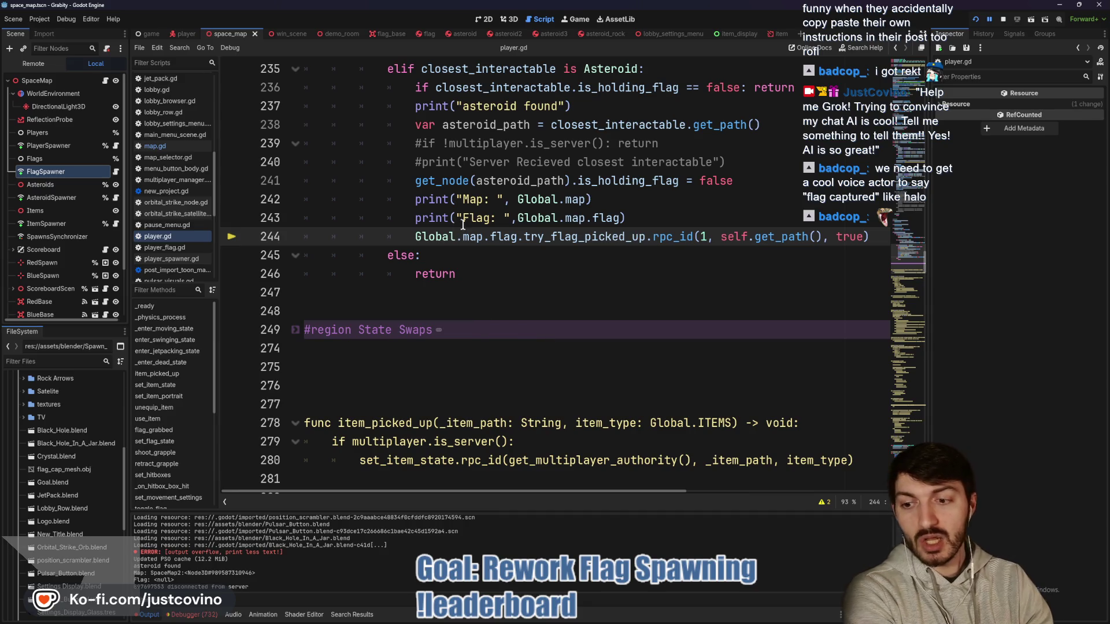
{"action": "left_click", "coordinate": [1002, 19]}
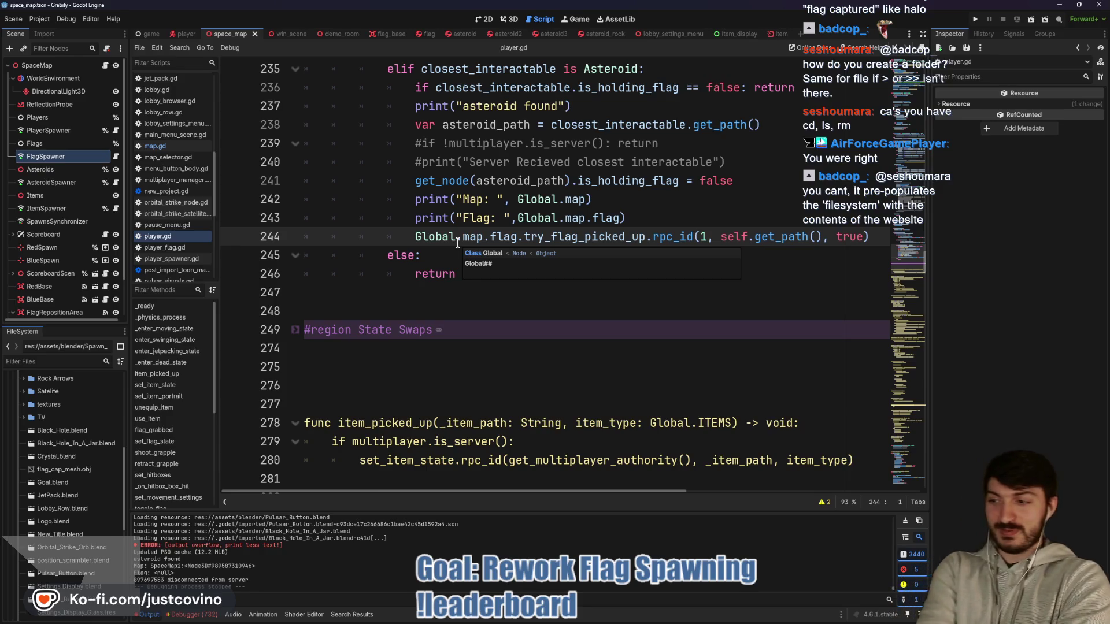
{"action": "left_click", "coordinate": [643, 220]}
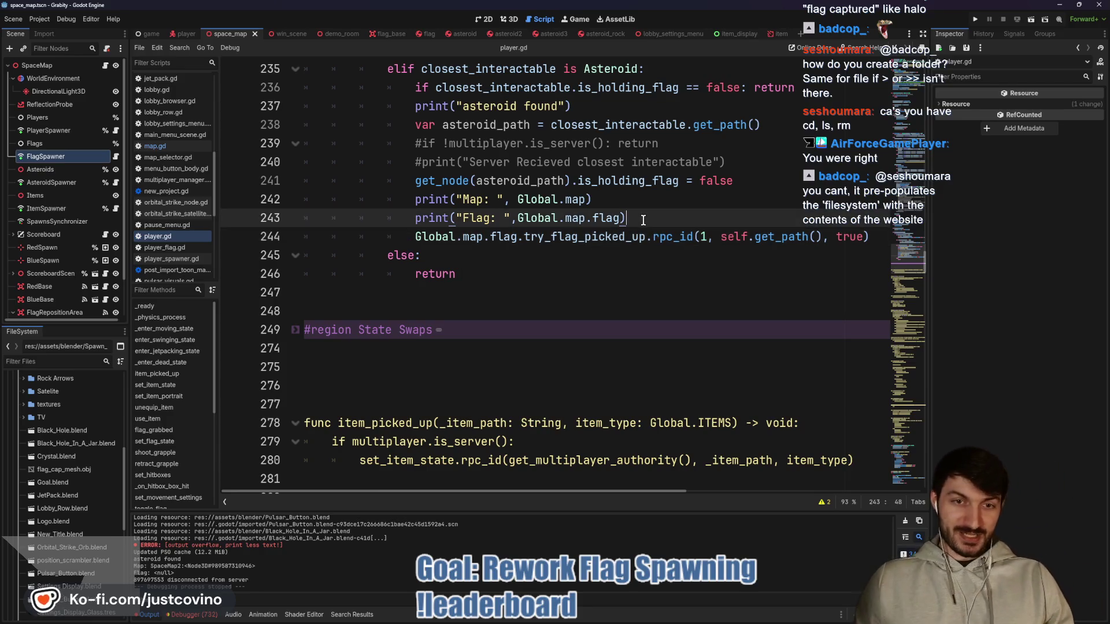
{"action": "key", "text": "ctrl+s"}
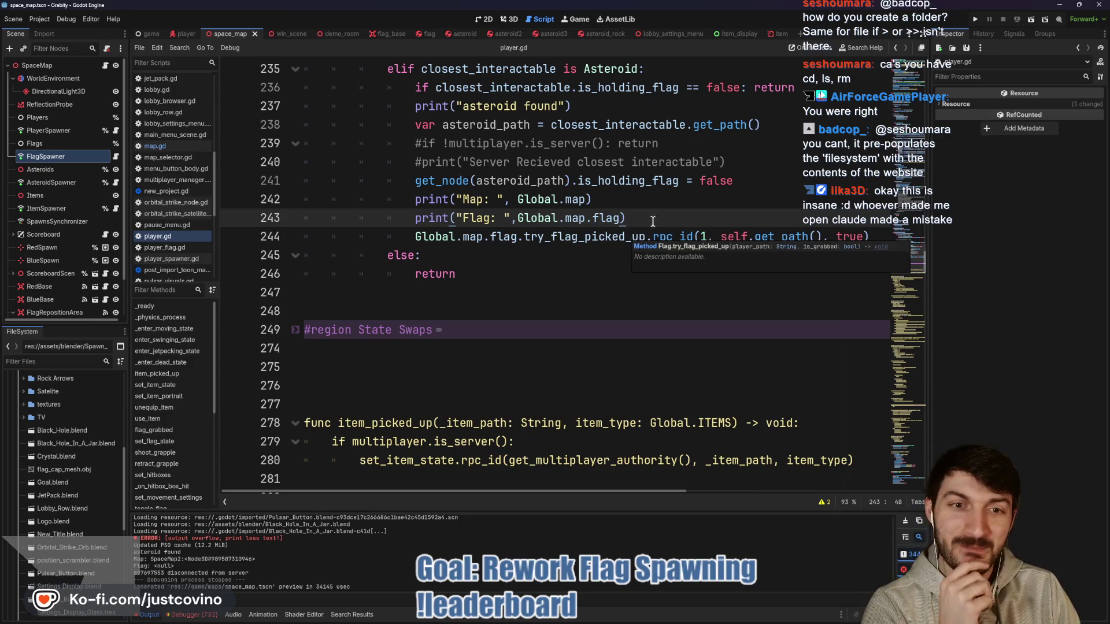
Examine the Map and Flag print lines 242–243, then jump to Global's definition in global.gd
{"action": "left_click_drag", "start_coordinate": [639, 218], "coordinate": [510, 201]}
{"action": "left_click", "coordinate": [648, 218]}
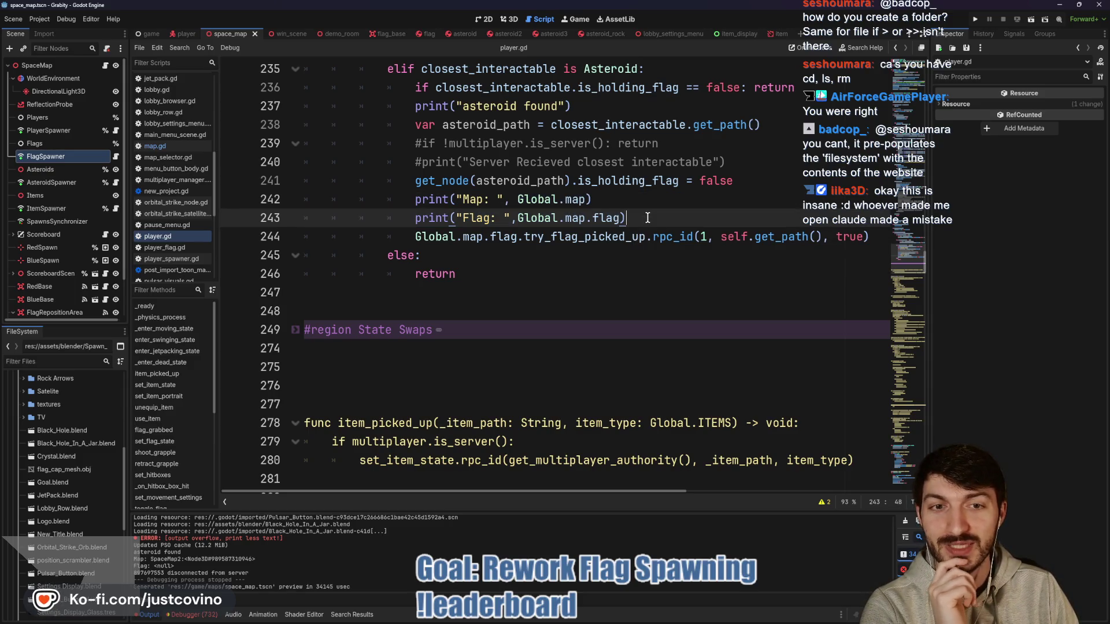
{"action": "mouse_move", "coordinate": [647, 218]}
{"action": "left_mouse_down"}
{"action": "mouse_move", "coordinate": [447, 218]}
{"action": "mouse_move", "coordinate": [415, 199]}
{"action": "left_mouse_up"}
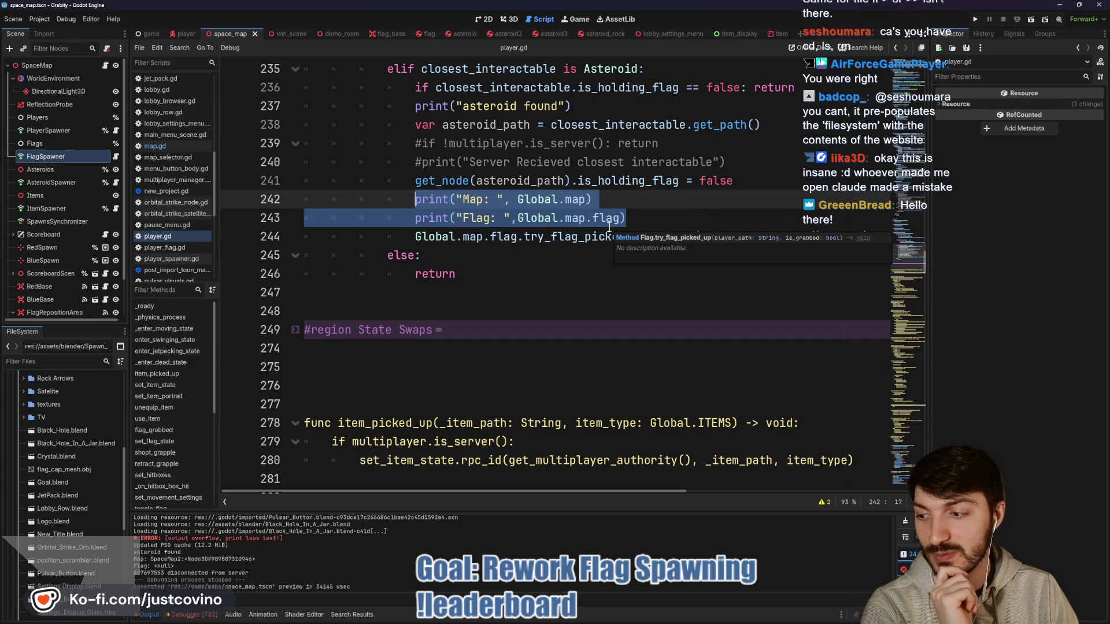
{"action": "left_click", "coordinate": [651, 219]}
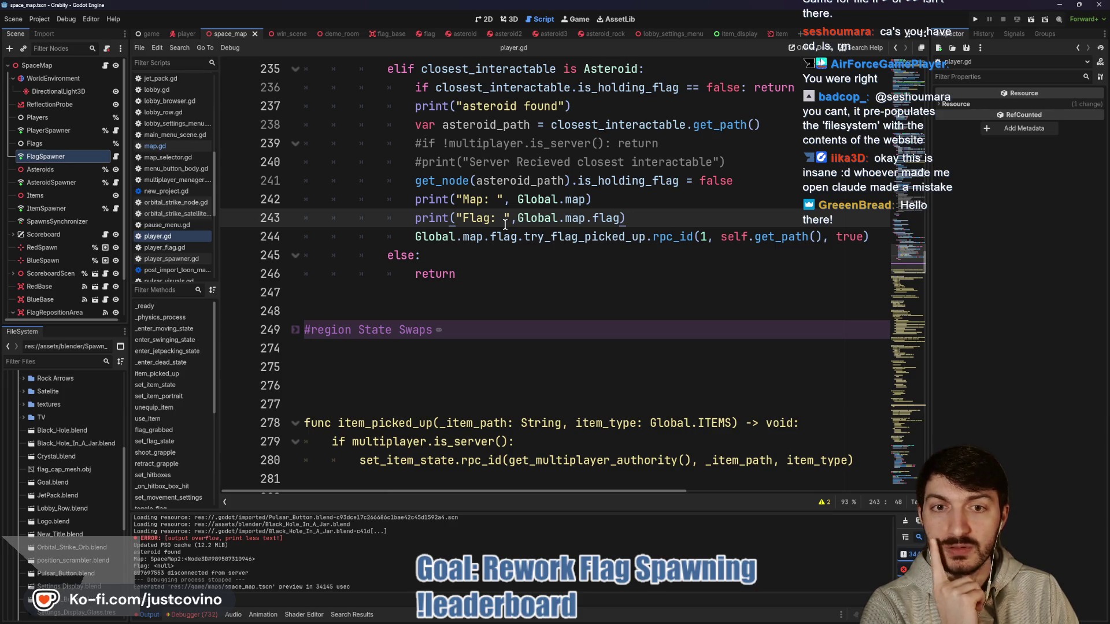
{"action": "double_click", "coordinate": [535, 218]}
{"action": "double_click", "coordinate": [578, 218]}
{"action": "double_click", "coordinate": [594, 218]}
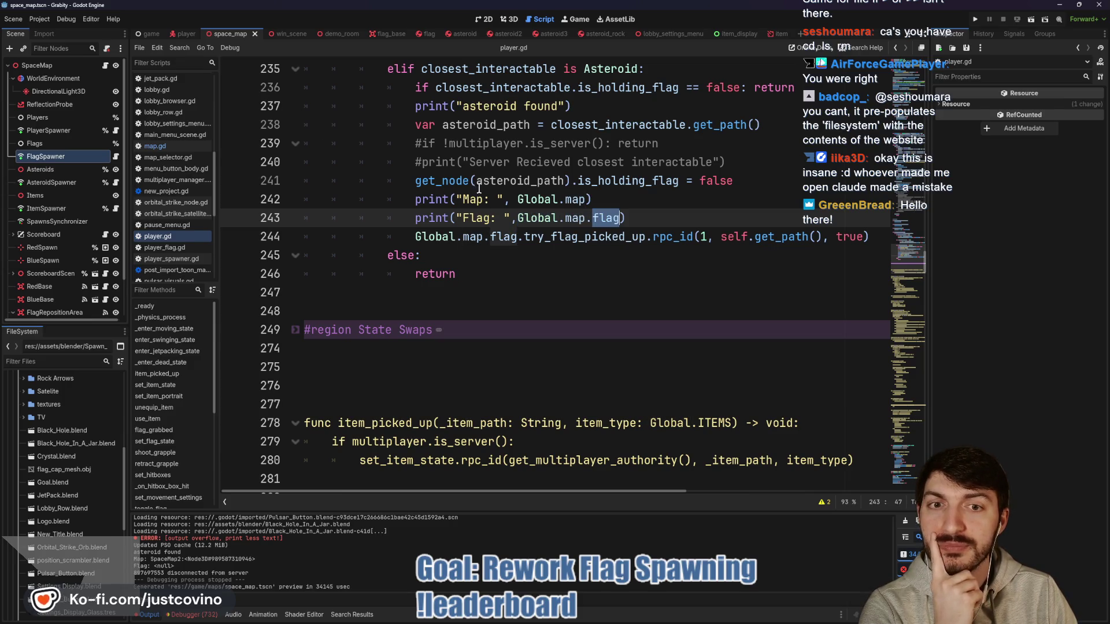
{"action": "left_click", "coordinate": [537, 220], "text": "ctrl"}
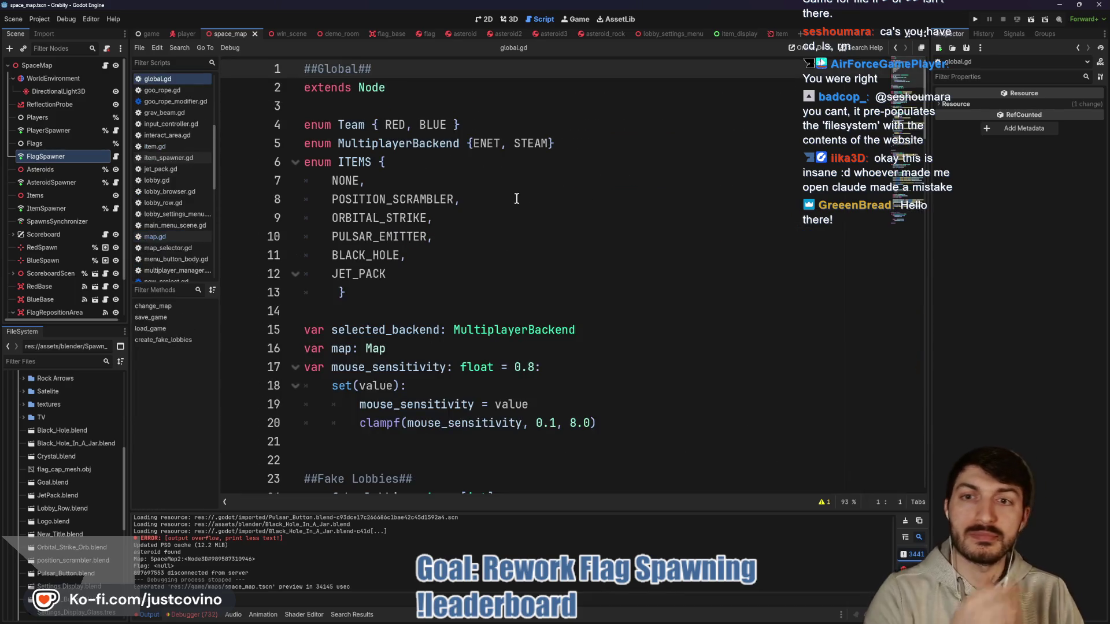
Select the Map type on line 16 of global.gd and jump to its definition in map.gd
{"action": "double_click", "coordinate": [373, 349]}
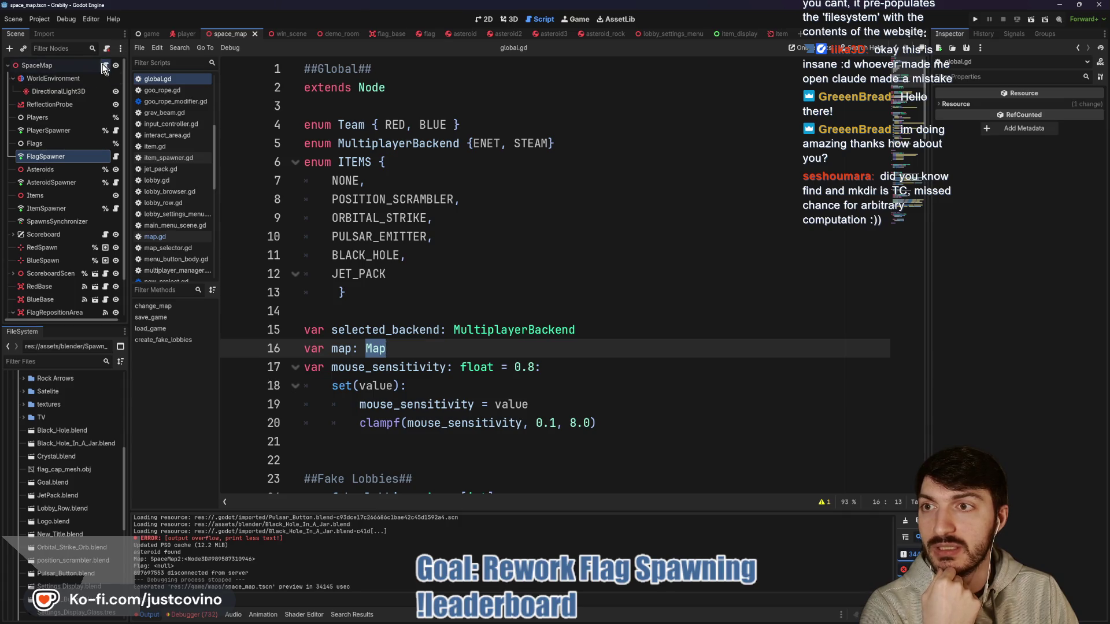
{"action": "left_click", "coordinate": [375, 349], "text": "ctrl"}
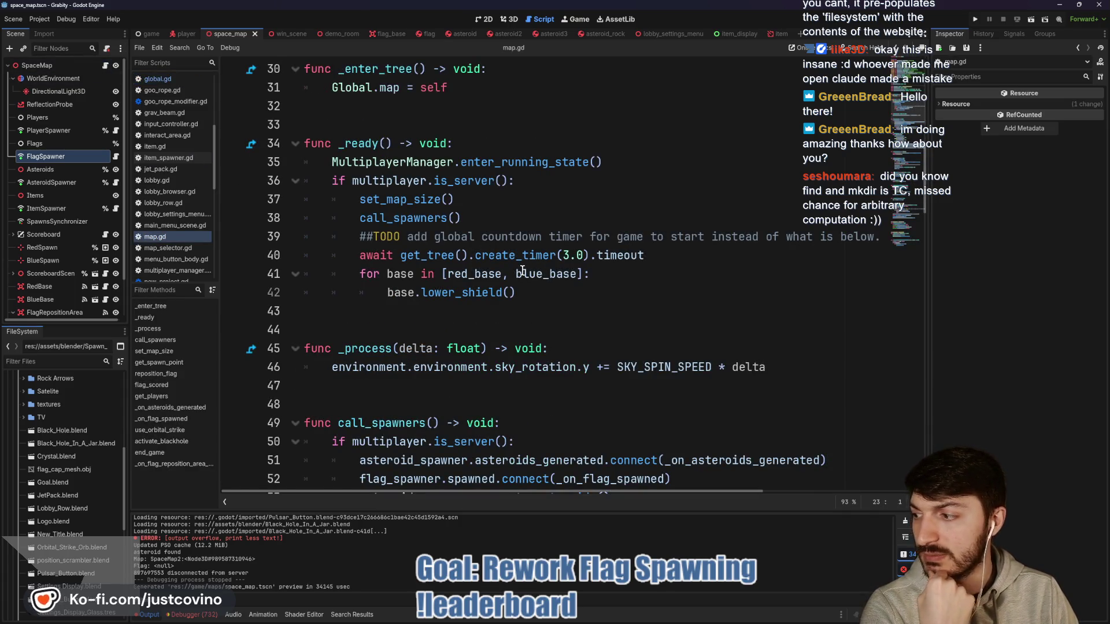
{"action": "mouse_move", "coordinate": [523, 271]}
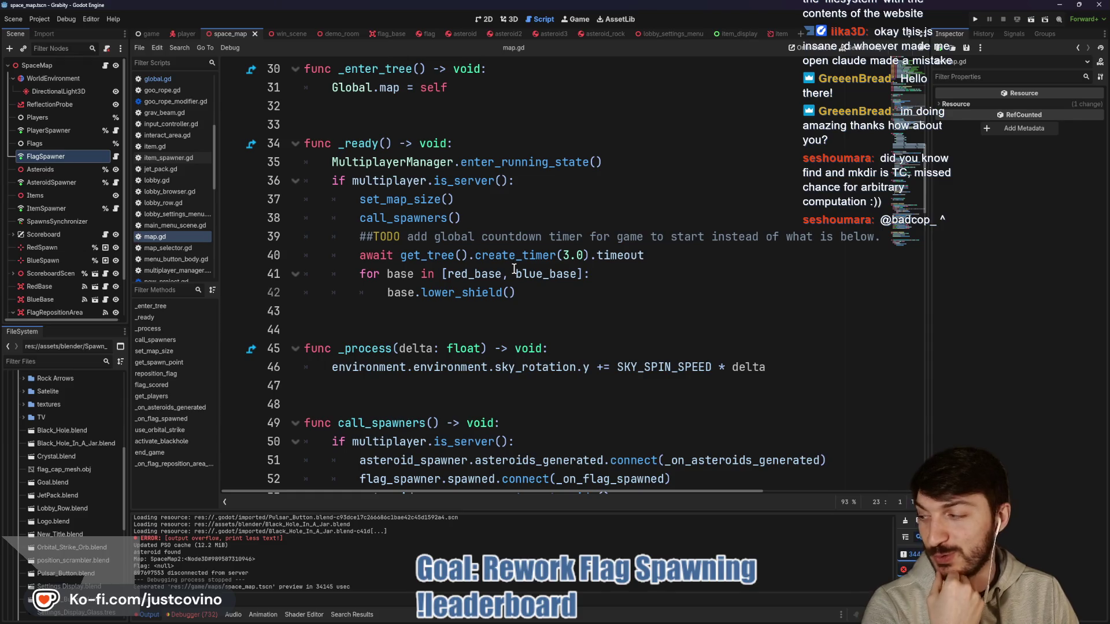
{"action": "left_click", "coordinate": [450, 314]}
{"action": "scroll", "coordinate": [449, 314], "scroll_direction": "down", "scroll_amount": 2}
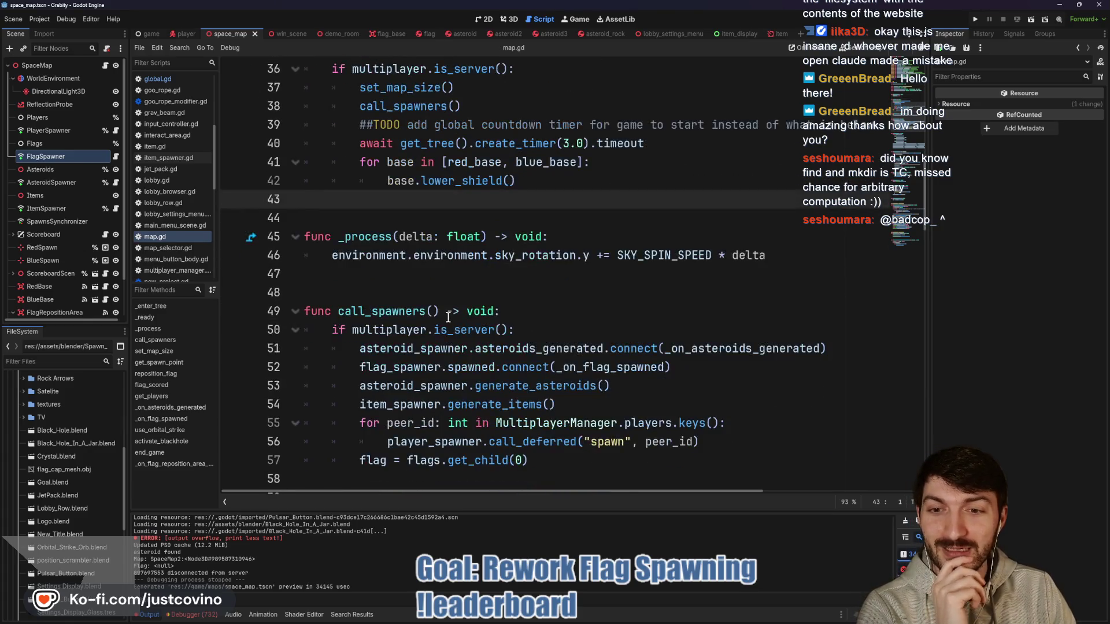
{"action": "scroll", "coordinate": [451, 289], "scroll_direction": "up", "scroll_amount": 3}
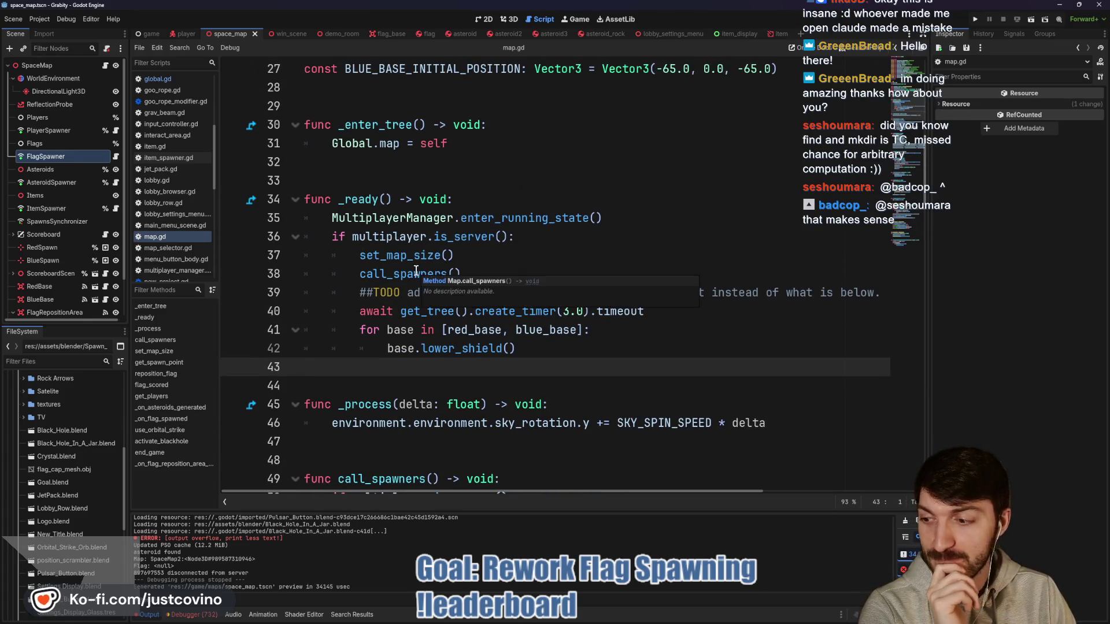
{"action": "scroll", "coordinate": [536, 264], "scroll_direction": "down", "scroll_amount": 1}
{"action": "scroll", "coordinate": [536, 263], "scroll_direction": "down", "scroll_amount": 3}
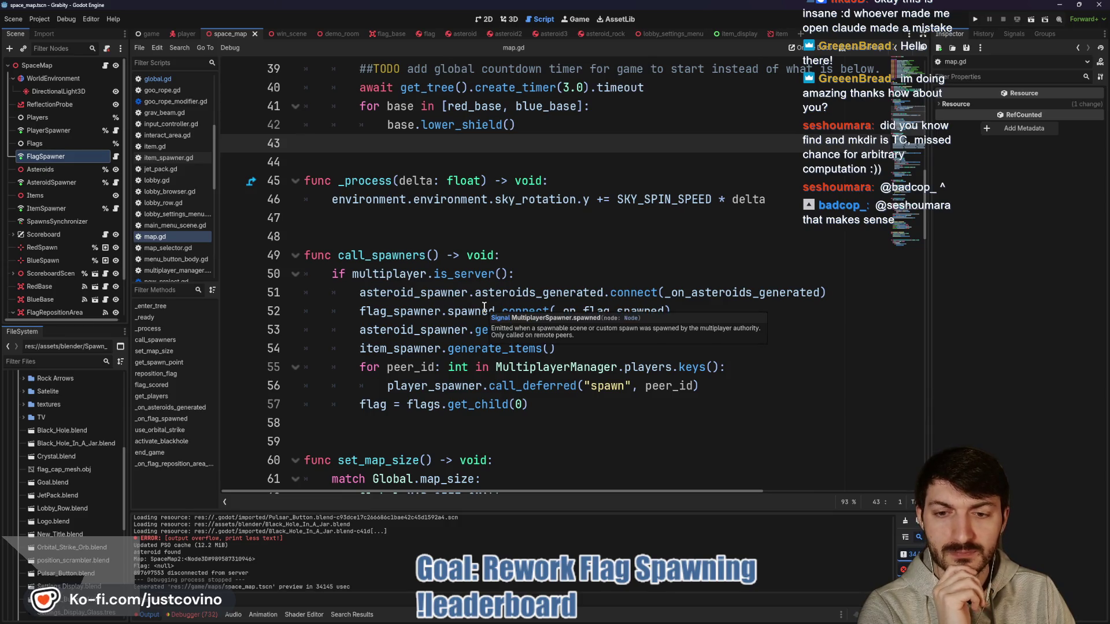
{"action": "scroll", "coordinate": [483, 306], "scroll_direction": "up", "scroll_amount": 4}
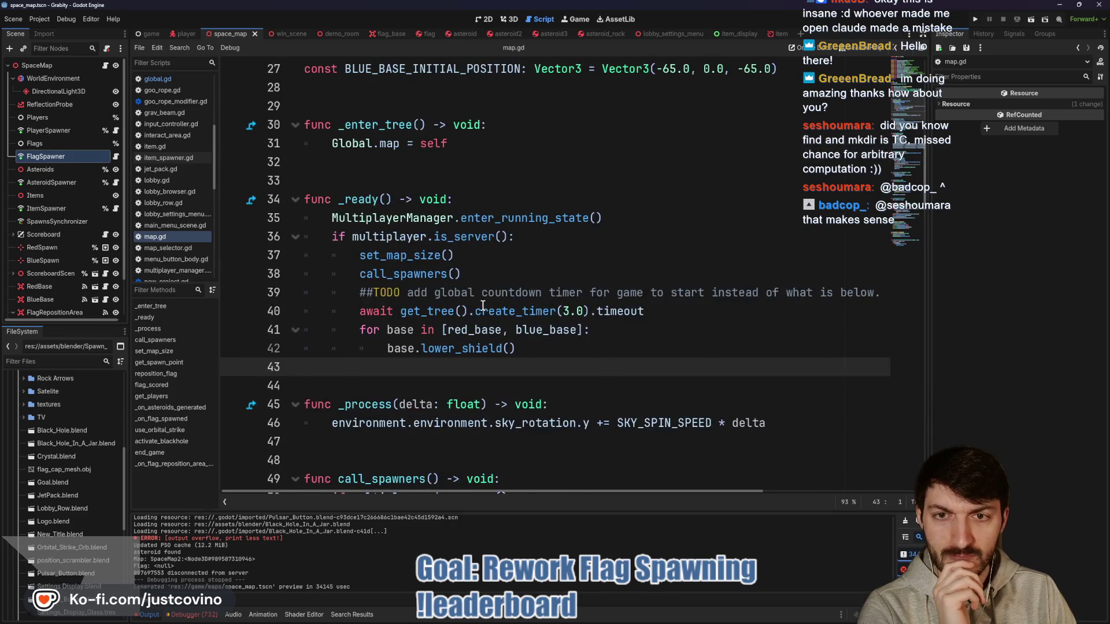
{"action": "scroll", "coordinate": [483, 305], "scroll_direction": "down", "scroll_amount": 1}
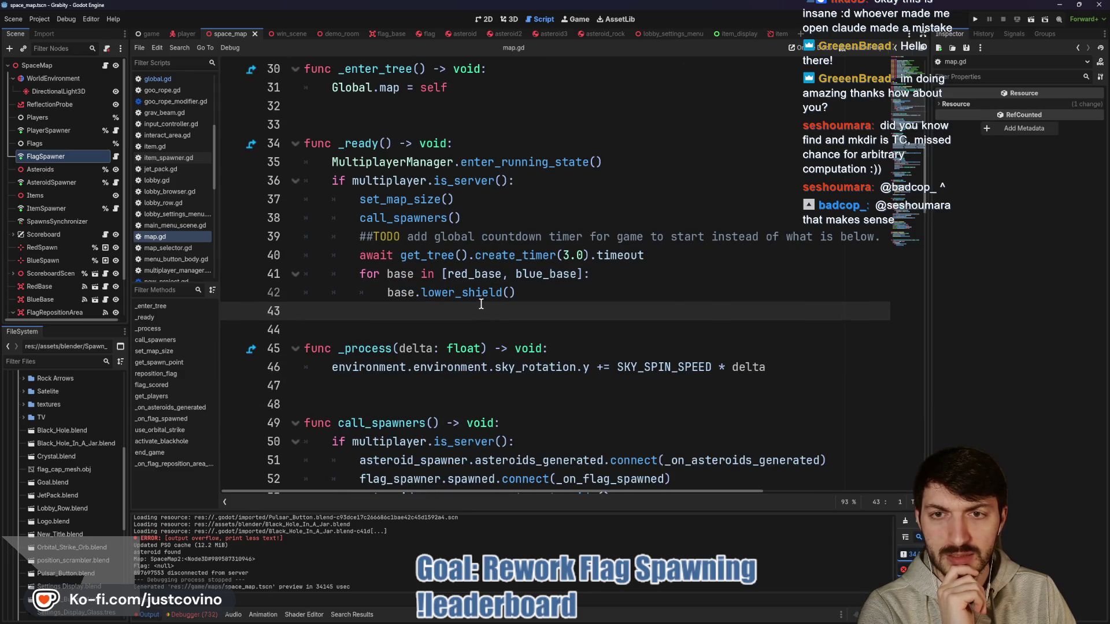
{"action": "scroll", "coordinate": [482, 305], "scroll_direction": "up", "scroll_amount": 3}
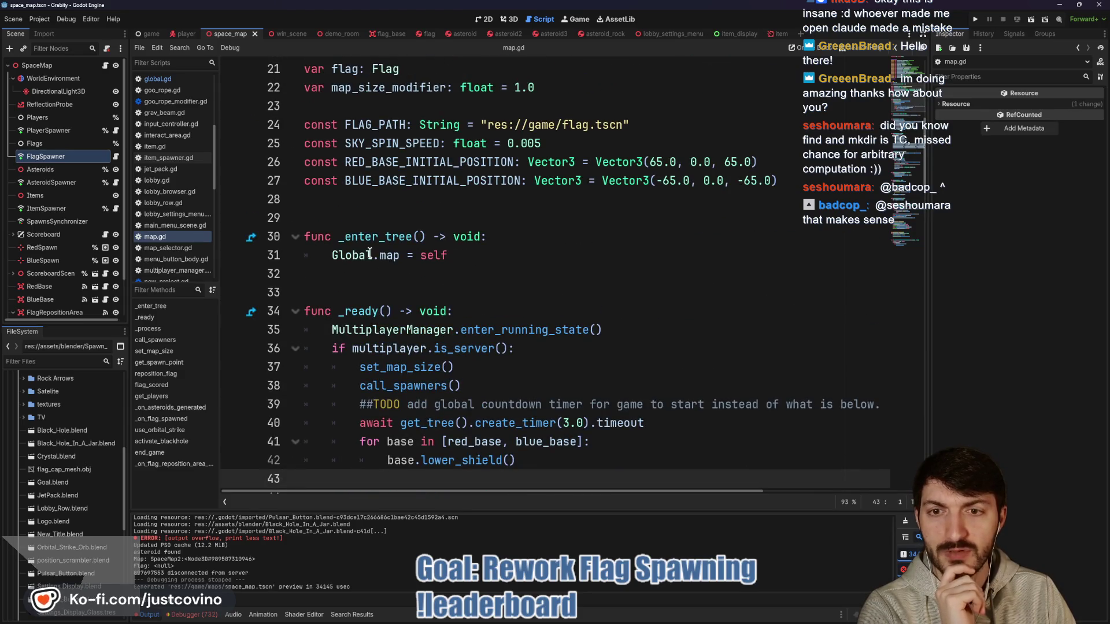
{"action": "mouse_move", "coordinate": [371, 255]}
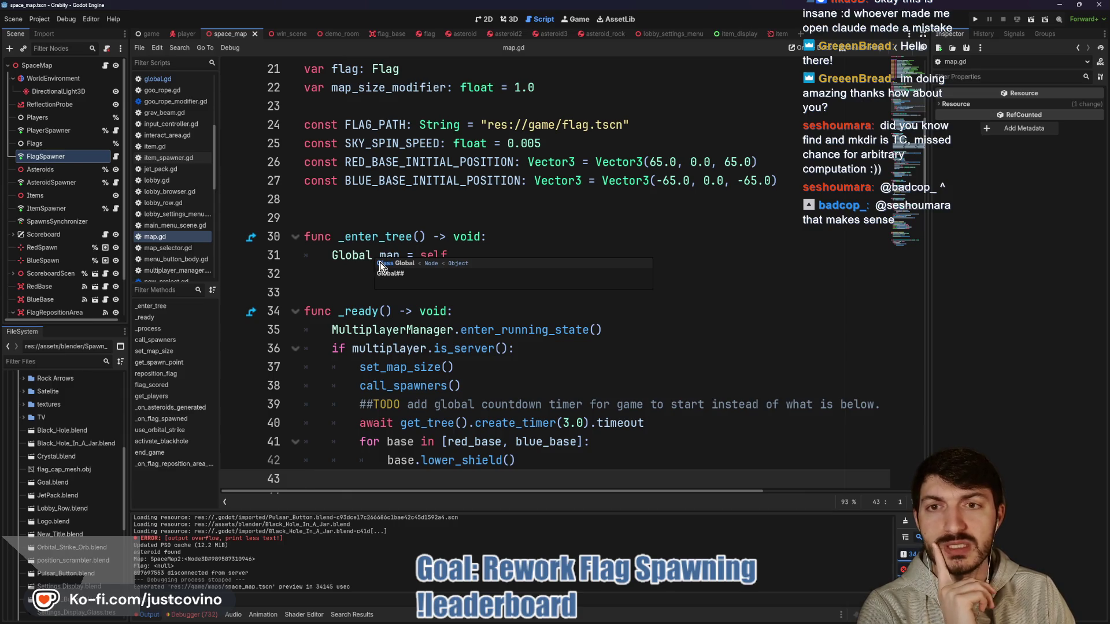
{"action": "scroll", "coordinate": [482, 246], "scroll_direction": "up", "scroll_amount": 4}
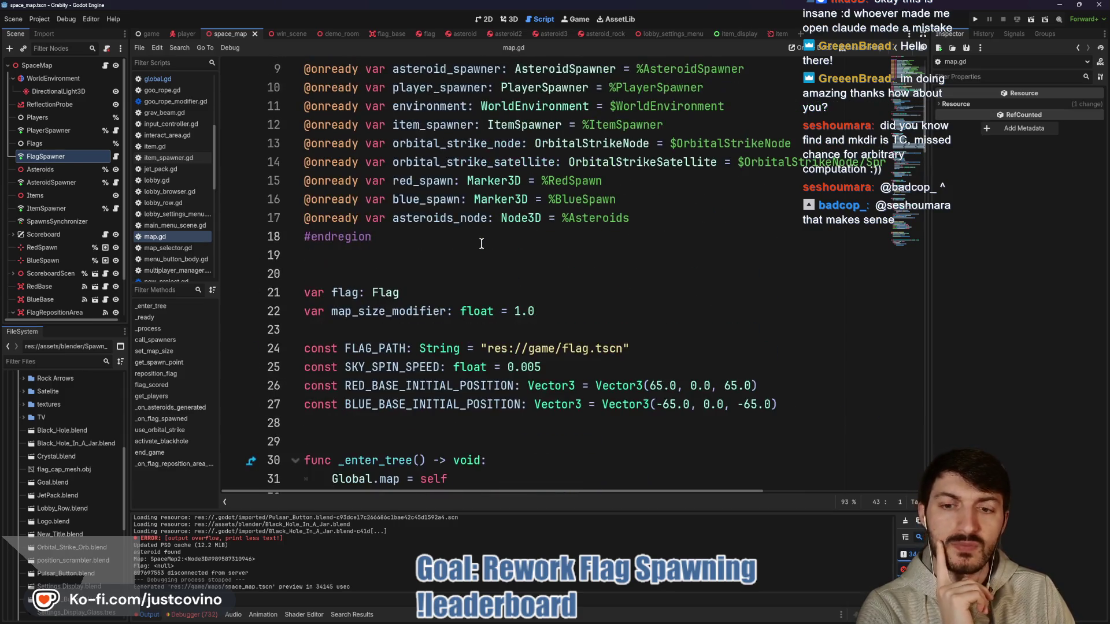
{"action": "scroll", "coordinate": [487, 275], "scroll_direction": "down", "scroll_amount": 2}
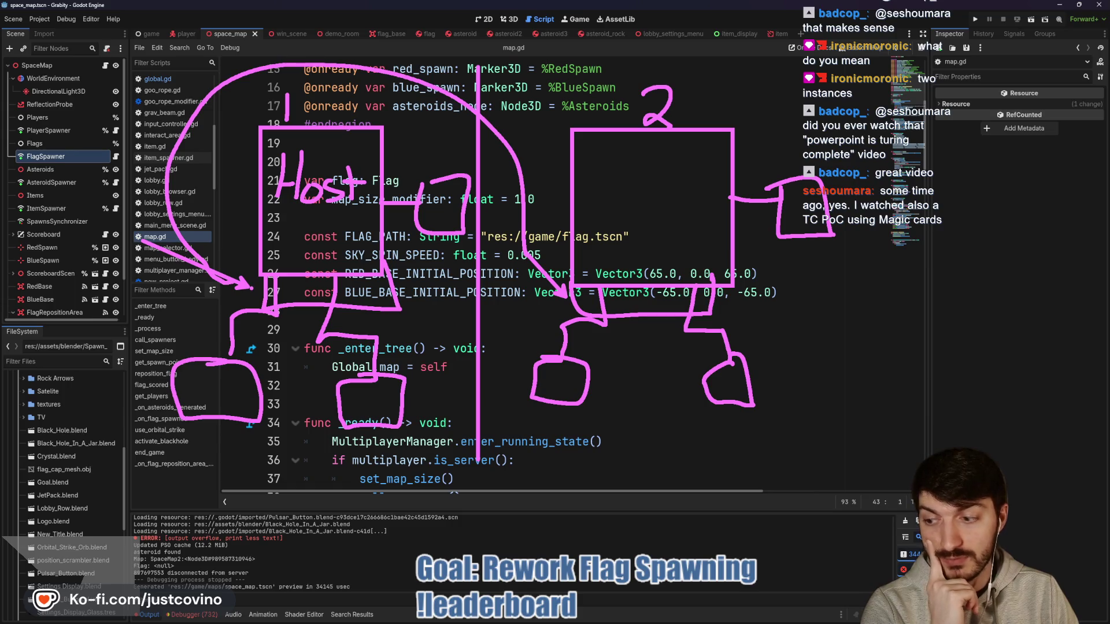
{"action": "mouse_move", "coordinate": [615, 201]}
{"action": "left_mouse_down"}
{"action": "mouse_move", "coordinate": [641, 174]}
{"action": "mouse_move", "coordinate": [684, 193]}
{"action": "mouse_move", "coordinate": [664, 226]}
{"action": "left_mouse_up"}
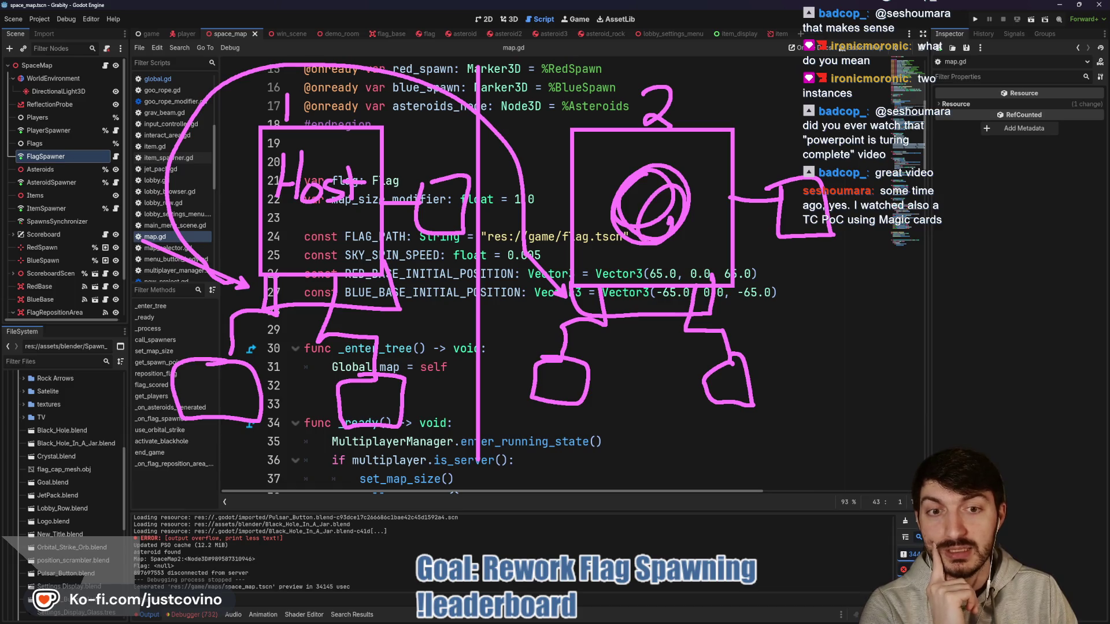
{"action": "mouse_move", "coordinate": [575, 312]}
{"action": "left_mouse_down"}
{"action": "mouse_move", "coordinate": [404, 303]}
{"action": "mouse_move", "coordinate": [379, 277]}
{"action": "left_mouse_up"}
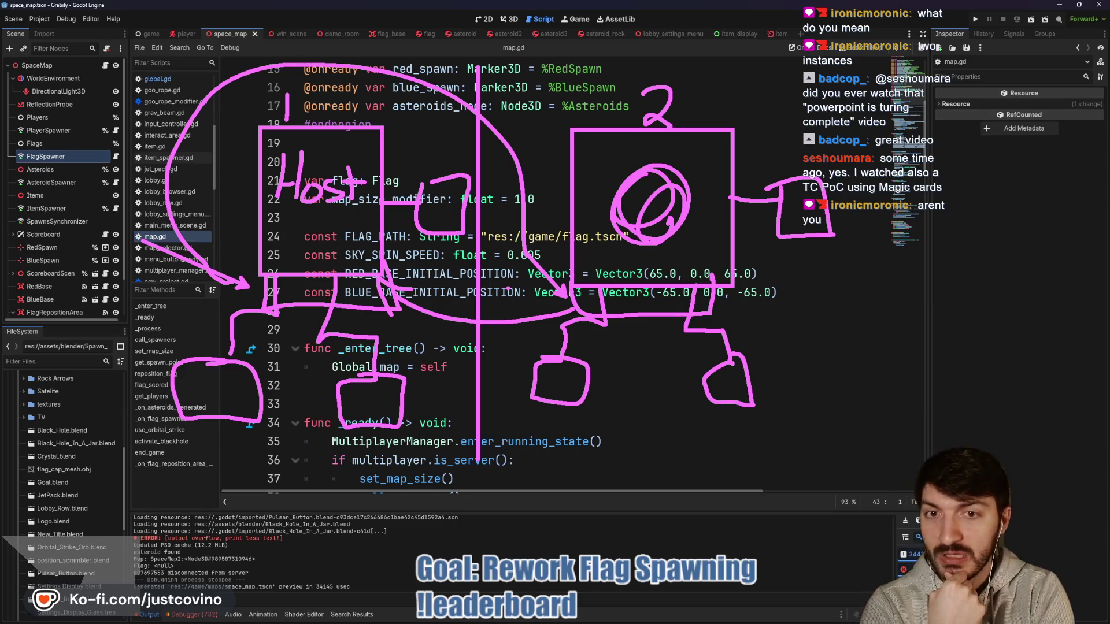
{"action": "mouse_move", "coordinate": [332, 60]}
{"action": "left_mouse_down"}
{"action": "mouse_move", "coordinate": [355, 103]}
{"action": "mouse_move", "coordinate": [751, 86]}
{"action": "mouse_move", "coordinate": [323, 58]}
{"action": "mouse_move", "coordinate": [316, 87]}
{"action": "left_mouse_up"}
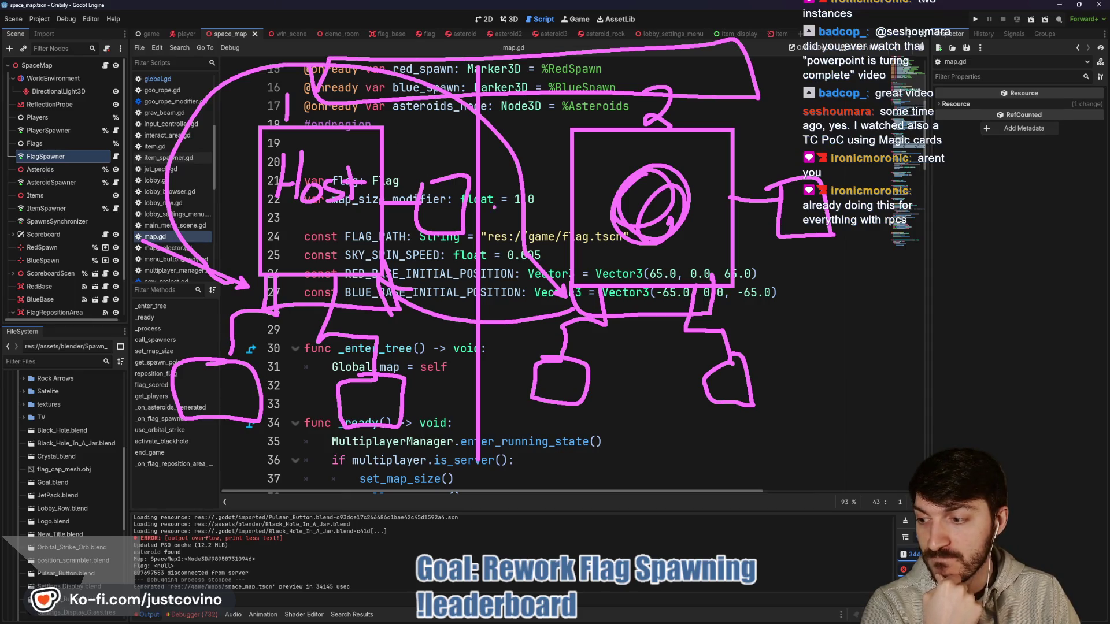
{"action": "key", "text": "Escape"}
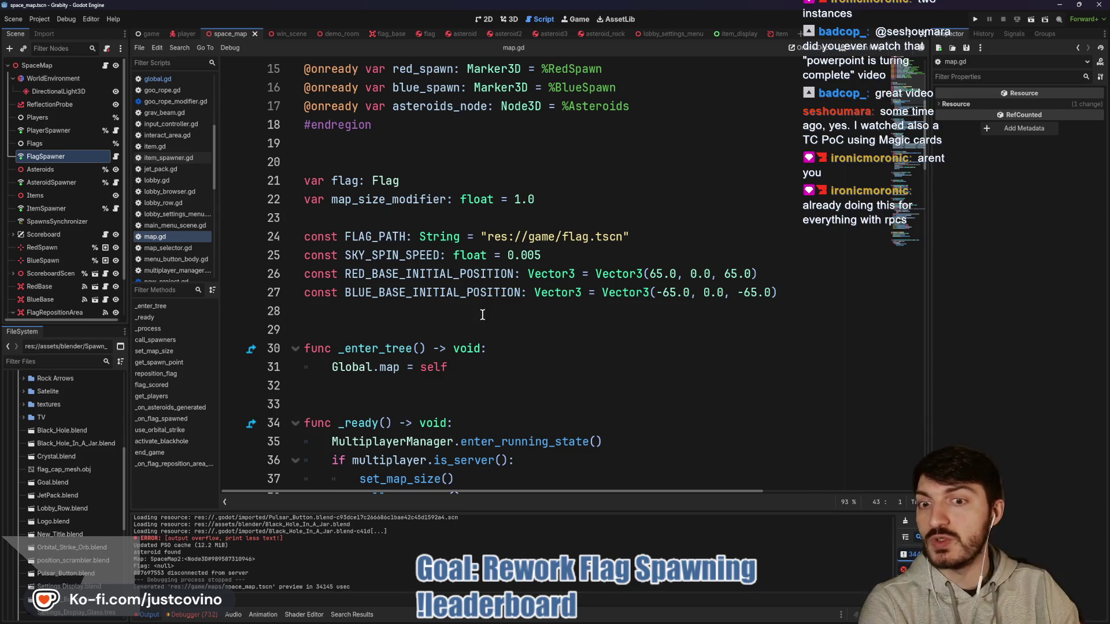
{"action": "left_click", "coordinate": [380, 366]}
{"action": "scroll", "coordinate": [463, 362], "scroll_direction": "down", "scroll_amount": 2}
{"action": "mouse_move", "coordinate": [457, 257]}
{"action": "left_mouse_down"}
{"action": "mouse_move", "coordinate": [309, 258]}
{"action": "mouse_move", "coordinate": [378, 256]}
{"action": "mouse_move", "coordinate": [331, 255]}
{"action": "mouse_move", "coordinate": [307, 237]}
{"action": "left_mouse_up"}
{"action": "left_click", "coordinate": [475, 255]}
{"action": "key", "text": "shift+Home"}
{"action": "key", "text": "shift+Home"}
{"action": "key", "text": "shift+Up"}
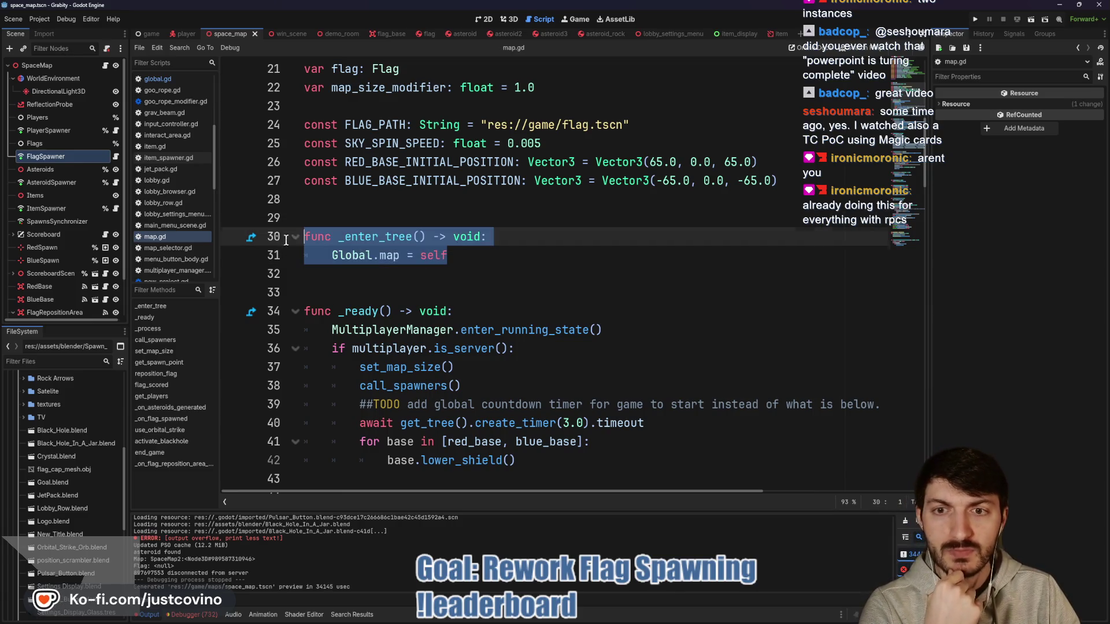
{"action": "left_click", "coordinate": [370, 260]}
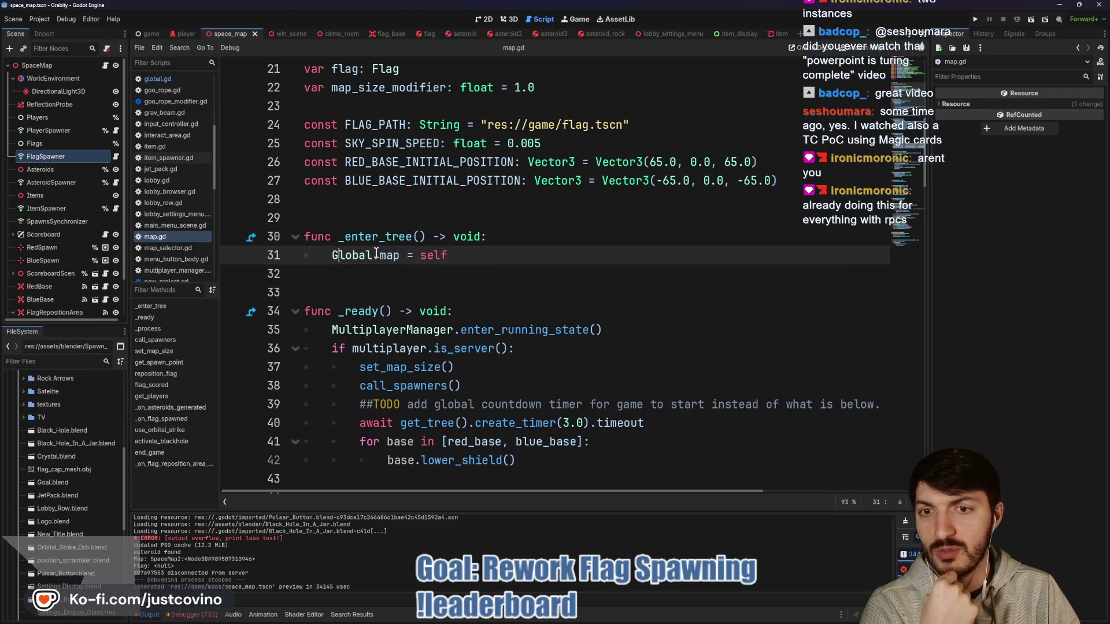
{"action": "key", "text": "End"}
{"action": "key", "text": "shift+Up"}
{"action": "key", "text": "shift+Up"}
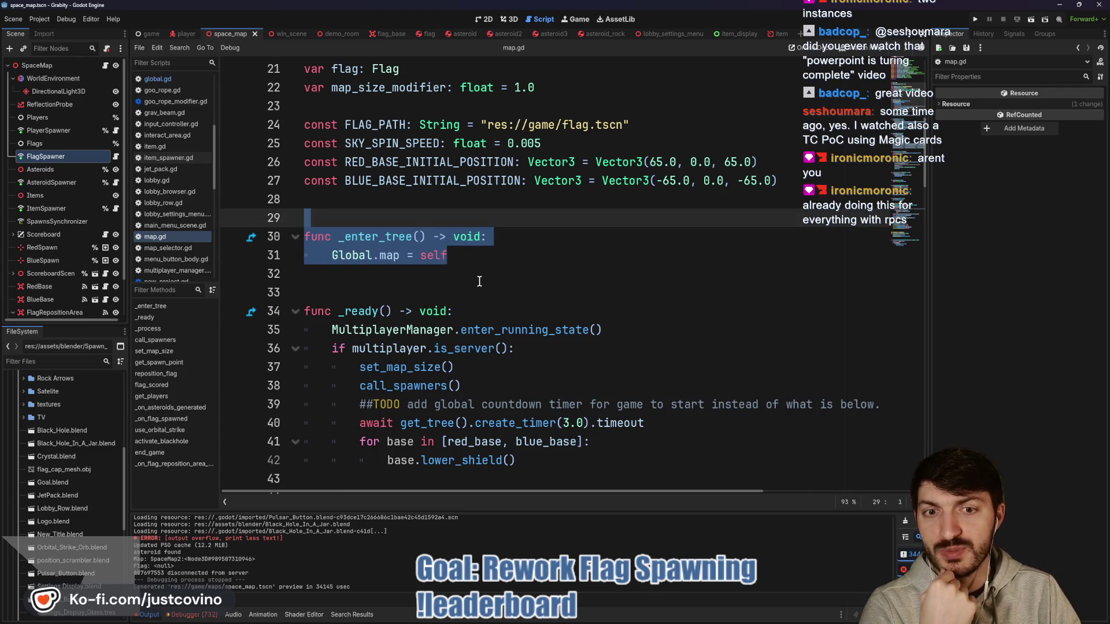
{"action": "left_click", "coordinate": [457, 256]}
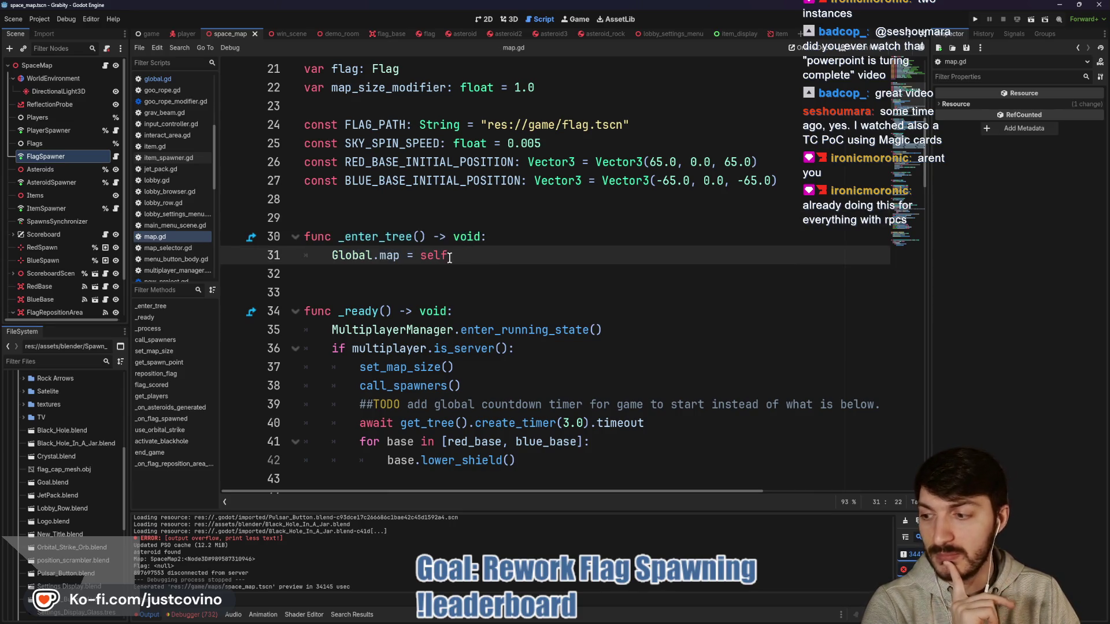
{"action": "mouse_move", "coordinate": [450, 257]}
{"action": "left_mouse_down"}
{"action": "mouse_move", "coordinate": [304, 223]}
{"action": "mouse_move", "coordinate": [302, 253]}
{"action": "left_mouse_up"}
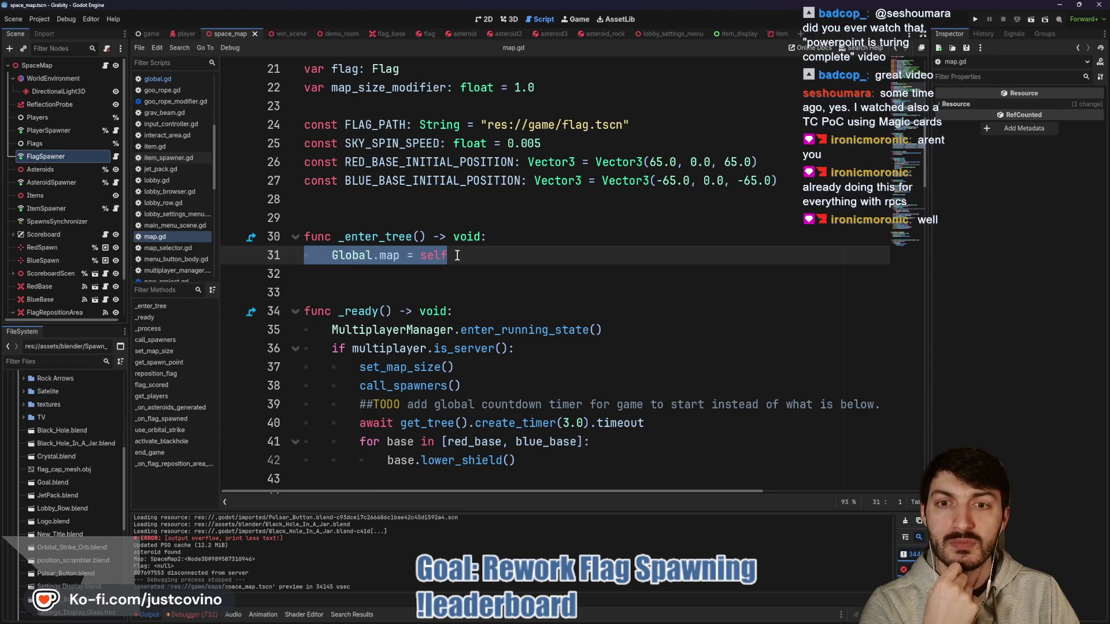
{"action": "left_click", "coordinate": [456, 254]}
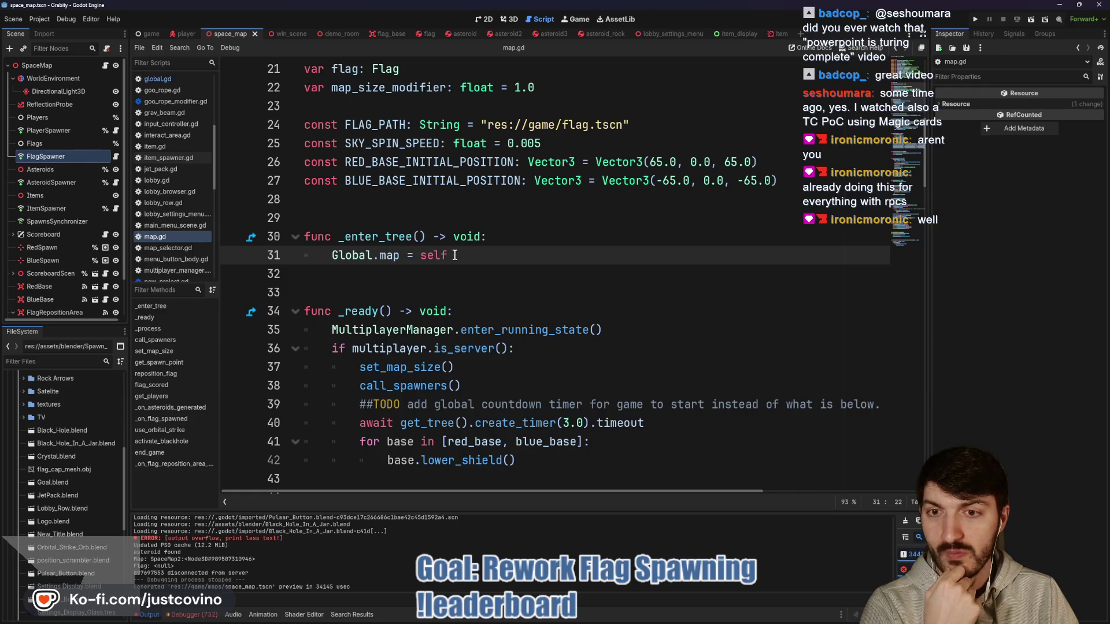
{"action": "mouse_move", "coordinate": [389, 255]}
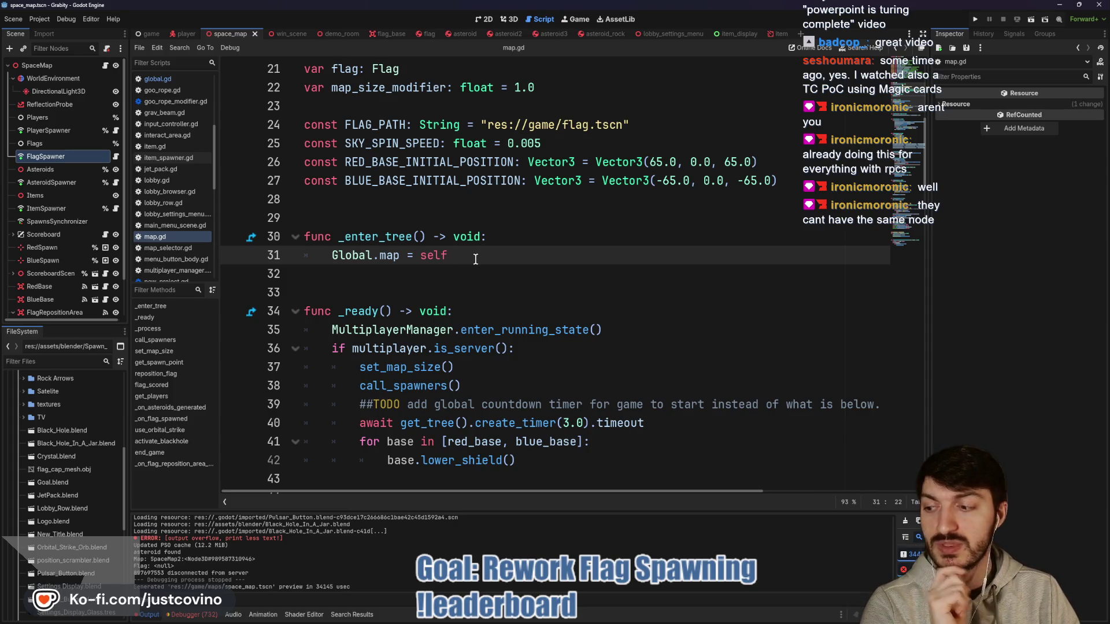
{"action": "double_click", "coordinate": [381, 256]}
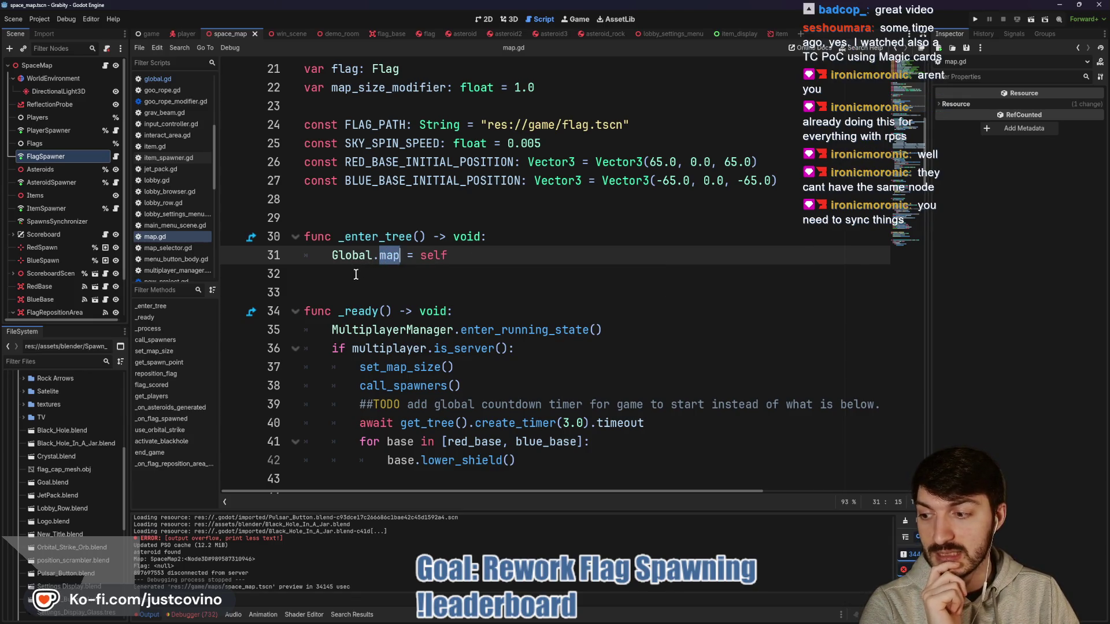
{"action": "double_click", "coordinate": [351, 256]}
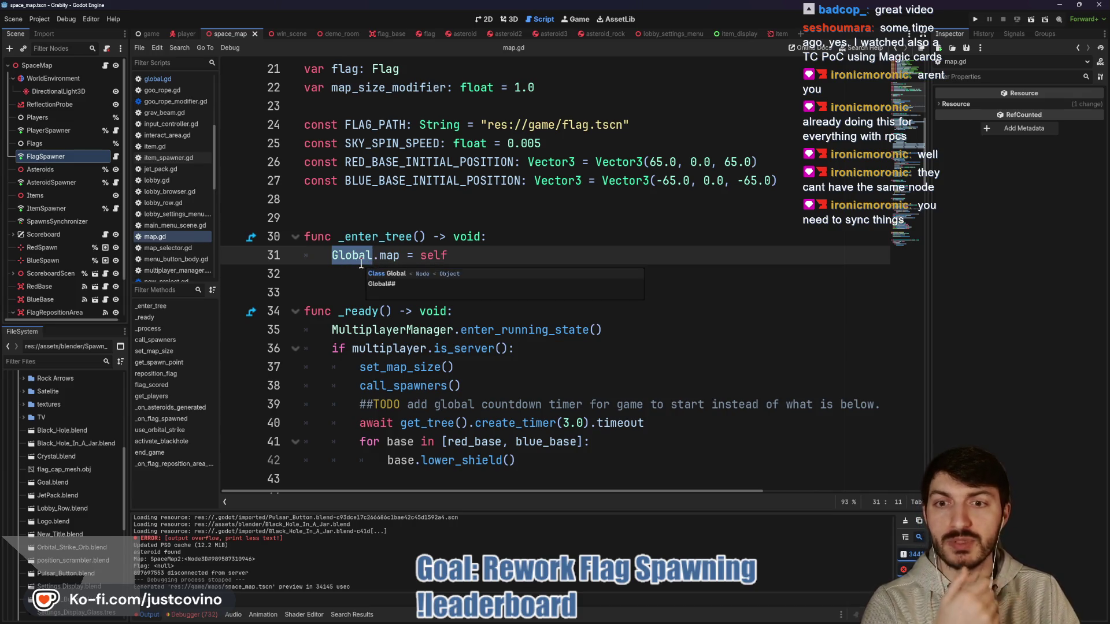
{"action": "left_click", "coordinate": [350, 255]}
{"action": "double_click", "coordinate": [350, 254]}
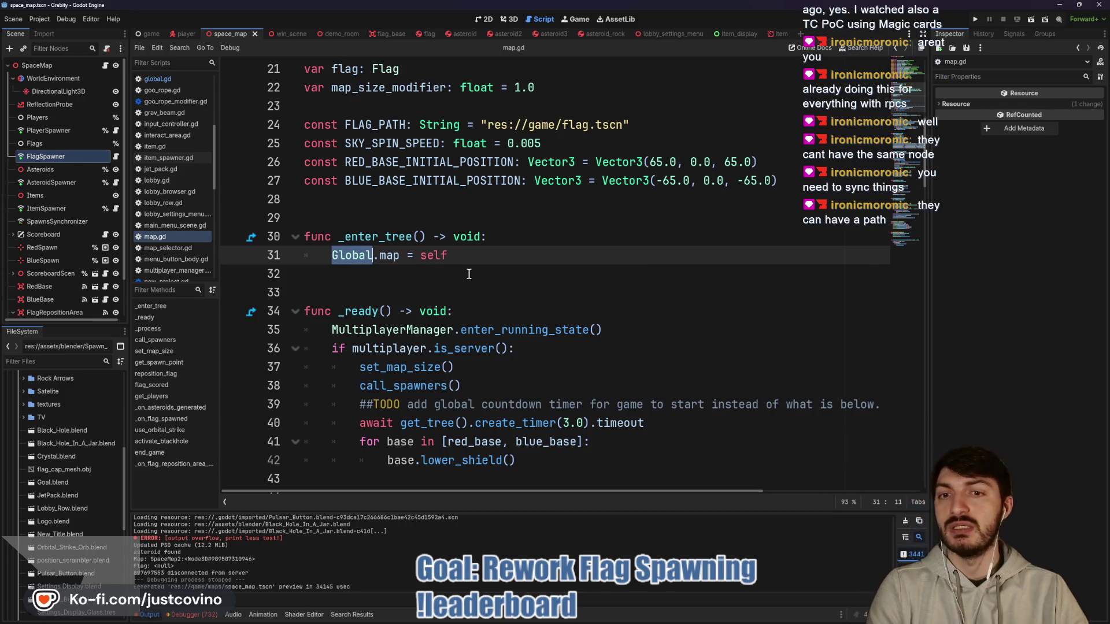
{"action": "key", "text": "Up"}
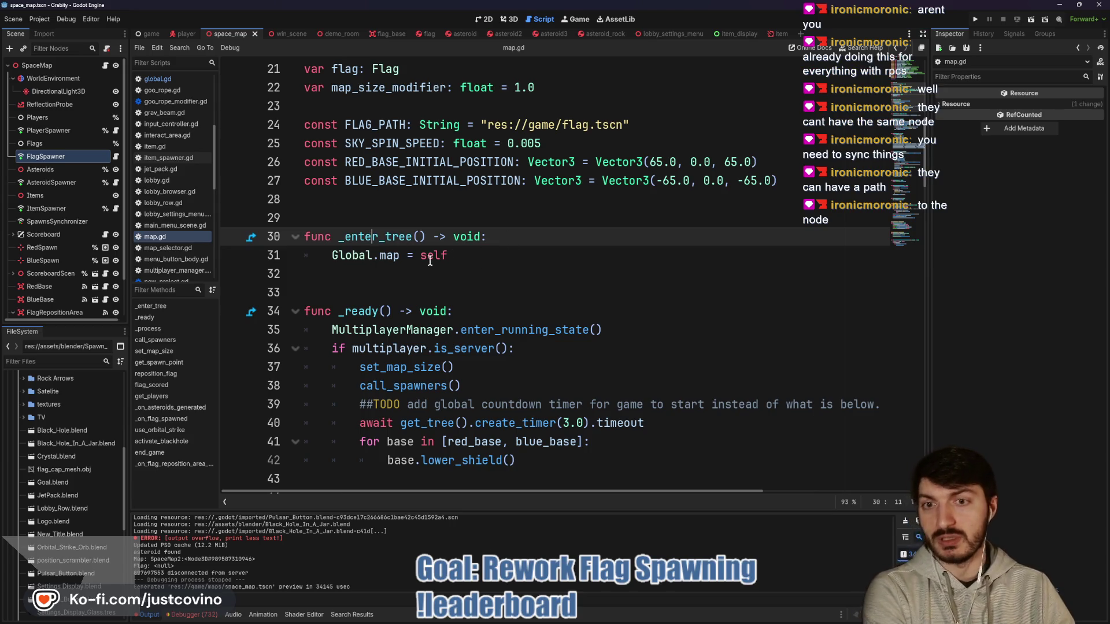
{"action": "left_click", "coordinate": [450, 254]}
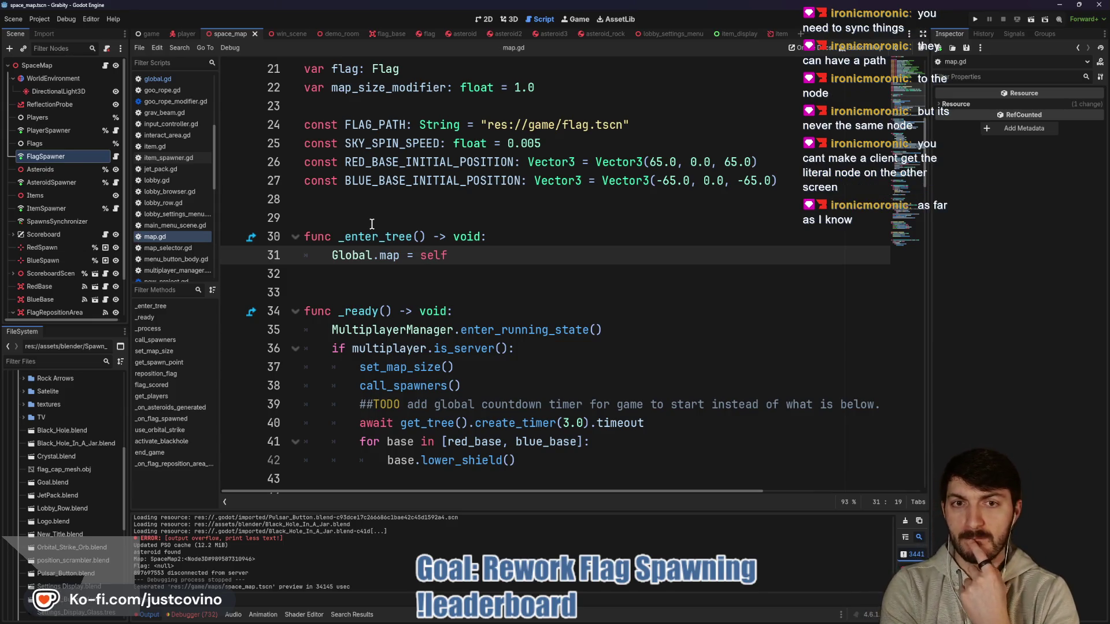
{"action": "scroll", "coordinate": [396, 239], "scroll_direction": "down", "scroll_amount": 8}
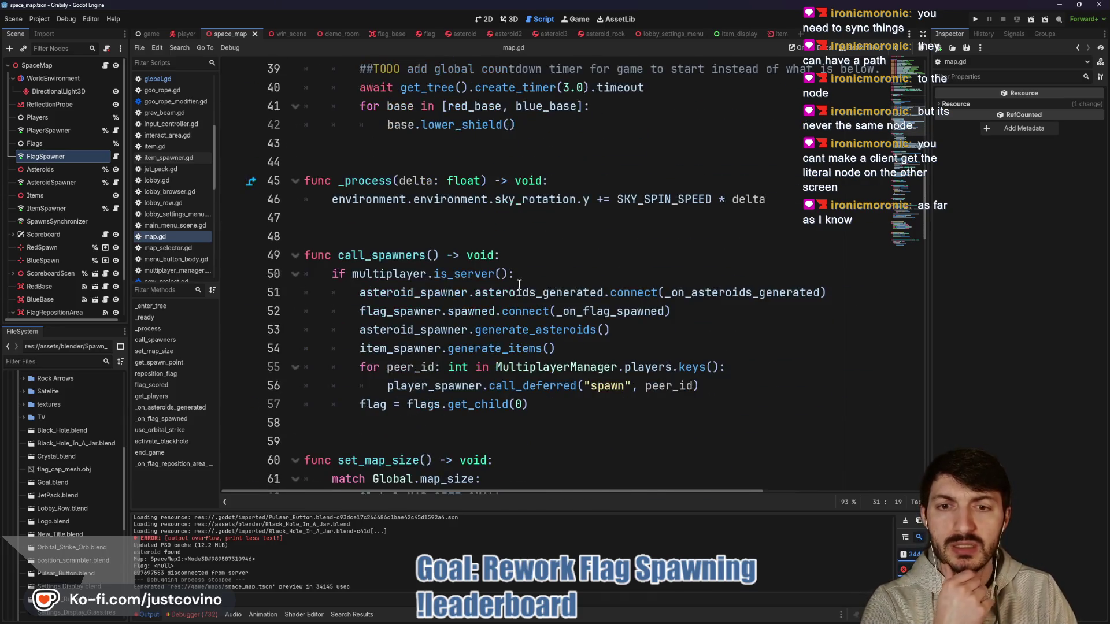
{"action": "scroll", "coordinate": [518, 285], "scroll_direction": "down", "scroll_amount": 2}
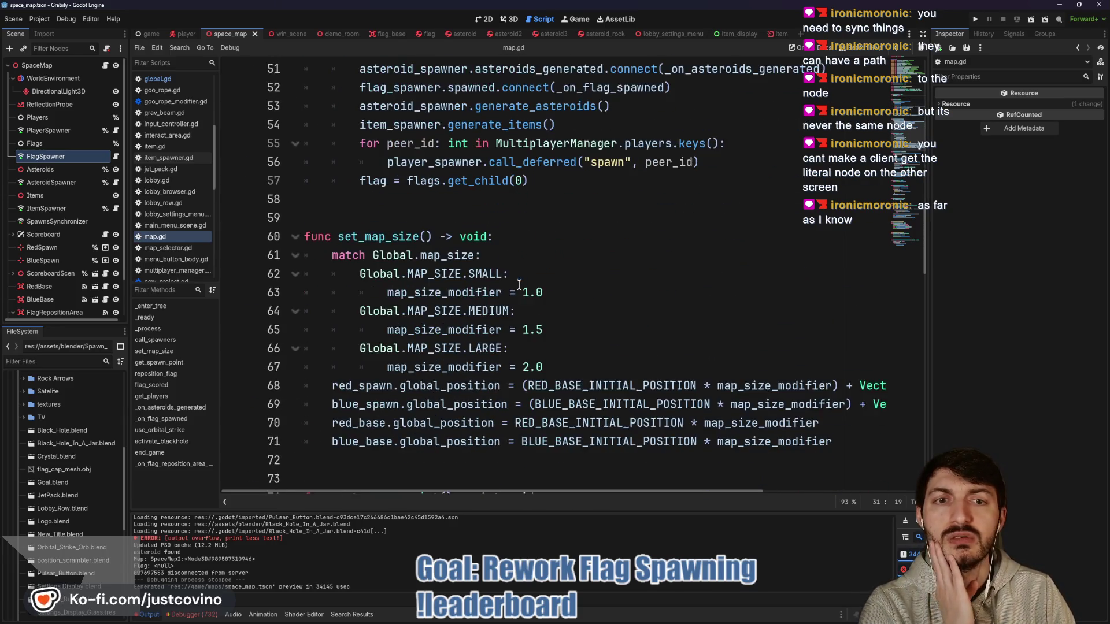
{"action": "scroll", "coordinate": [589, 224], "scroll_direction": "down", "scroll_amount": 5}
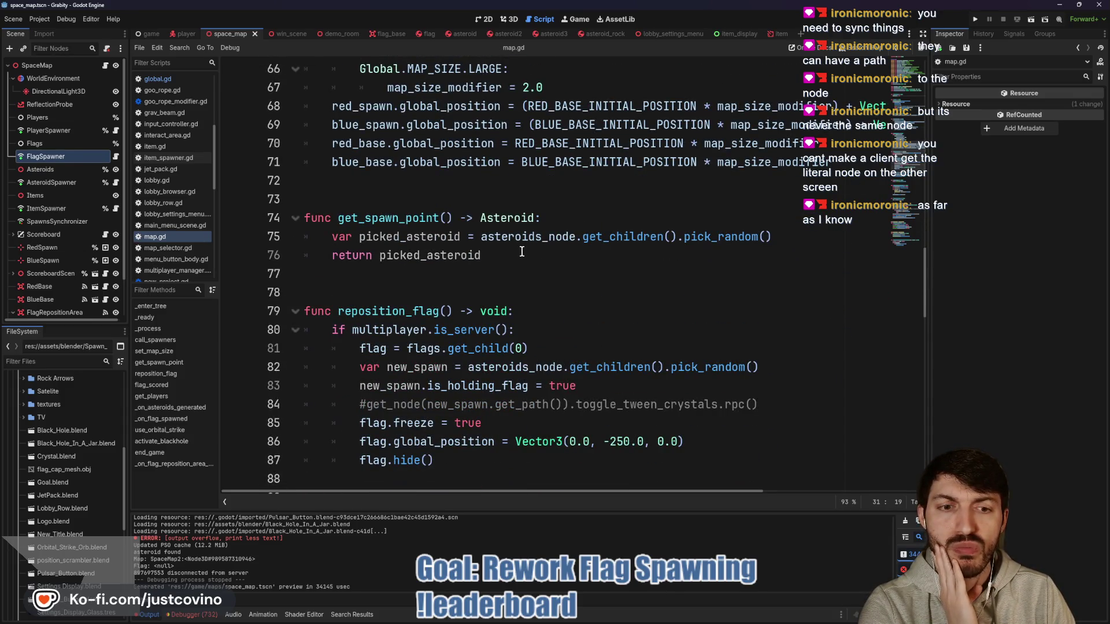
{"action": "scroll", "coordinate": [522, 252], "scroll_direction": "down", "scroll_amount": 2}
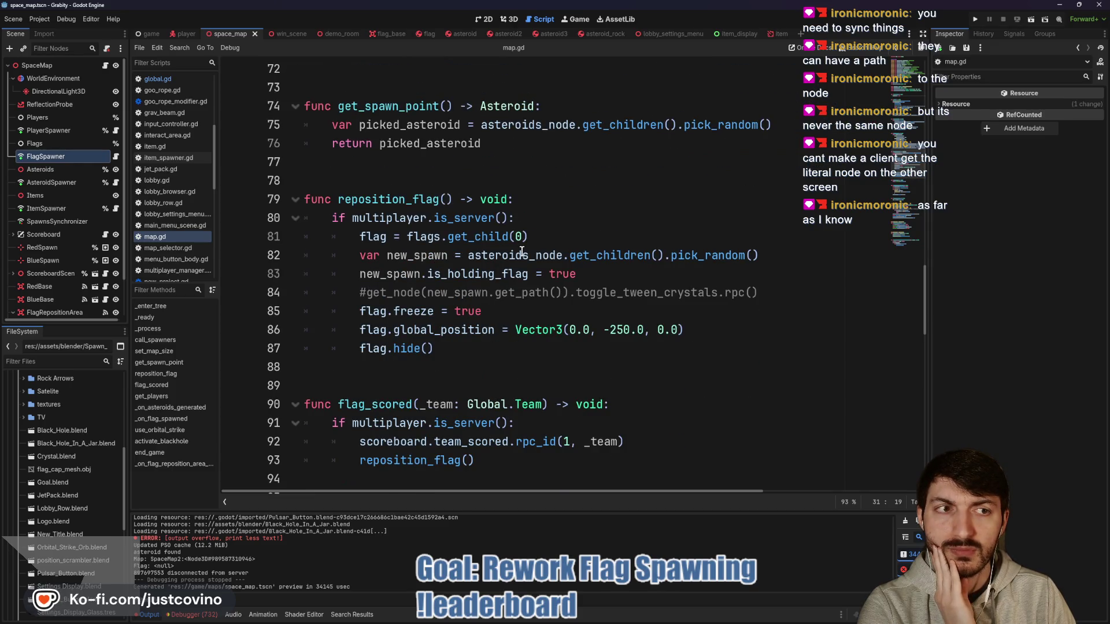
{"action": "scroll", "coordinate": [522, 252], "scroll_direction": "up", "scroll_amount": 8}
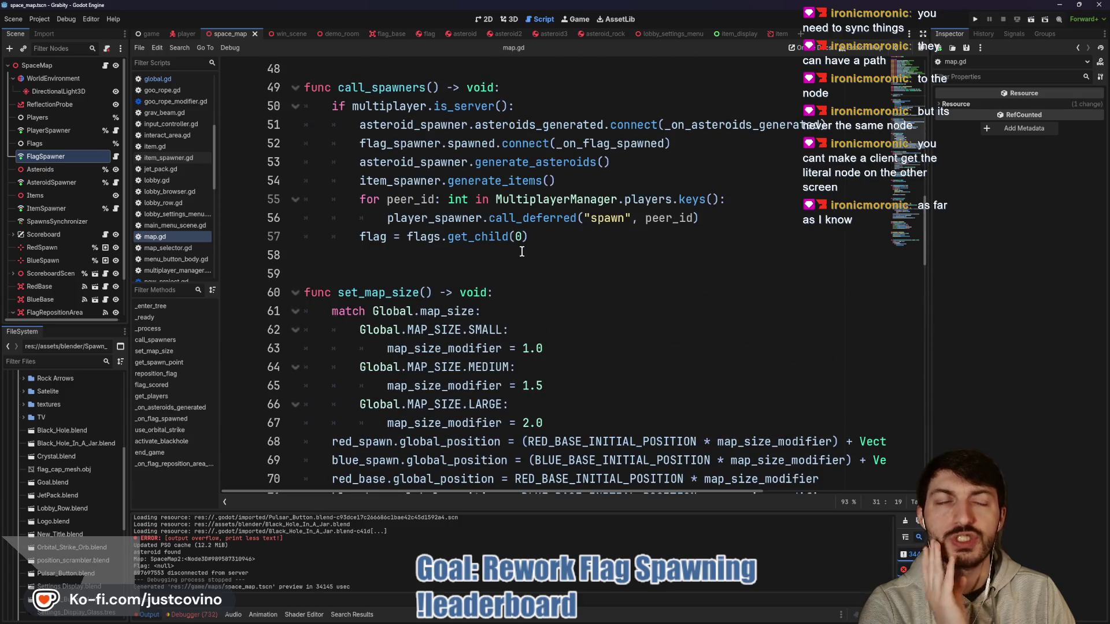
{"action": "scroll", "coordinate": [522, 252], "scroll_direction": "up", "scroll_amount": 6}
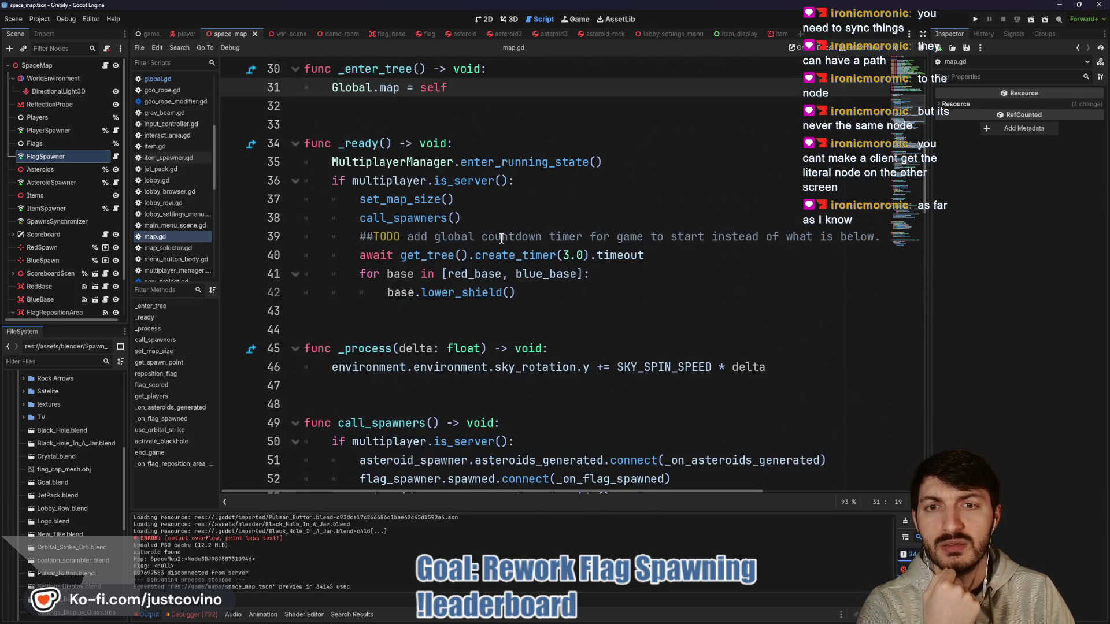
{"action": "scroll", "coordinate": [501, 238], "scroll_direction": "up", "scroll_amount": 3}
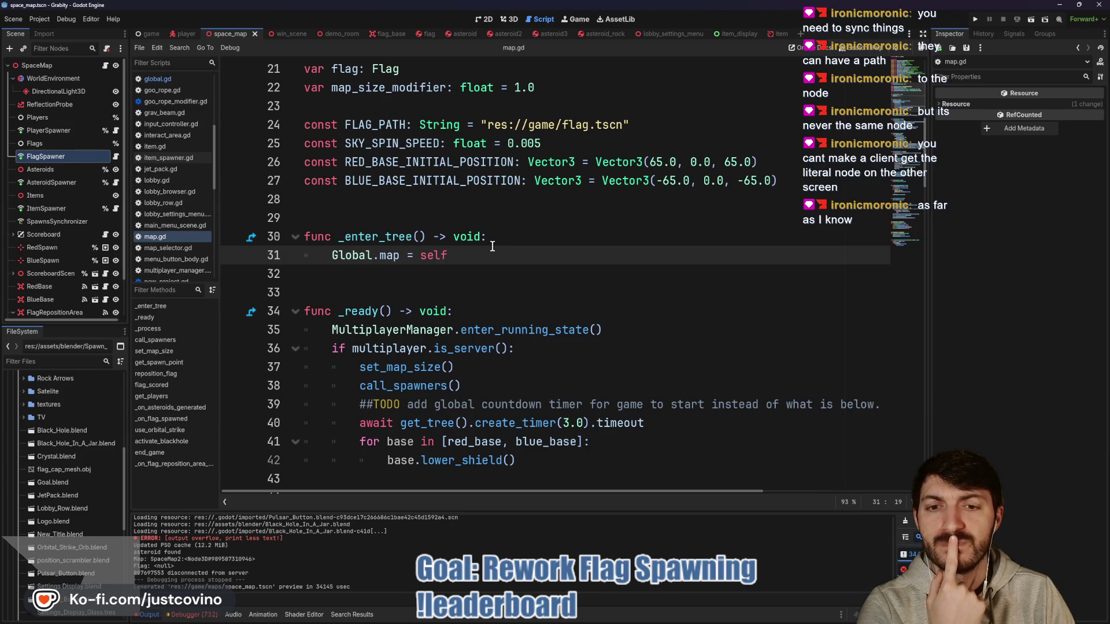
{"action": "scroll", "coordinate": [491, 246], "scroll_direction": "down", "scroll_amount": 11}
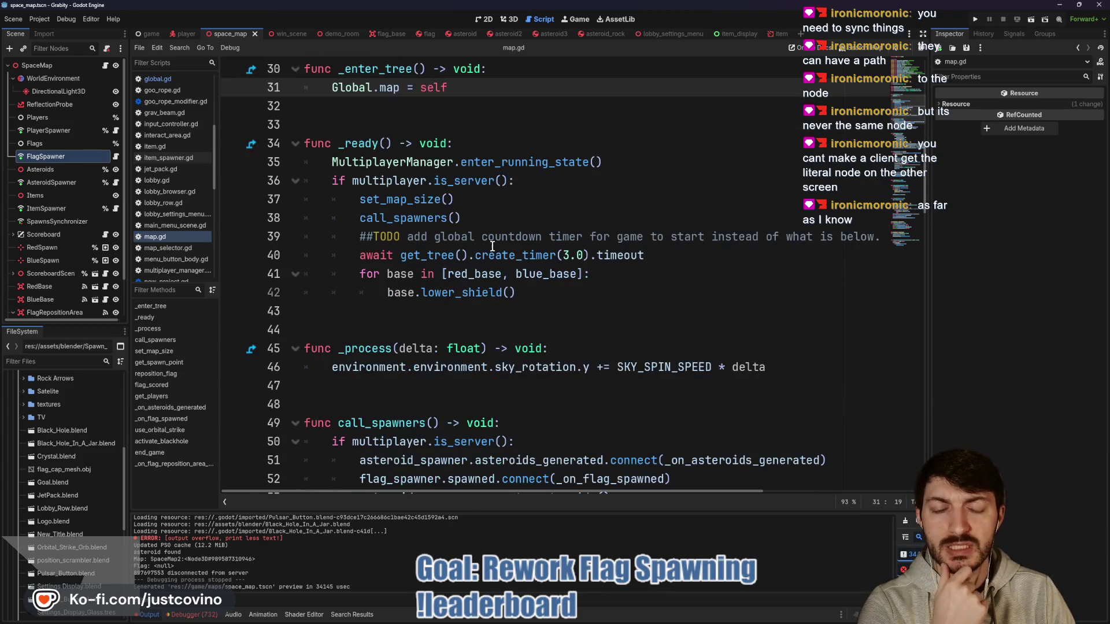
{"action": "scroll", "coordinate": [491, 246], "scroll_direction": "down", "scroll_amount": 8}
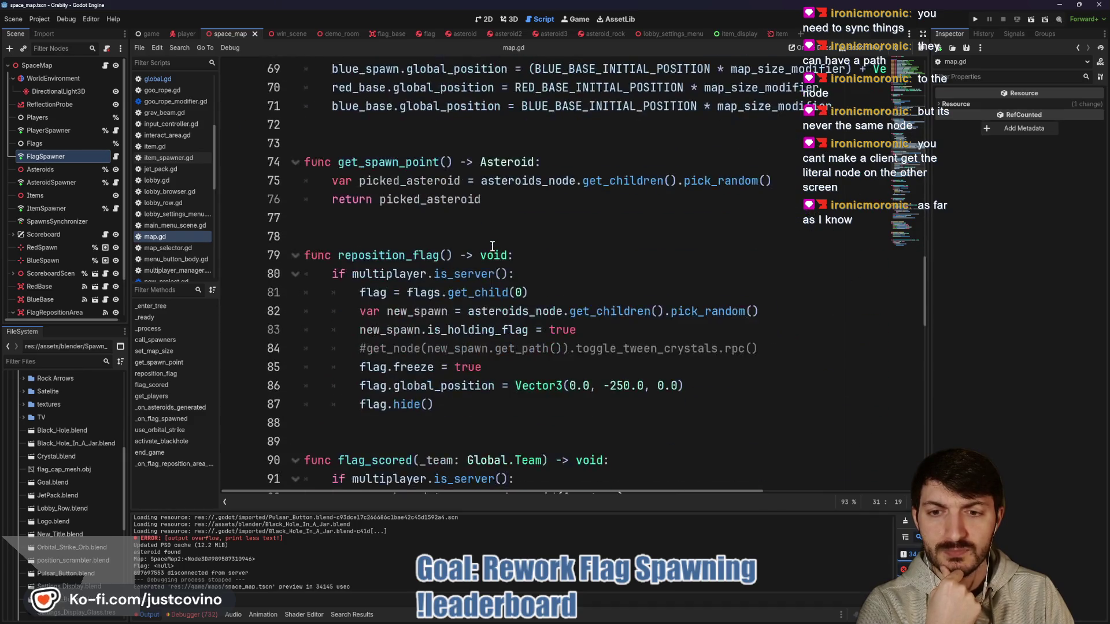
{"action": "scroll", "coordinate": [457, 242], "scroll_direction": "down", "scroll_amount": 13}
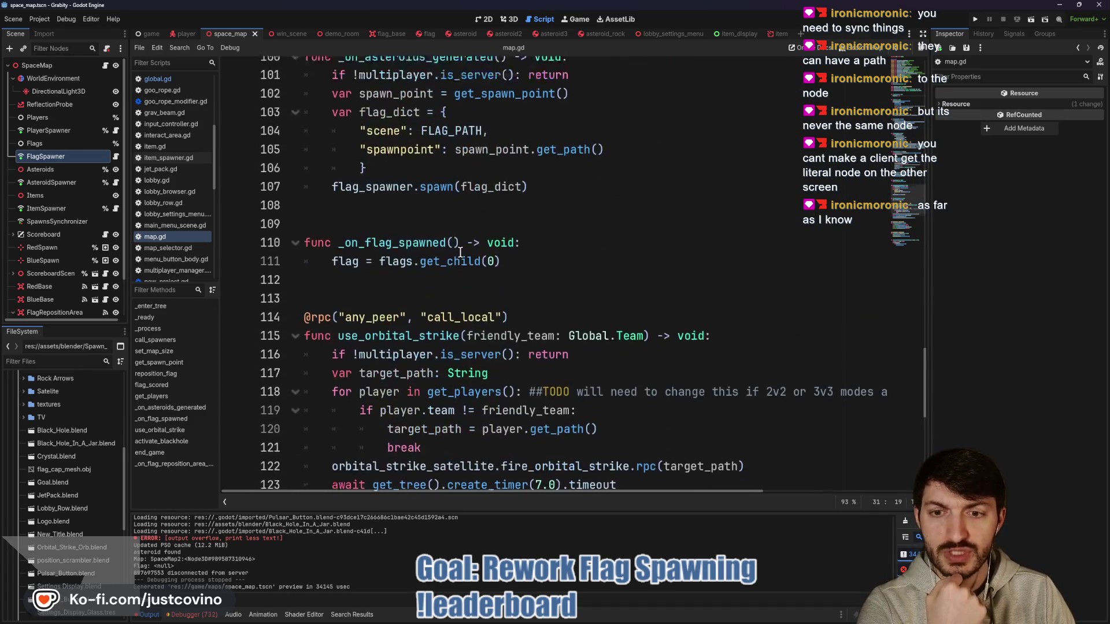
{"action": "scroll", "coordinate": [460, 252], "scroll_direction": "down", "scroll_amount": 3}
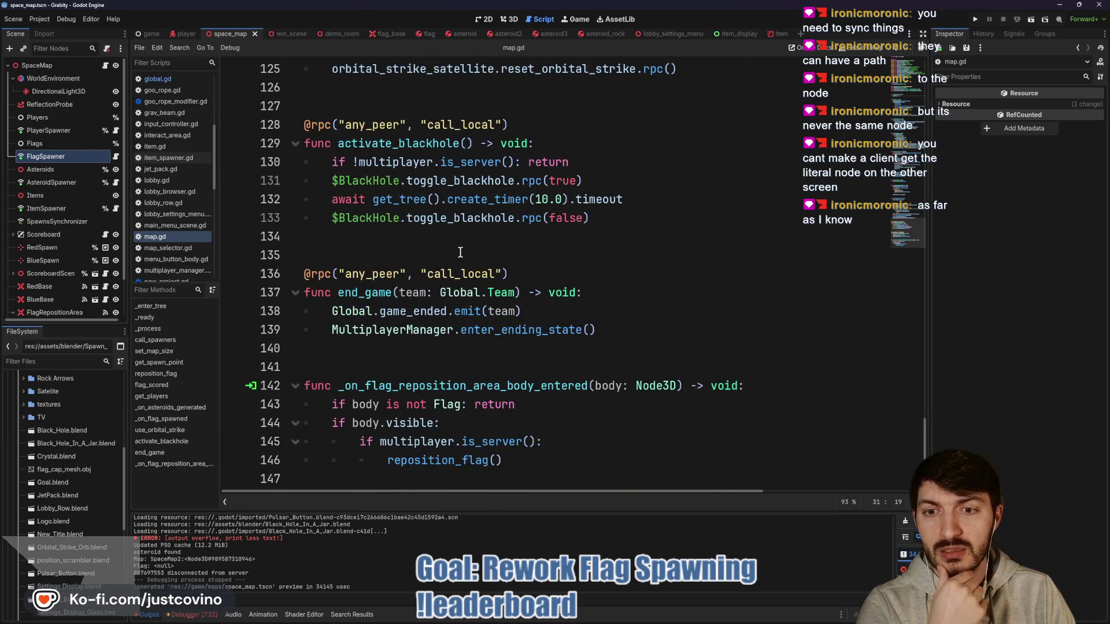
{"action": "scroll", "coordinate": [460, 252], "scroll_direction": "up", "scroll_amount": 10}
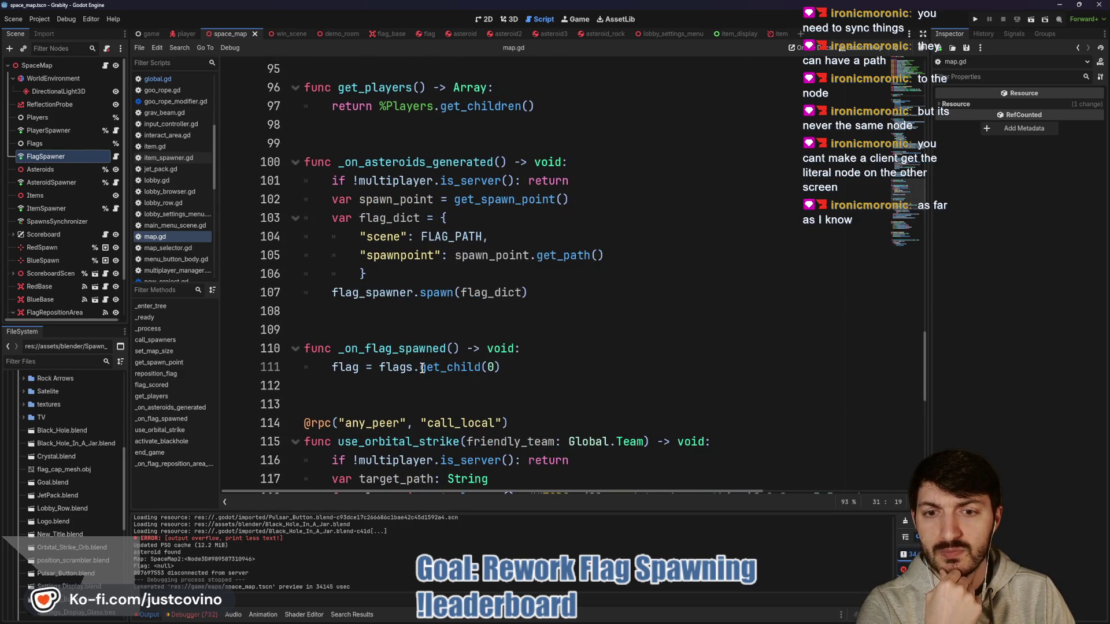
{"action": "double_click", "coordinate": [395, 351]}
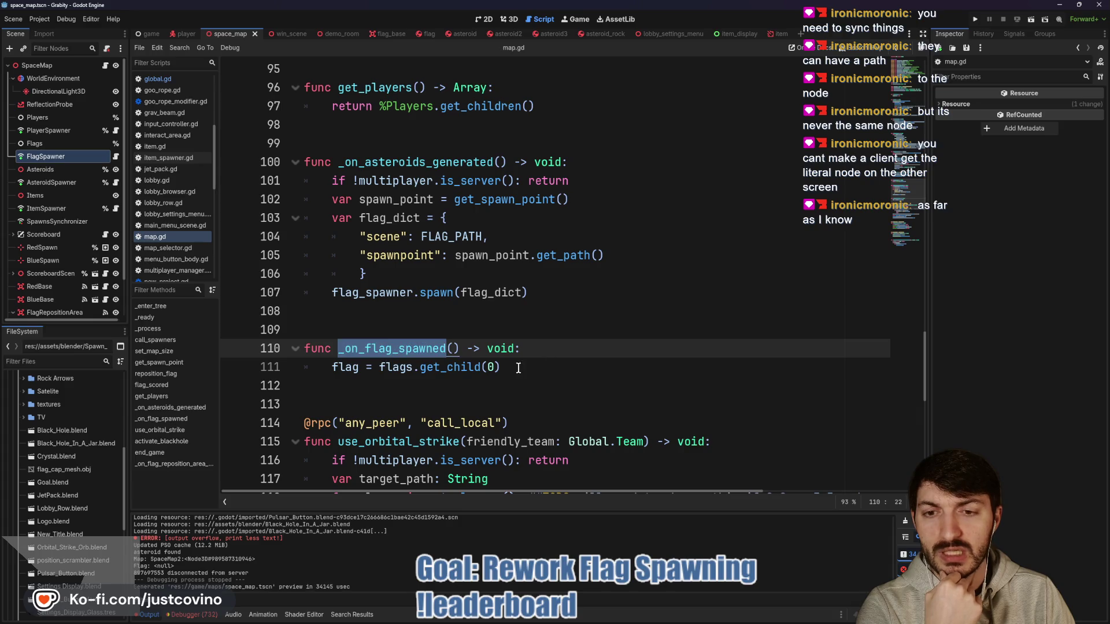
{"action": "double_click", "coordinate": [345, 367]}
{"action": "double_click", "coordinate": [395, 367]}
{"action": "double_click", "coordinate": [450, 367]}
{"action": "left_click", "coordinate": [502, 367]}
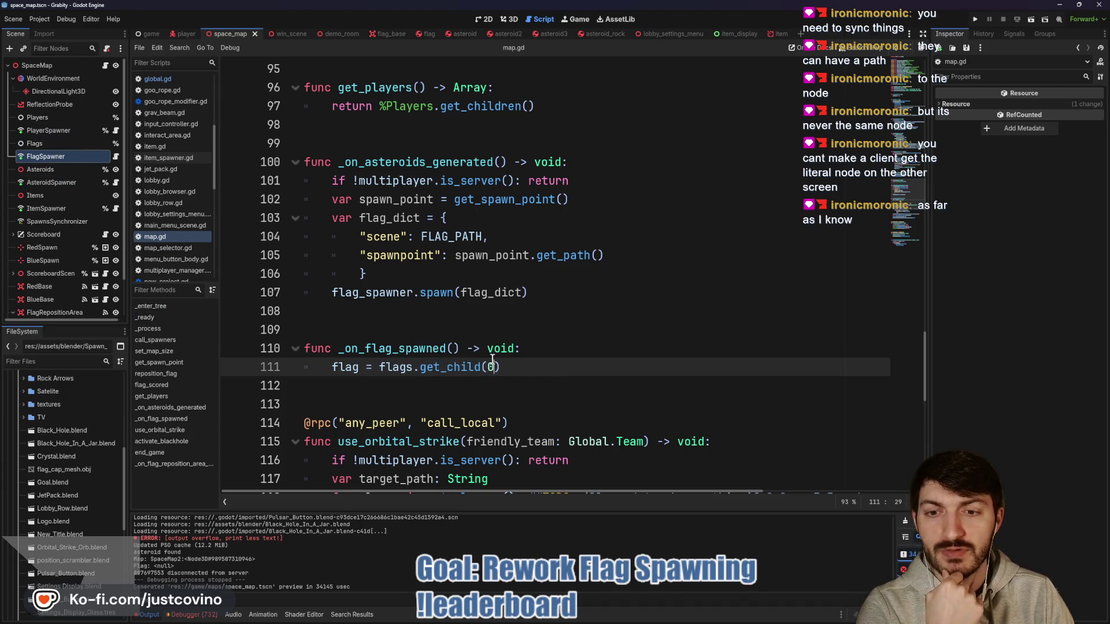
Add print("After Flag spawn, Flag: ", flag) below the flag assignment, save, and run the project
{"action": "key", "text": "Return"}
{"action": "type", "text": "print("}
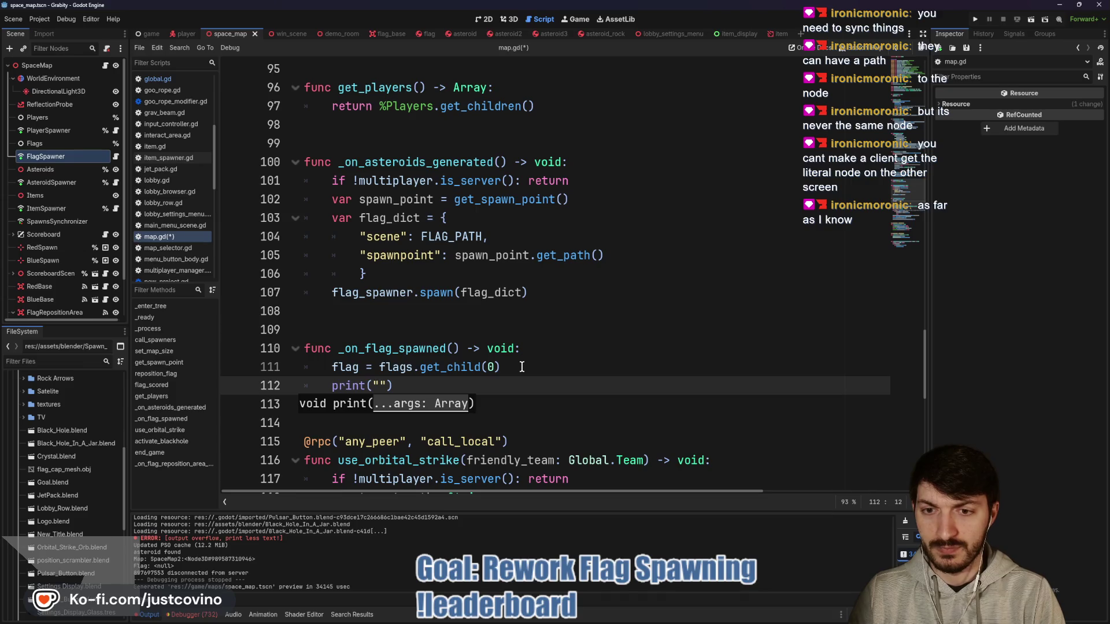
{"action": "key", "text": "BackSpace"}
{"action": "key", "text": "BackSpace"}
{"action": "type", "text": "After Flag spawn, Flag: \""}
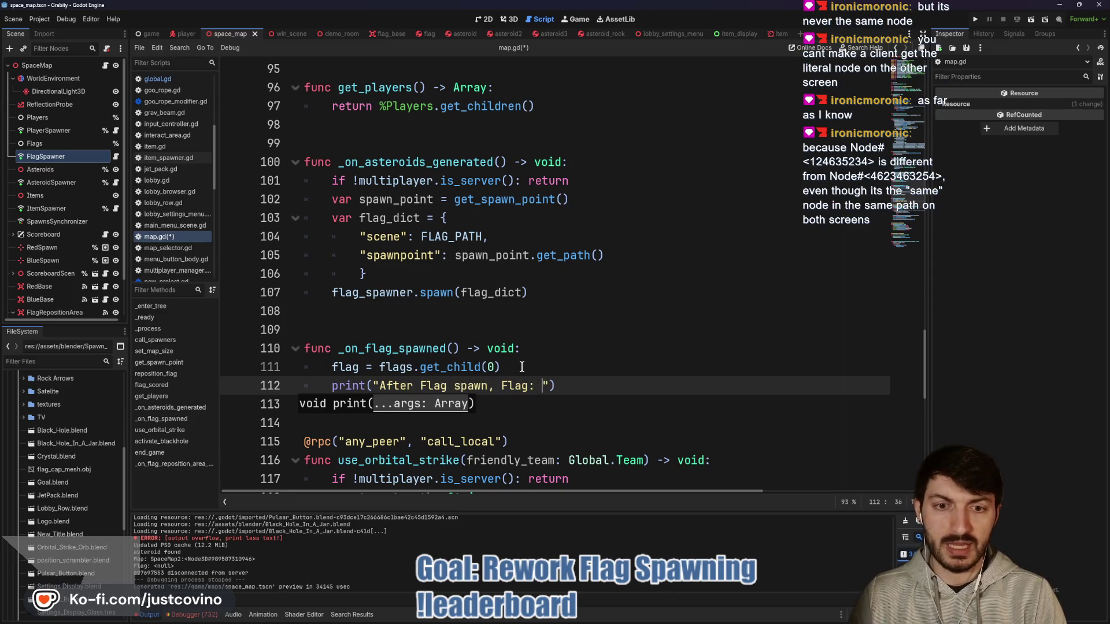
{"action": "type", "text": ", flag"}
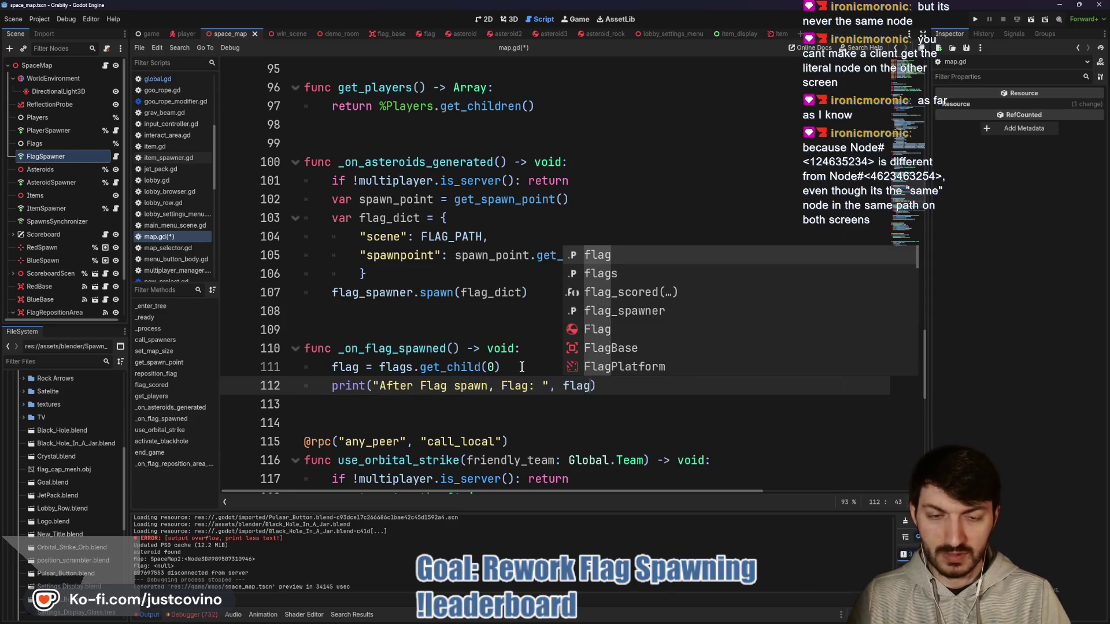
{"action": "left_click", "coordinate": [522, 366]}
{"action": "key", "text": "ctrl+s"}
{"action": "left_click", "coordinate": [974, 19]}
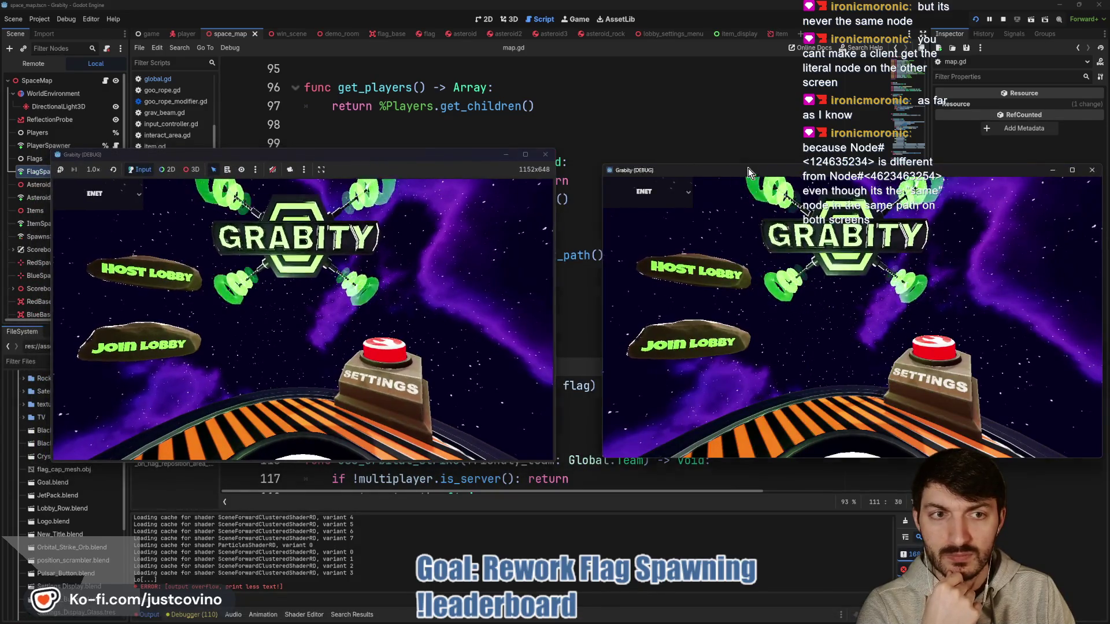
Host a lobby in the first window, join from the second, ready up and start the match
{"action": "left_click", "coordinate": [165, 277]}
{"action": "left_click", "coordinate": [298, 355]}
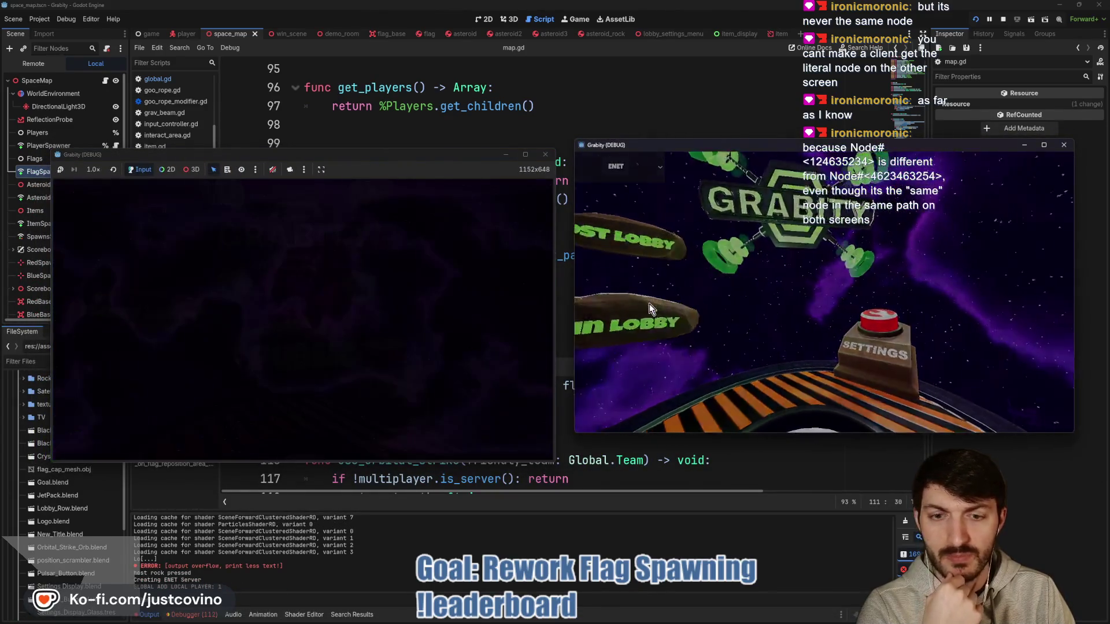
{"action": "left_click", "coordinate": [663, 304]}
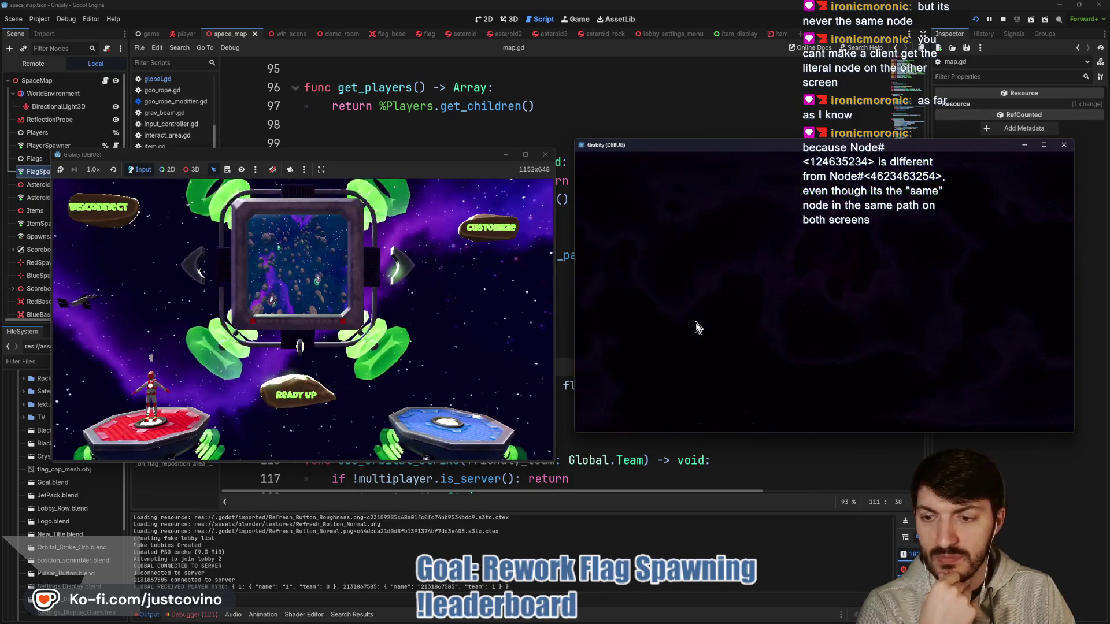
{"action": "left_click", "coordinate": [817, 368]}
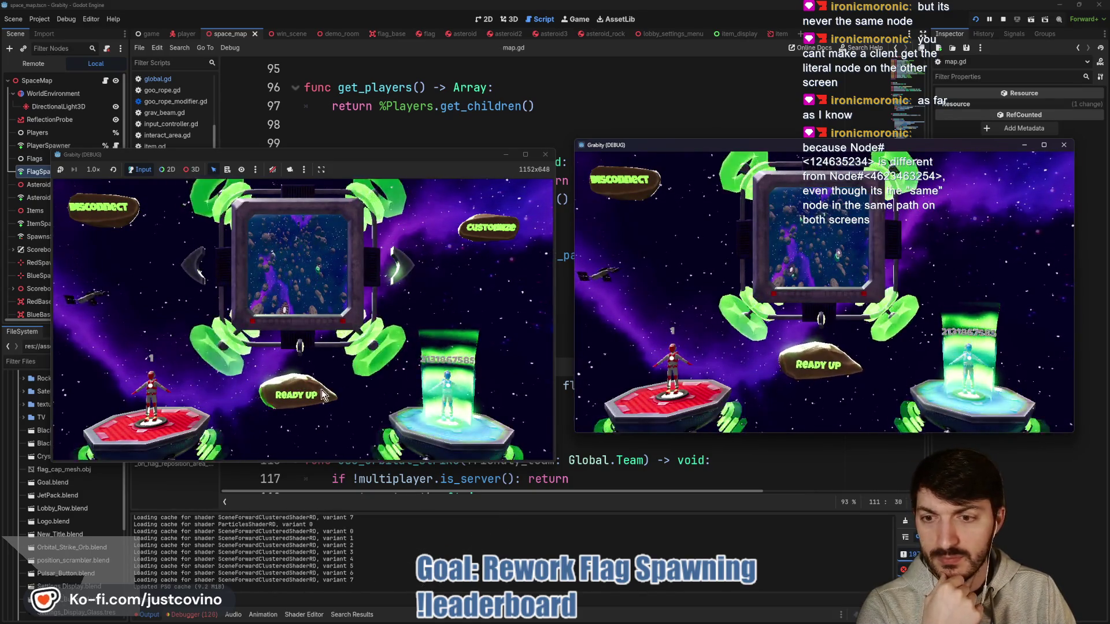
{"action": "left_click", "coordinate": [296, 395]}
{"action": "left_click", "coordinate": [274, 398]}
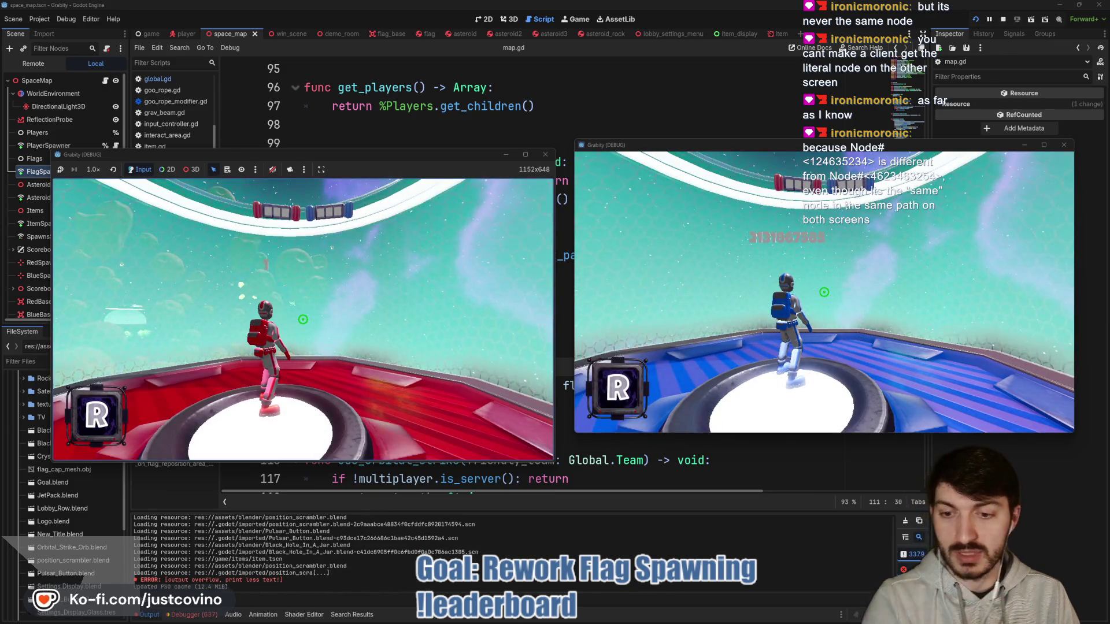
Stop both game instances with F8 and enlarge the Output log panel
{"action": "key", "text": "F8"}
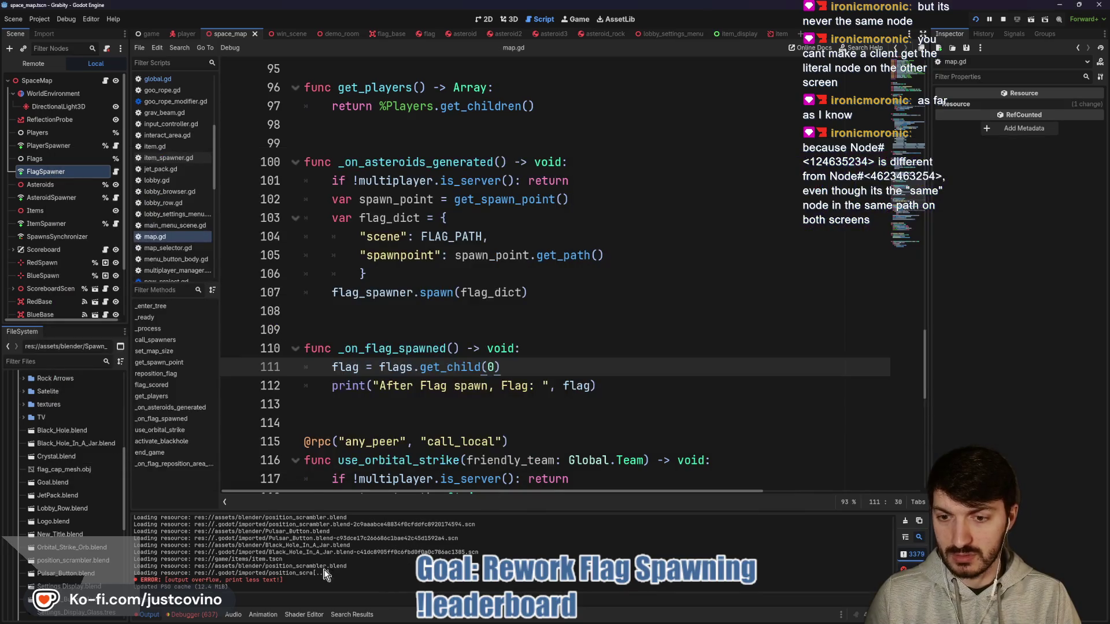
{"action": "left_click_drag", "start_coordinate": [460, 512], "coordinate": [461, 255]}
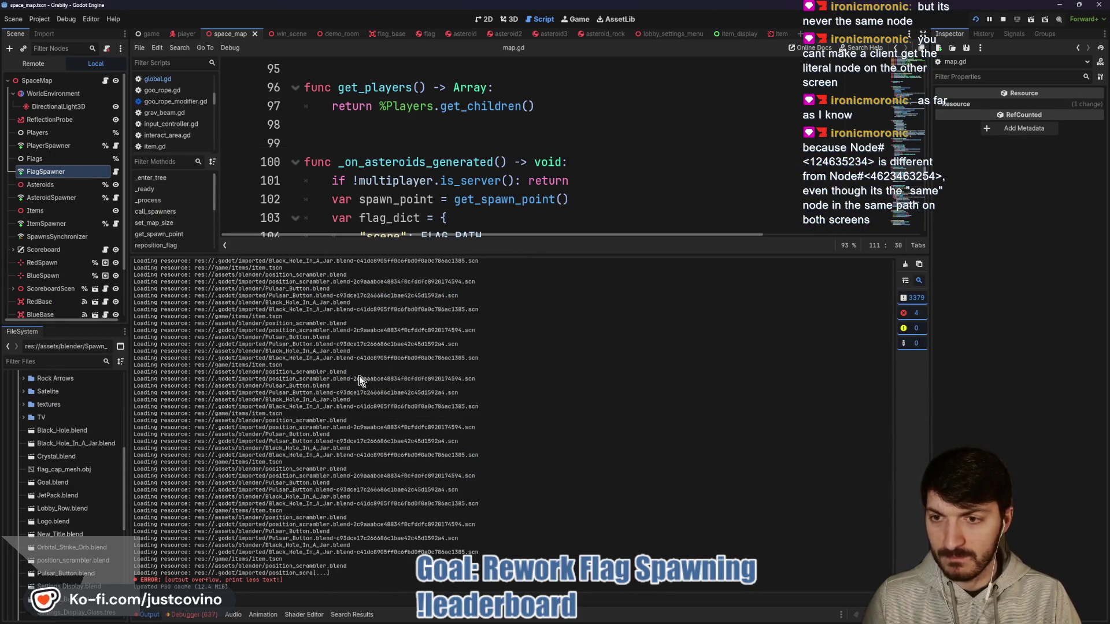
{"action": "scroll", "coordinate": [345, 398], "scroll_direction": "up", "scroll_amount": 10}
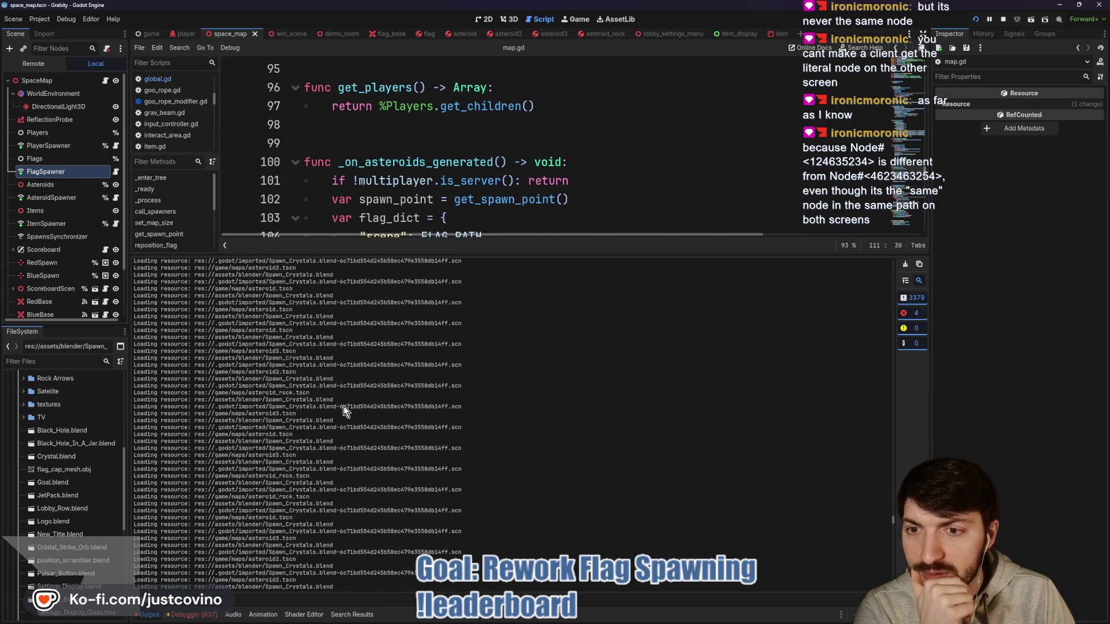
Review the debugger's Errors list and its Stack Trace
{"action": "scroll", "coordinate": [343, 406], "scroll_direction": "up", "scroll_amount": 5}
{"action": "scroll", "coordinate": [343, 406], "scroll_direction": "up", "scroll_amount": 3}
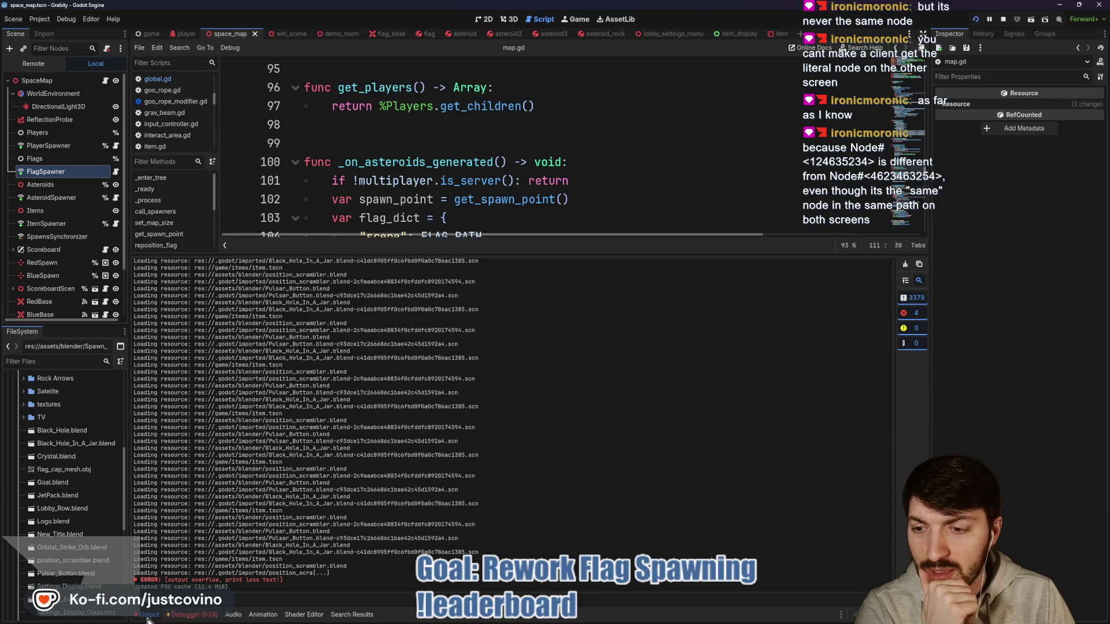
{"action": "left_click", "coordinate": [186, 614]}
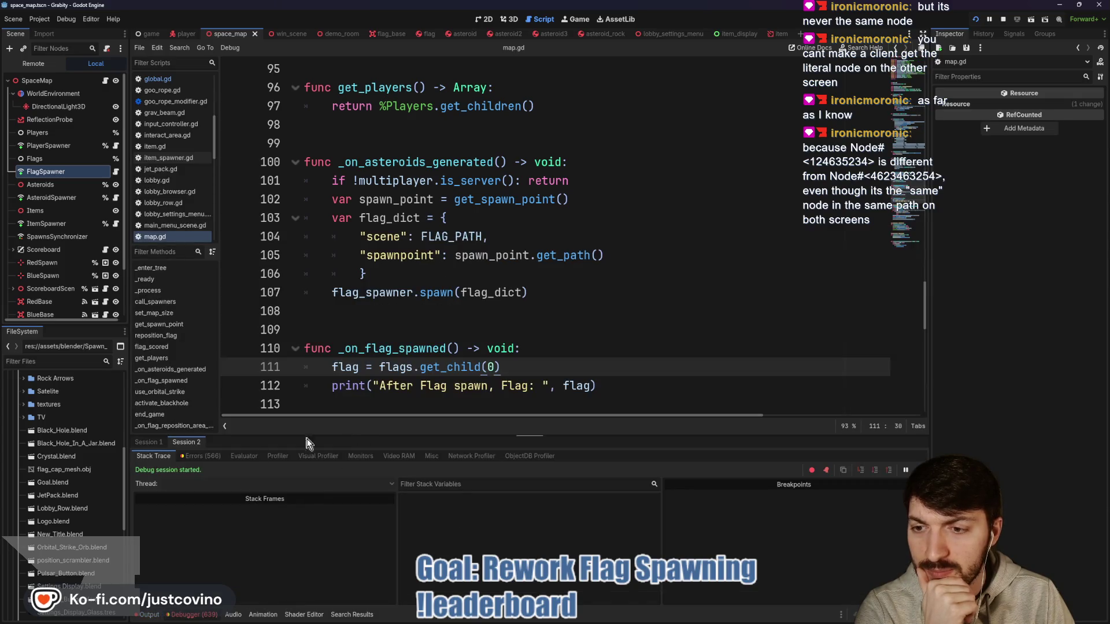
{"action": "left_click", "coordinate": [163, 460]}
Turn off Debug > Settings > Verbose stdout in Project Settings and close the dialog
{"action": "left_click", "coordinate": [40, 19]}
{"action": "left_click", "coordinate": [54, 31]}
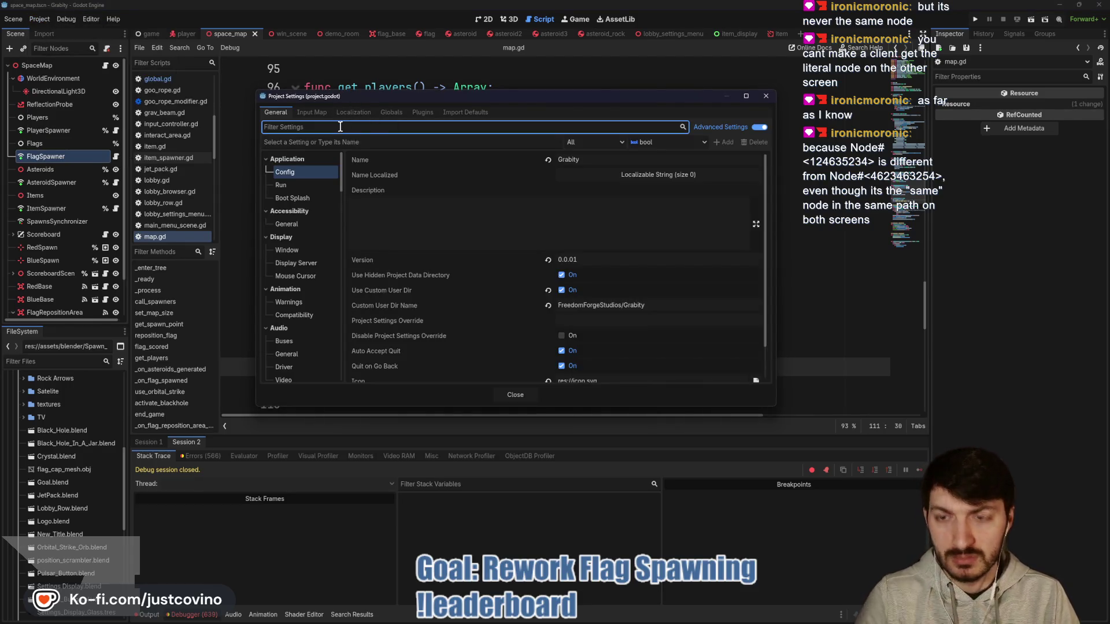
{"action": "type", "text": "verbo"}
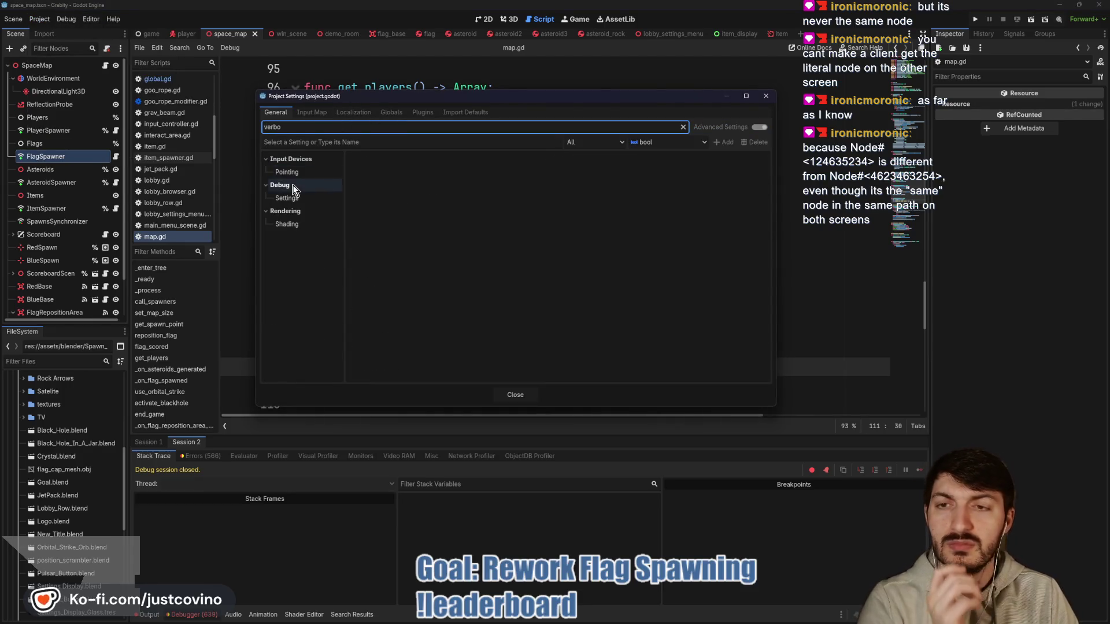
{"action": "left_click", "coordinate": [289, 197]}
{"action": "left_click", "coordinate": [567, 171]}
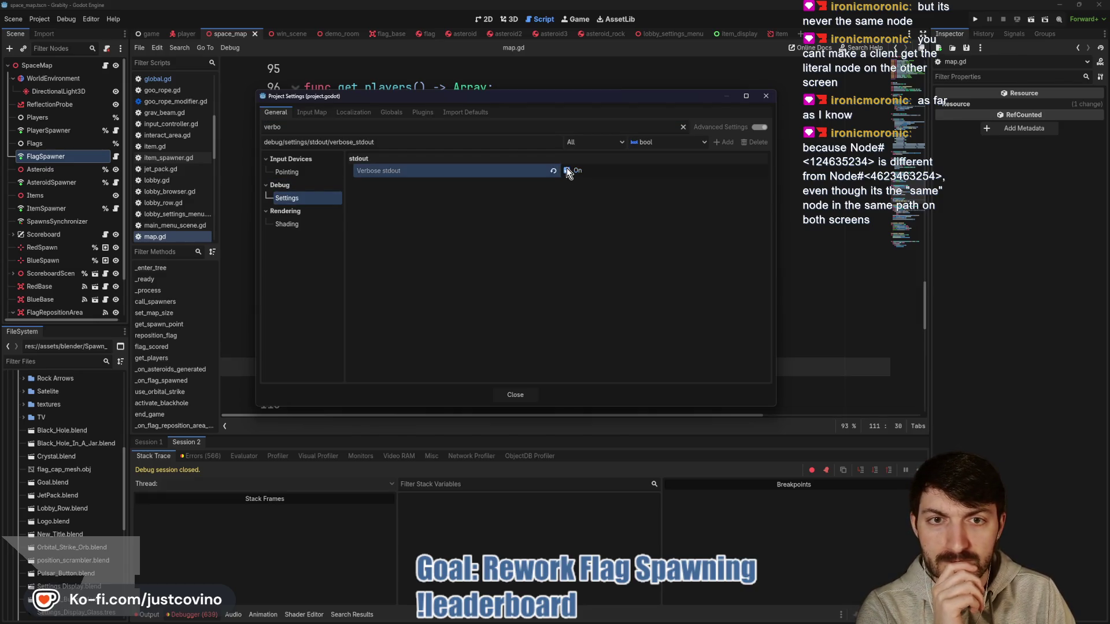
{"action": "left_click", "coordinate": [516, 397]}
{"action": "left_click", "coordinate": [503, 312]}
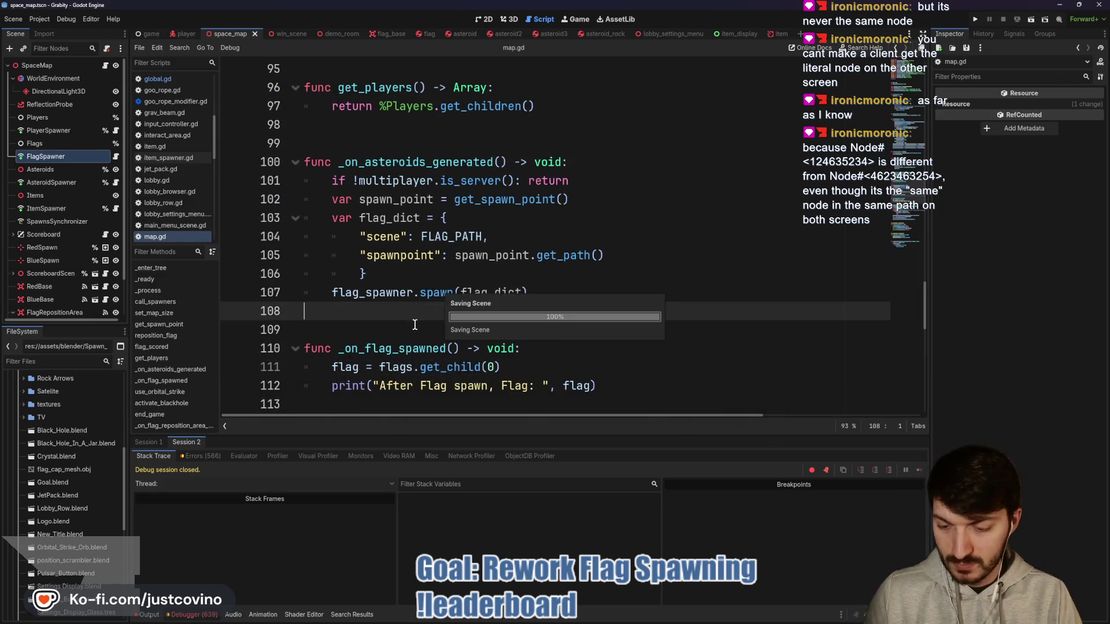
Run the project with two instances and place the game windows left and right
{"action": "left_click", "coordinate": [974, 19]}
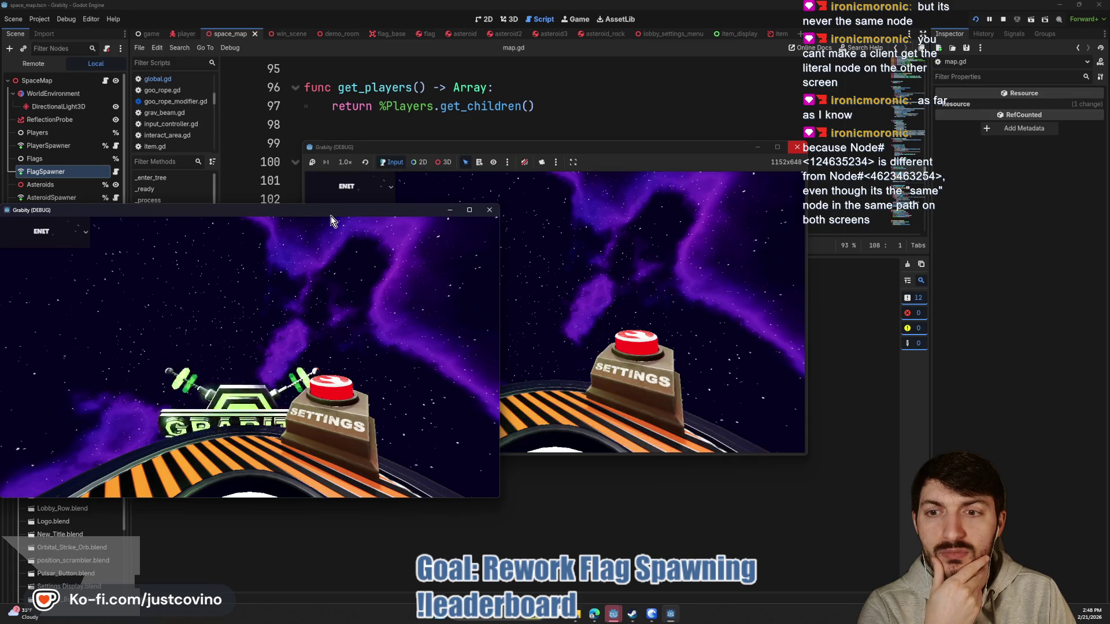
{"action": "mouse_move", "coordinate": [331, 215]}
{"action": "left_mouse_down"}
{"action": "mouse_move", "coordinate": [765, 239]}
{"action": "mouse_move", "coordinate": [861, 201]}
{"action": "left_mouse_up"}
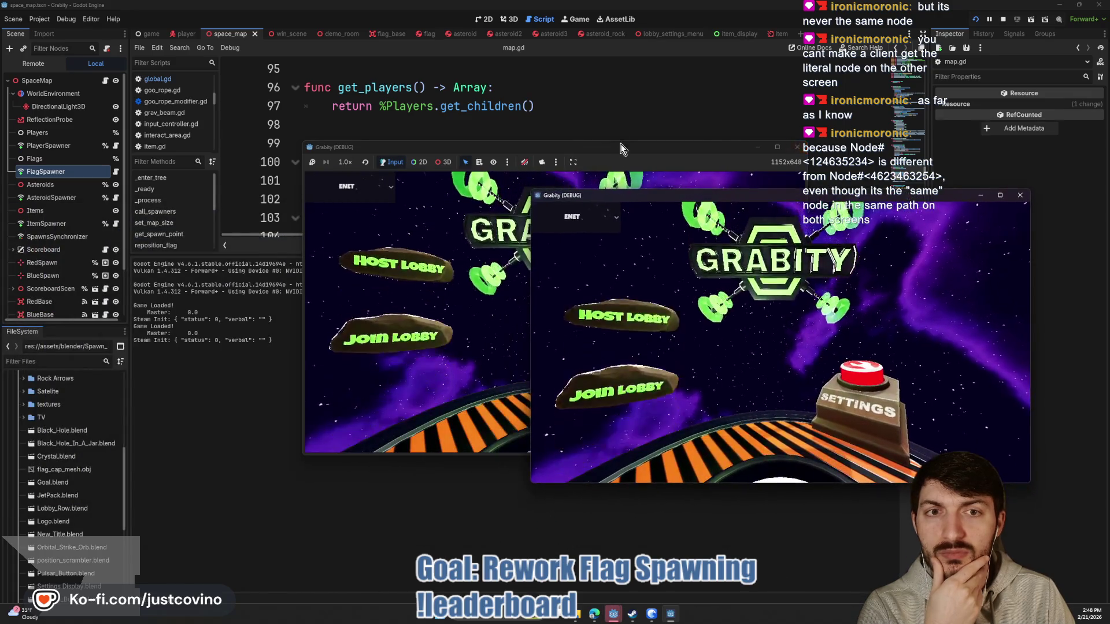
{"action": "left_click", "coordinate": [618, 147]}
{"action": "left_click_drag", "start_coordinate": [619, 147], "coordinate": [358, 158]}
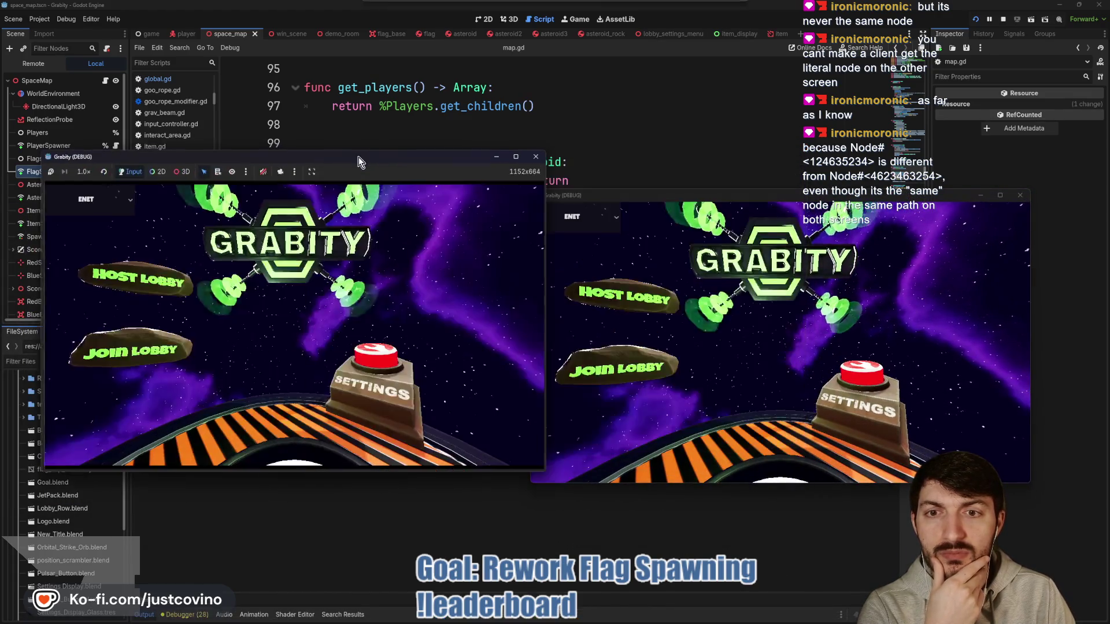
Host a lobby in the left game, join it from the right one, ready up and start
{"action": "left_click", "coordinate": [135, 279]}
{"action": "left_click", "coordinate": [286, 296]}
{"action": "left_click", "coordinate": [612, 370]}
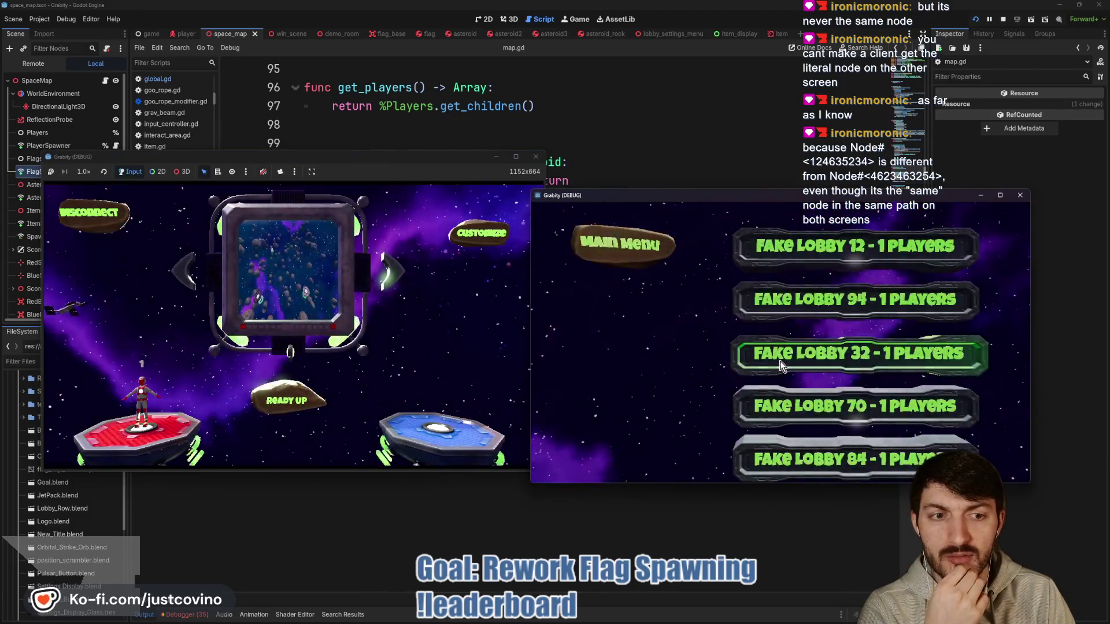
{"action": "left_click", "coordinate": [769, 370]}
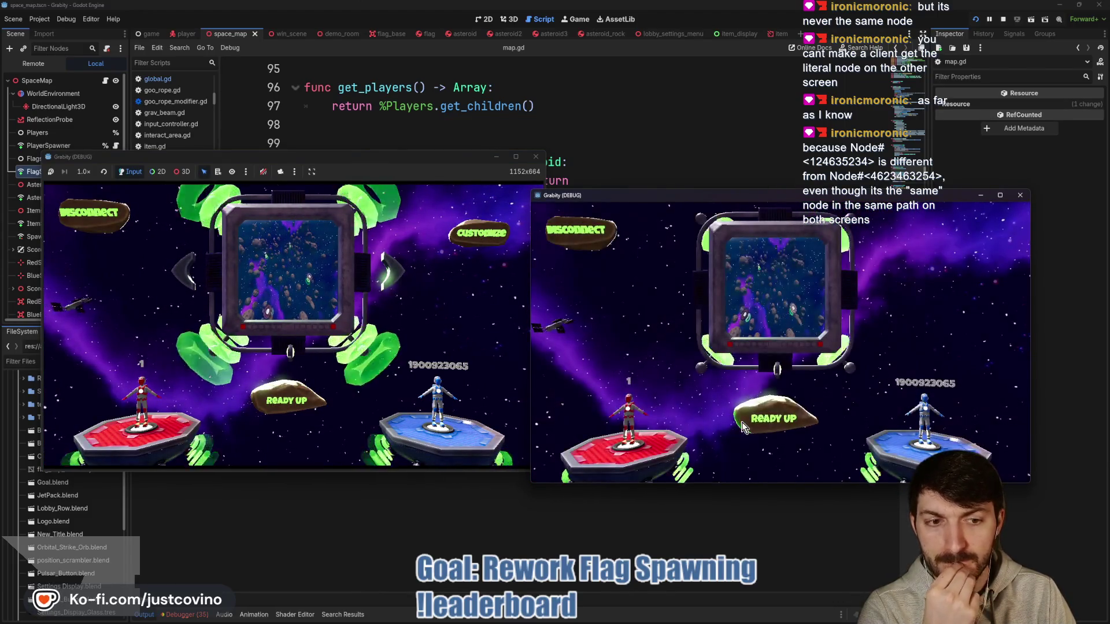
{"action": "left_click", "coordinate": [312, 399]}
{"action": "left_click", "coordinate": [316, 396]}
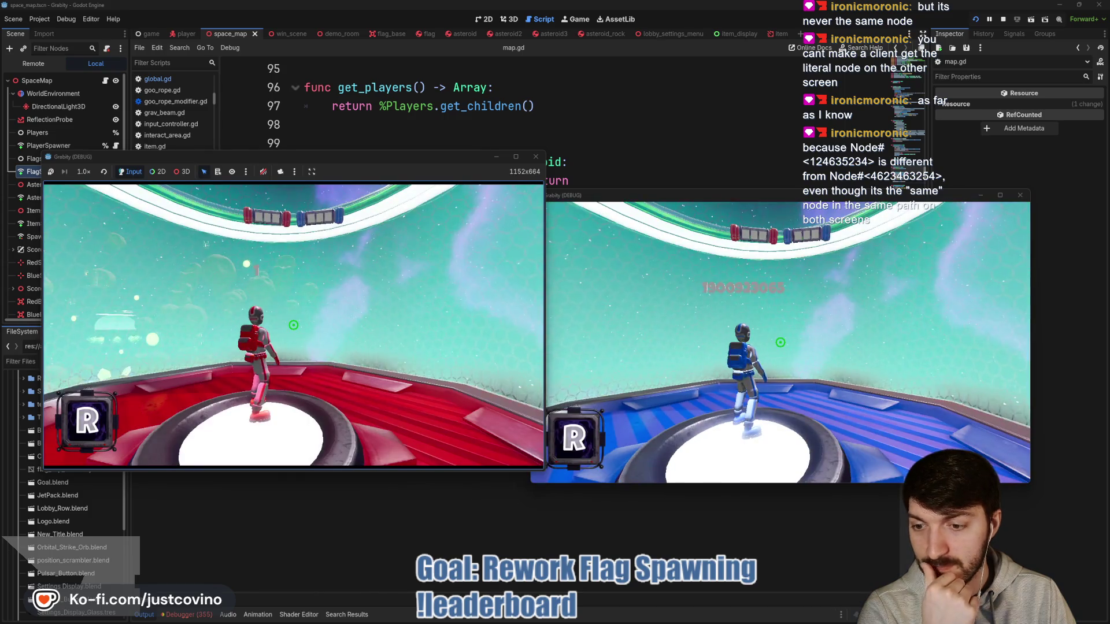
Bring the Godot editor back to the front
{"action": "key", "text": "super"}
{"action": "key", "text": "Escape"}
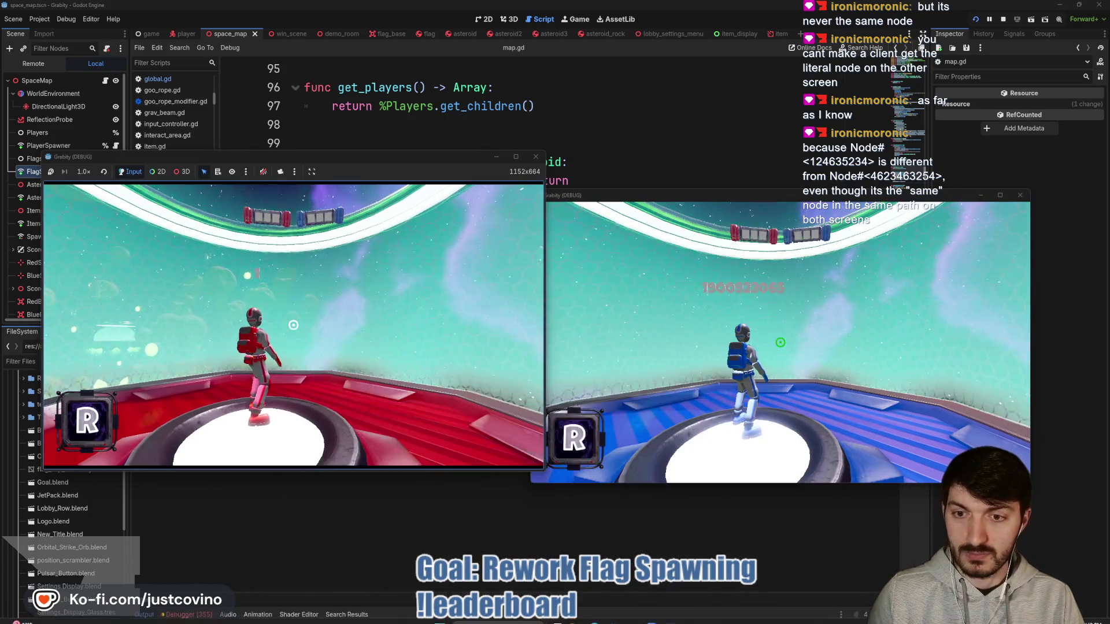
{"action": "left_click", "coordinate": [290, 529]}
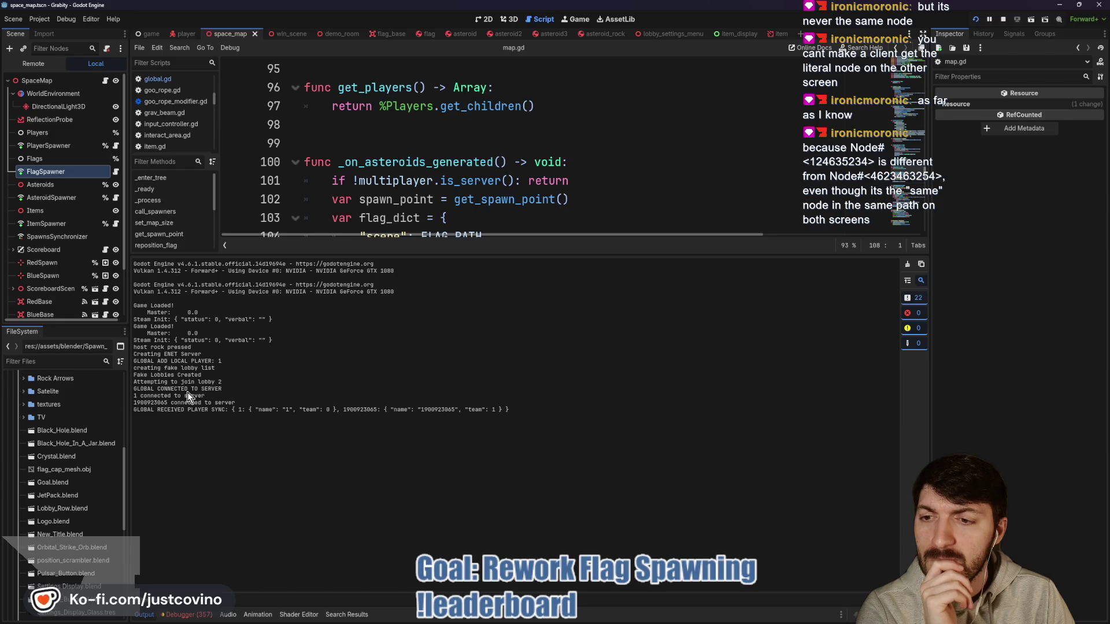
Browse map.gd, highlight the _on_flag_spawned handler, and make the Output panel taller
{"action": "left_click_drag", "start_coordinate": [473, 257], "coordinate": [503, 473]}
{"action": "scroll", "coordinate": [483, 334], "scroll_direction": "up", "scroll_amount": 2}
{"action": "scroll", "coordinate": [482, 334], "scroll_direction": "down", "scroll_amount": 5}
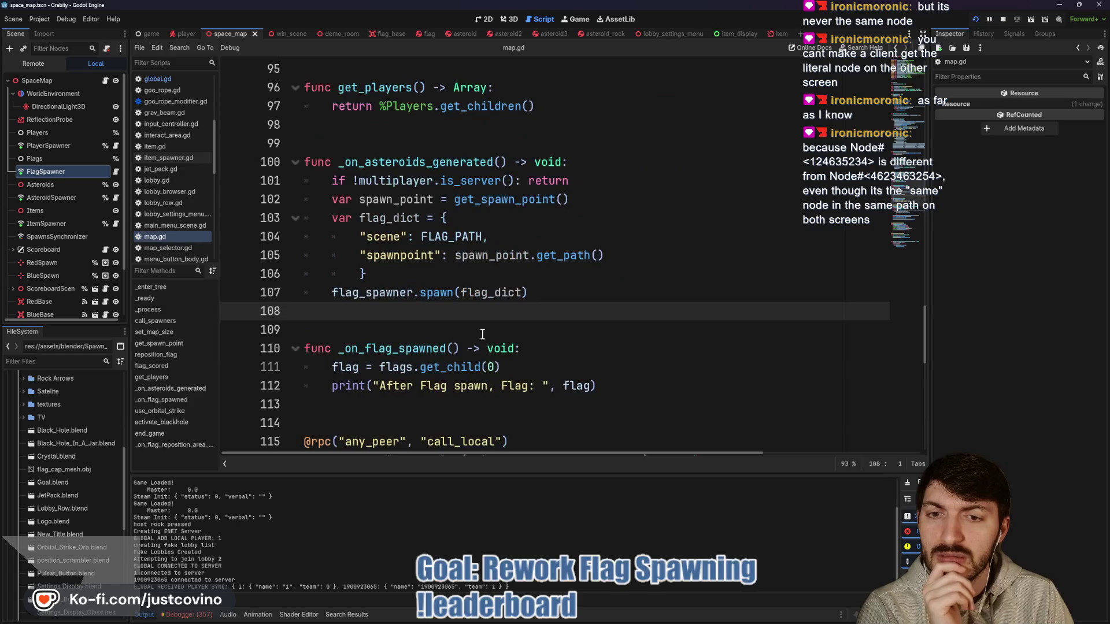
{"action": "double_click", "coordinate": [407, 342]}
{"action": "scroll", "coordinate": [468, 311], "scroll_direction": "up", "scroll_amount": 10}
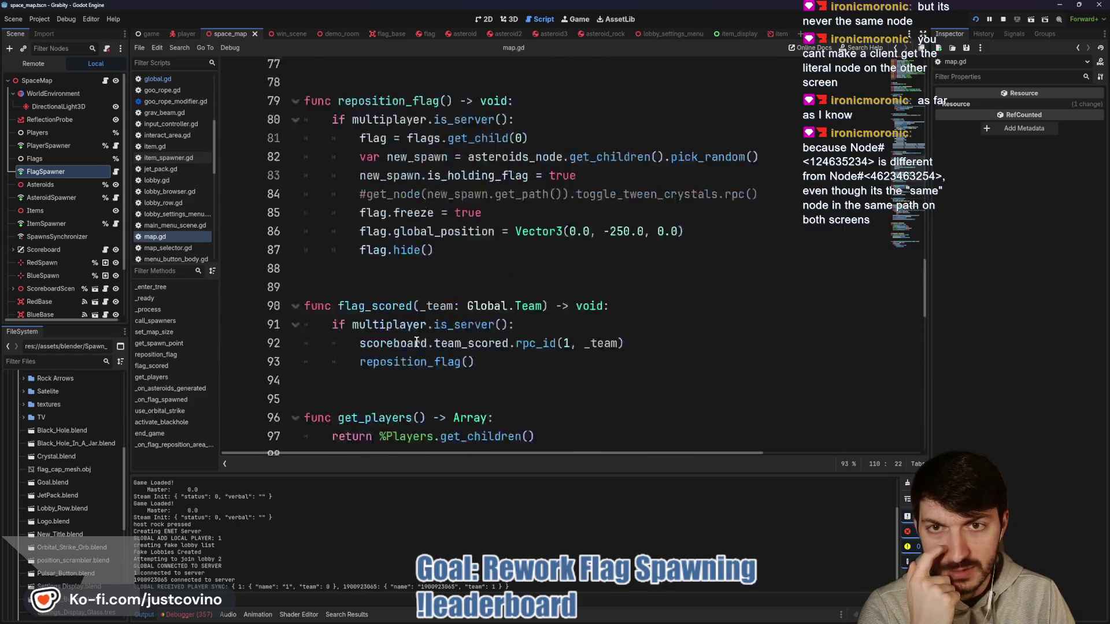
{"action": "scroll", "coordinate": [468, 311], "scroll_direction": "up", "scroll_amount": 9}
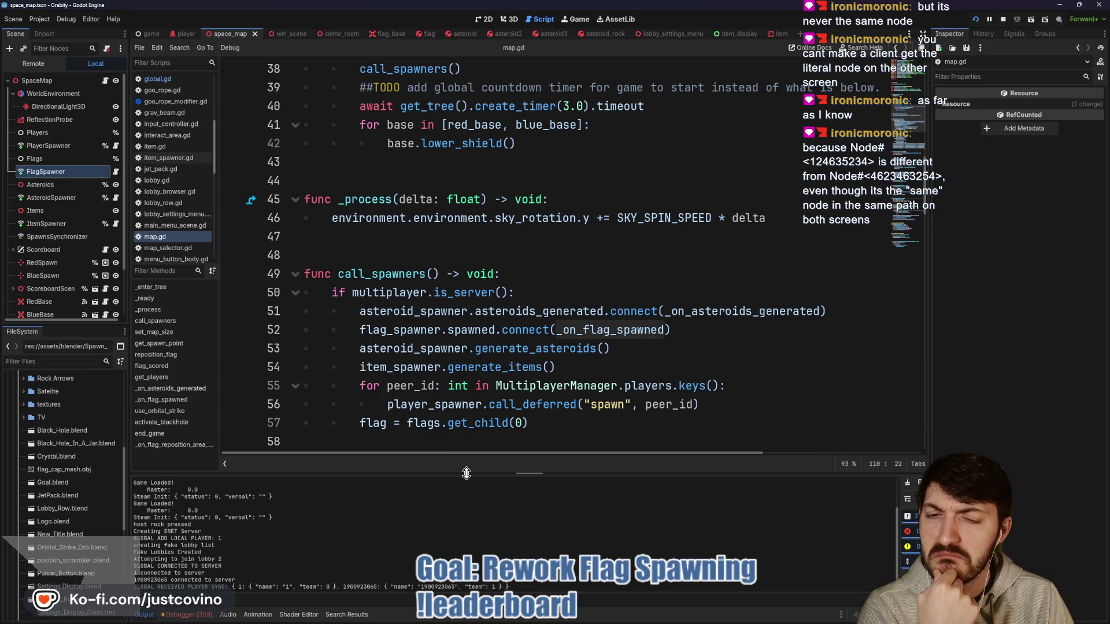
{"action": "mouse_move", "coordinate": [467, 474]}
{"action": "left_mouse_down"}
{"action": "mouse_move", "coordinate": [468, 332]}
{"action": "mouse_move", "coordinate": [480, 466]}
{"action": "mouse_move", "coordinate": [481, 450]}
{"action": "left_mouse_up"}
Read the spawned signal's documentation and find the _on_flag_spawned reference on line 52
{"action": "mouse_move", "coordinate": [479, 334]}
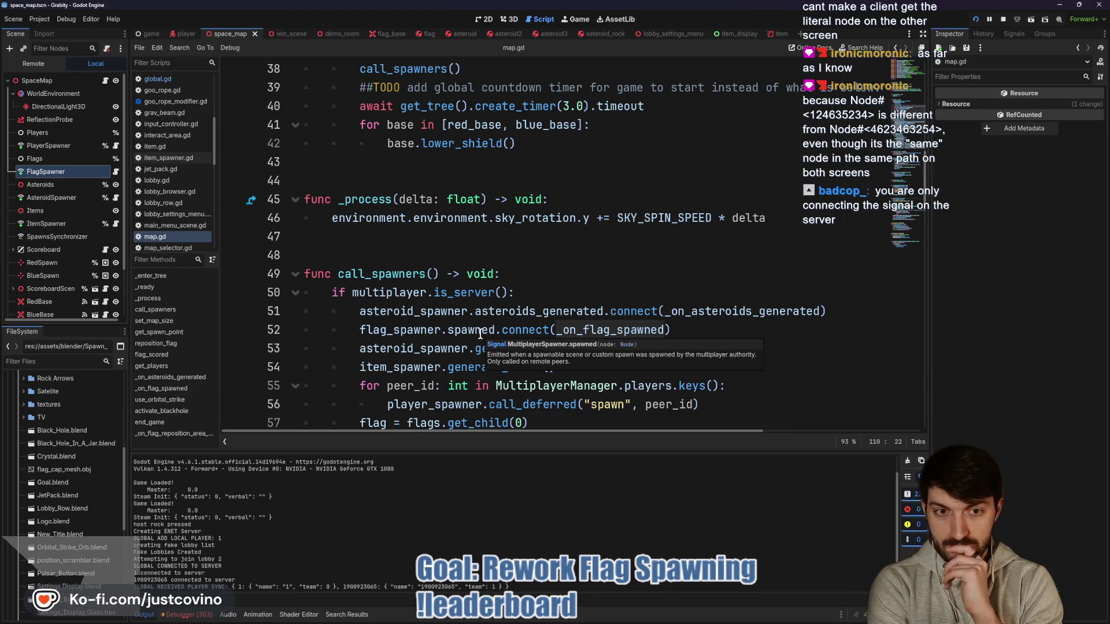
{"action": "scroll", "coordinate": [480, 335], "scroll_direction": "down", "scroll_amount": 14}
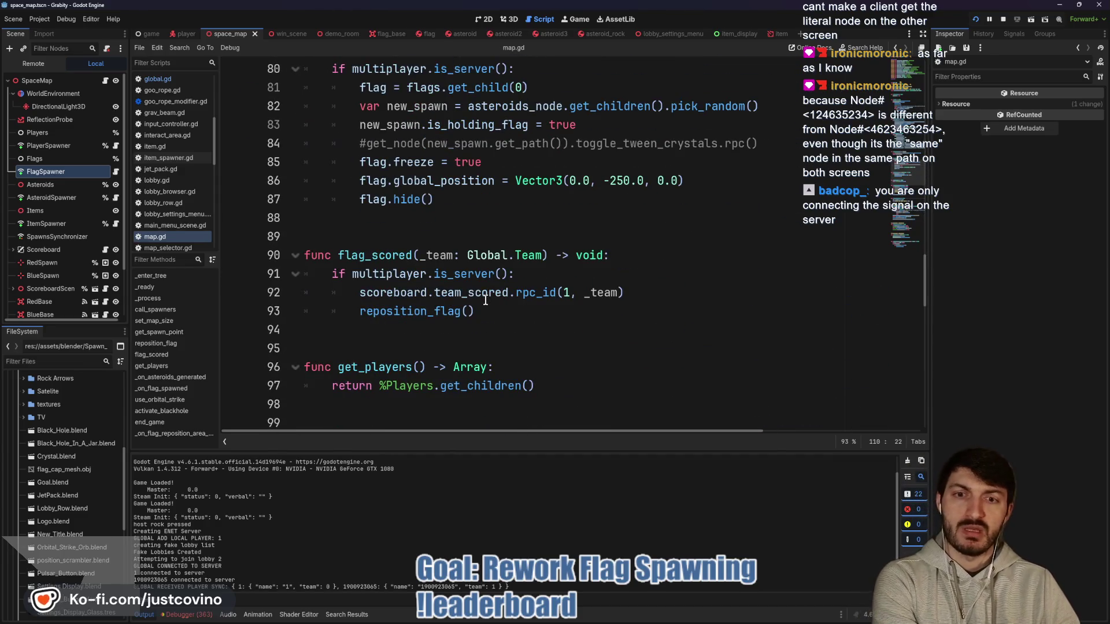
{"action": "scroll", "coordinate": [444, 320], "scroll_direction": "down", "scroll_amount": 1}
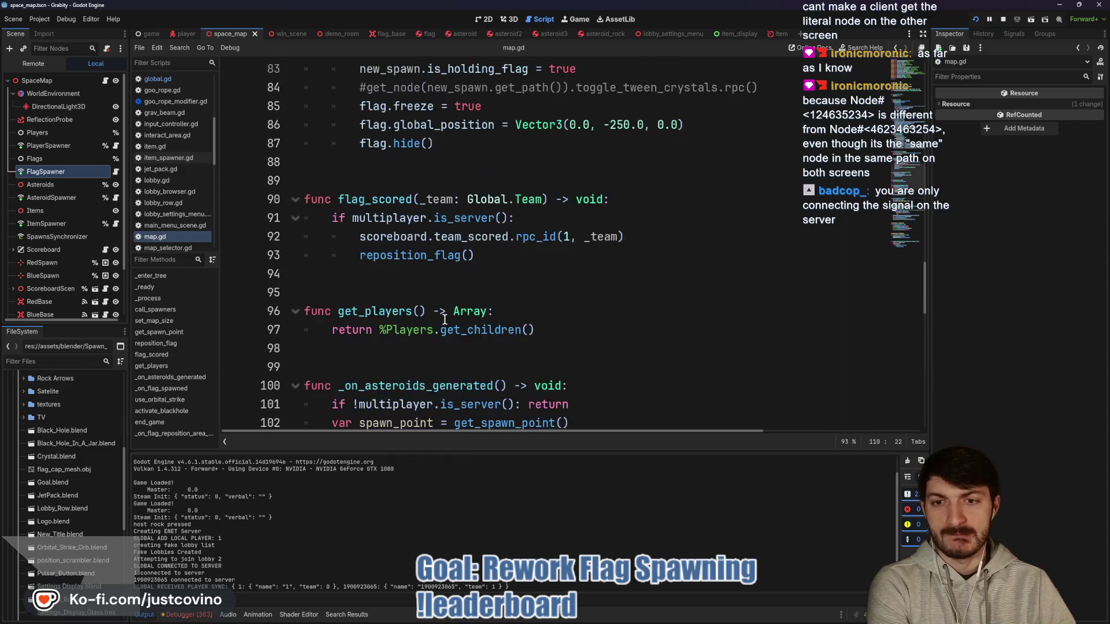
{"action": "scroll", "coordinate": [445, 320], "scroll_direction": "up", "scroll_amount": 2}
{"action": "scroll", "coordinate": [445, 320], "scroll_direction": "up", "scroll_amount": 3}
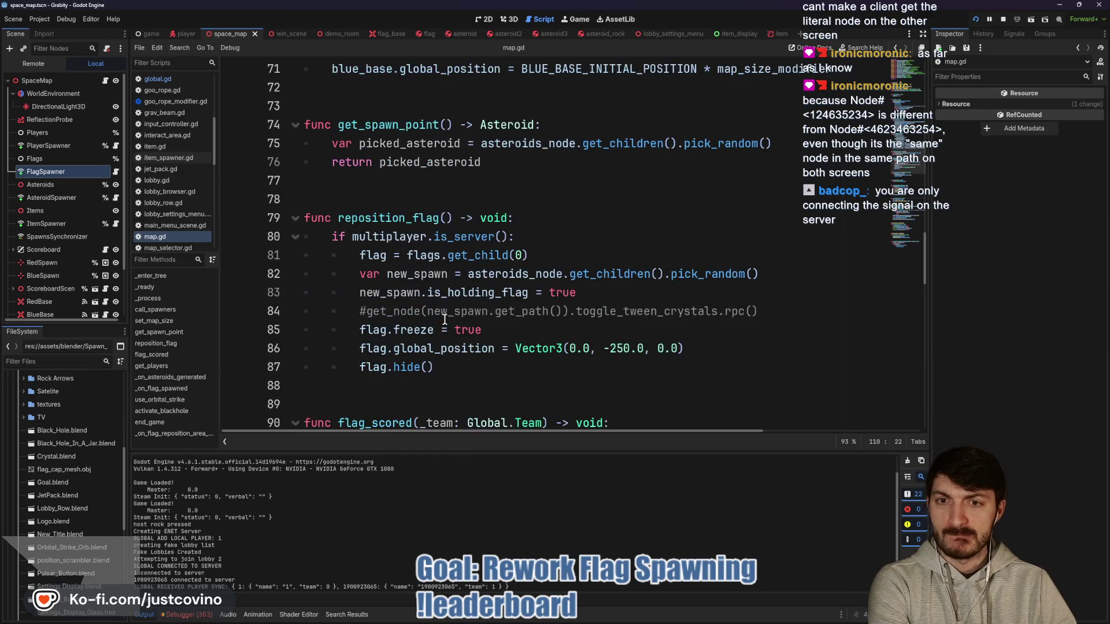
{"action": "scroll", "coordinate": [445, 320], "scroll_direction": "up", "scroll_amount": 10}
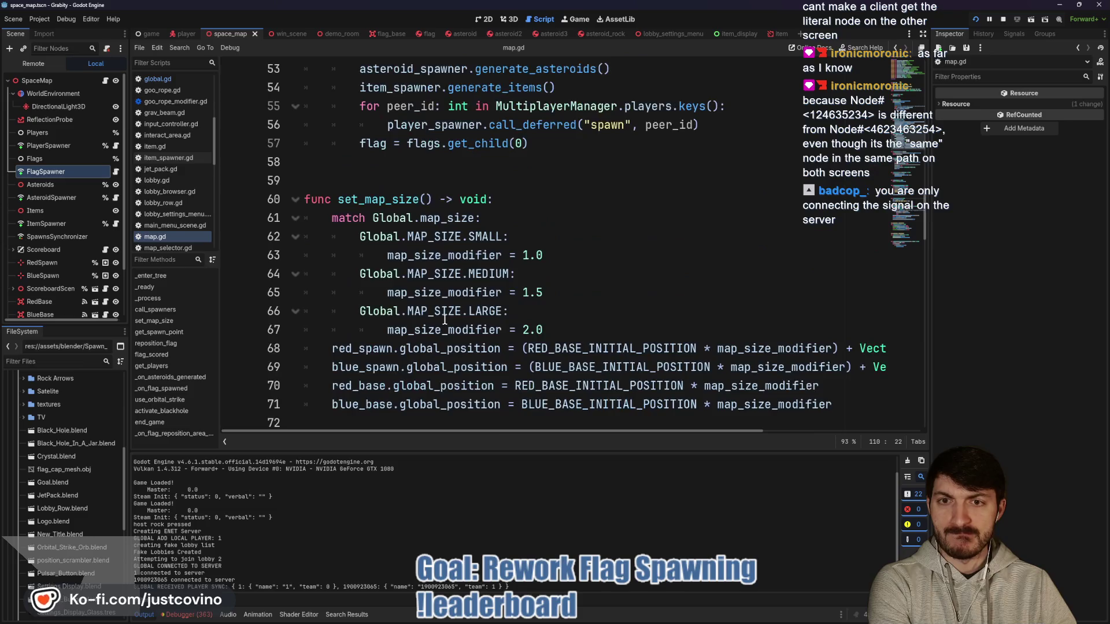
{"action": "double_click", "coordinate": [608, 330]}
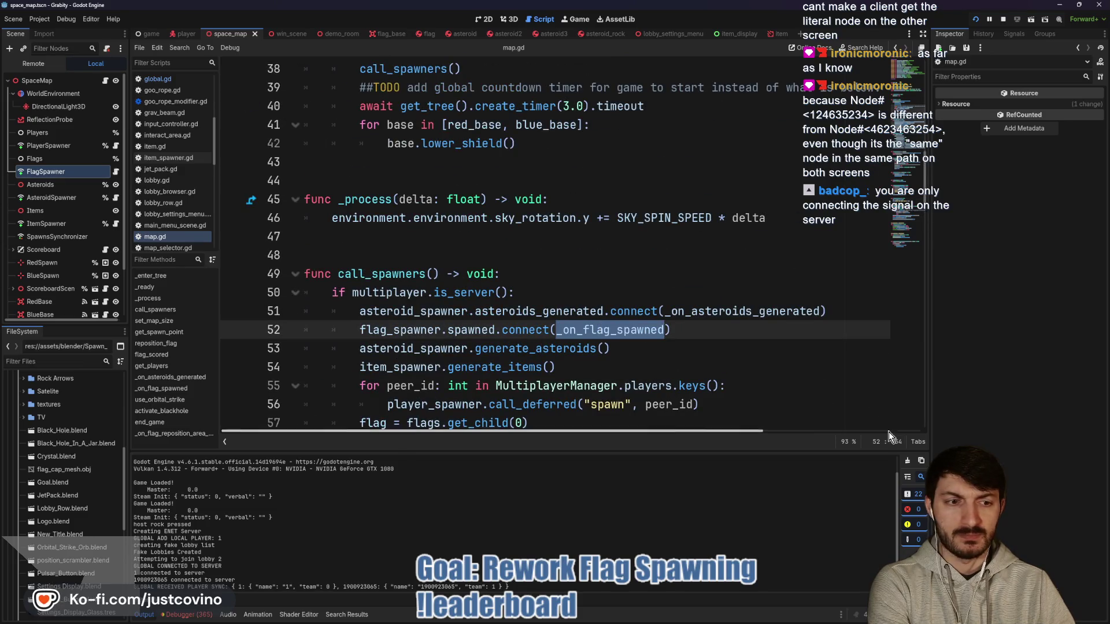
Stop the running game and select the flag_spawner.spawned.connect line in call_spawners
{"action": "left_click", "coordinate": [1002, 20]}
{"action": "scroll", "coordinate": [447, 346], "scroll_direction": "down", "scroll_amount": 14}
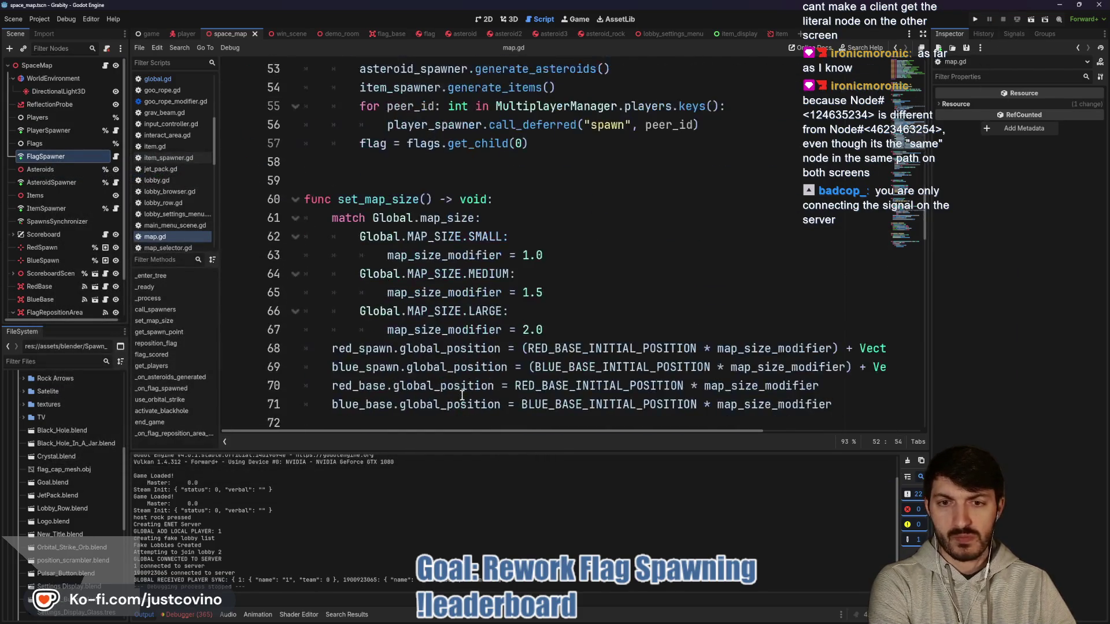
{"action": "scroll", "coordinate": [448, 347], "scroll_direction": "down", "scroll_amount": 7}
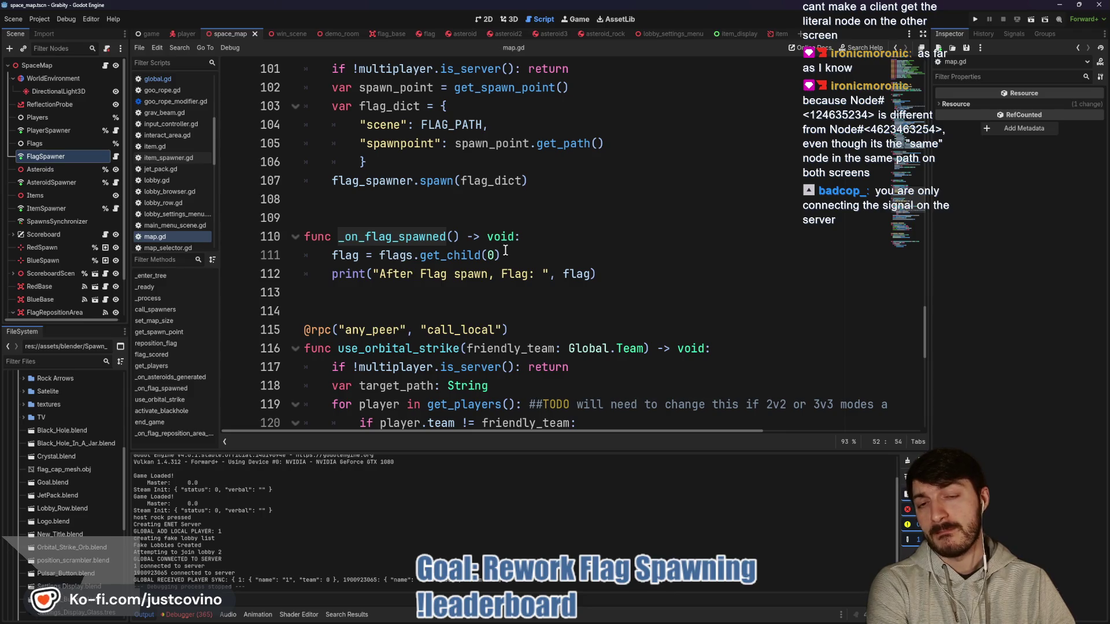
{"action": "scroll", "coordinate": [520, 266], "scroll_direction": "up", "scroll_amount": 10}
{"action": "scroll", "coordinate": [534, 284], "scroll_direction": "up", "scroll_amount": 6}
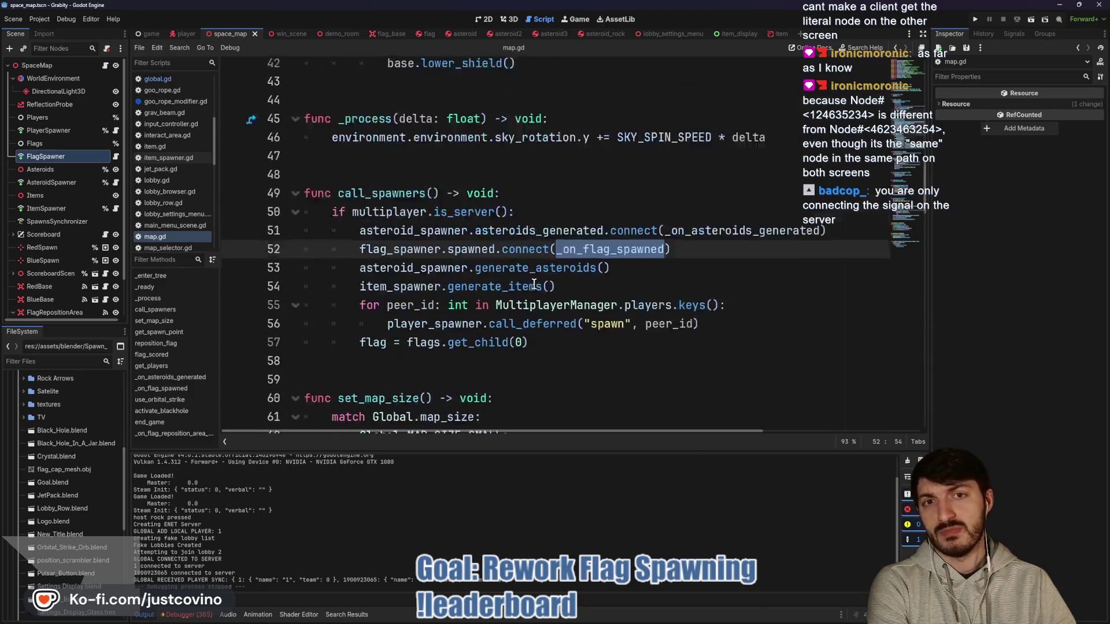
{"action": "left_click_drag", "start_coordinate": [672, 274], "coordinate": [324, 276]}
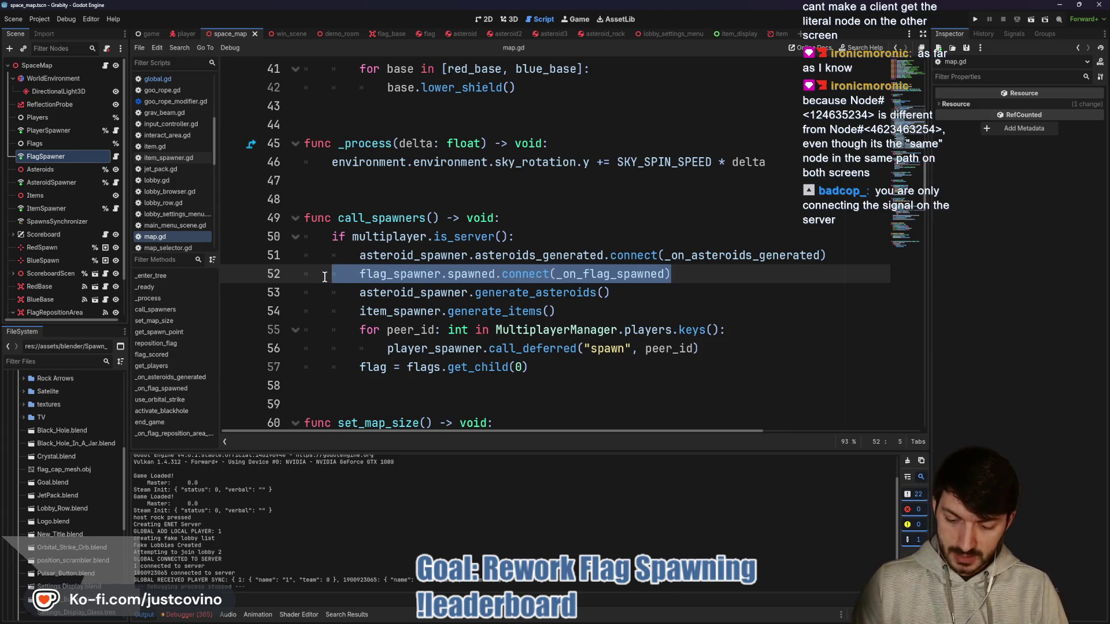
{"action": "scroll", "coordinate": [324, 276], "scroll_direction": "up", "scroll_amount": 1}
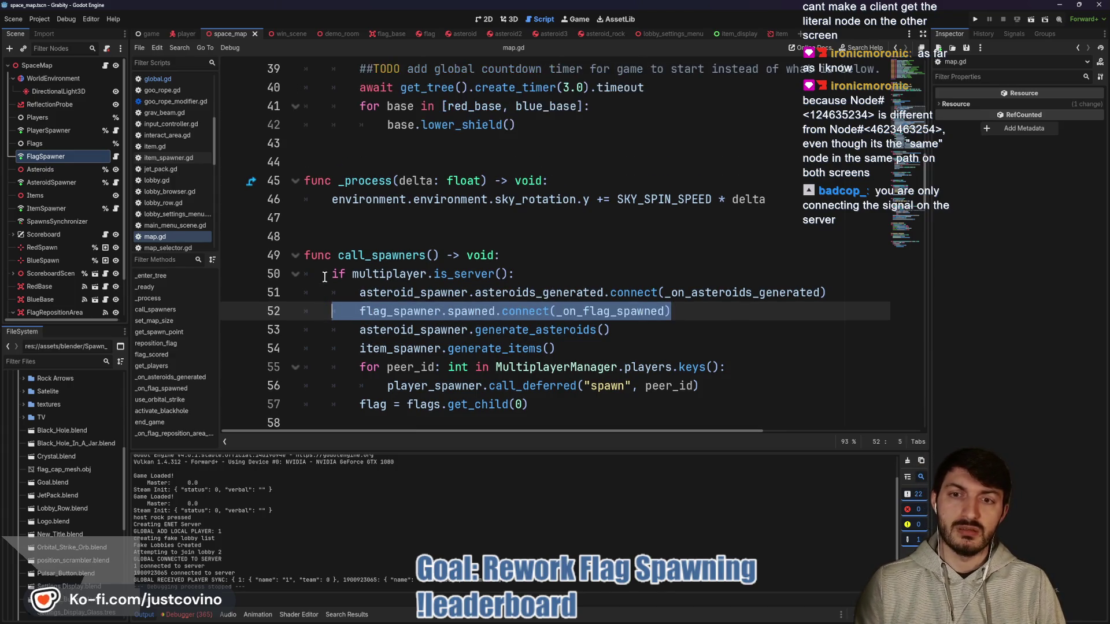
Try moving the connection line above the server check, briefly launching and stopping the game
{"action": "key", "text": "alt+Up"}
{"action": "key", "text": "alt+Up"}
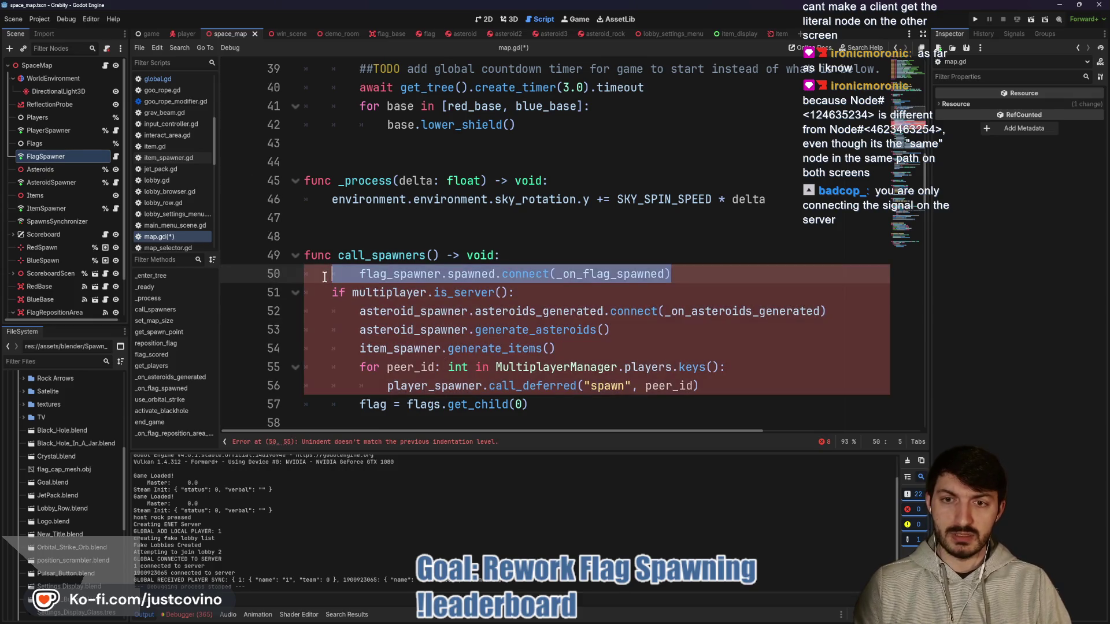
{"action": "key", "text": "shift+Tab"}
{"action": "left_click", "coordinate": [653, 280]}
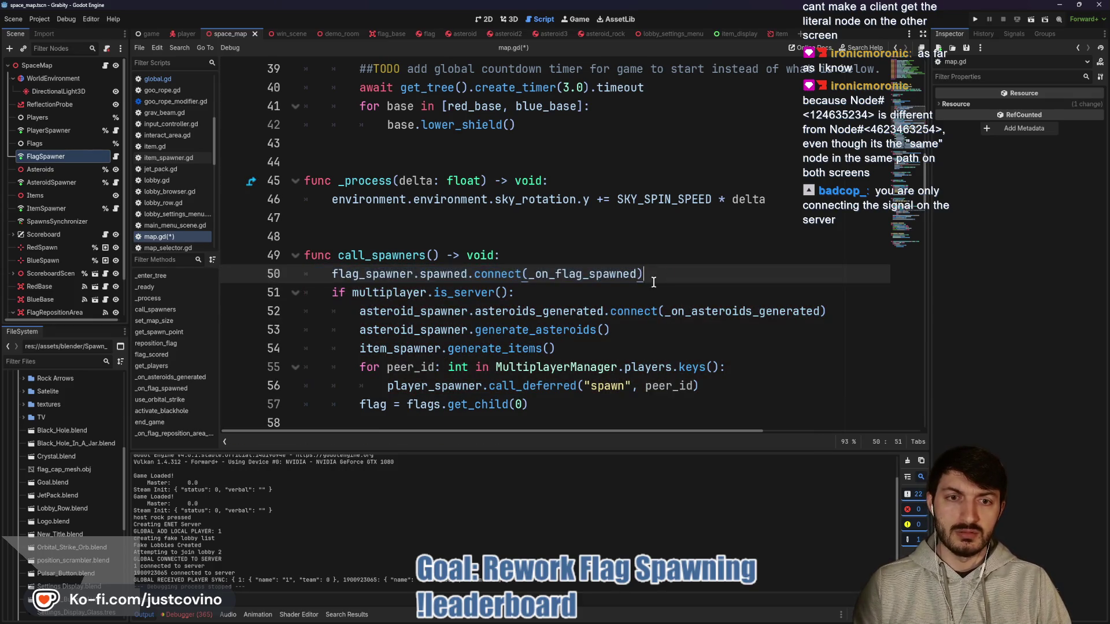
{"action": "left_click", "coordinate": [974, 19]}
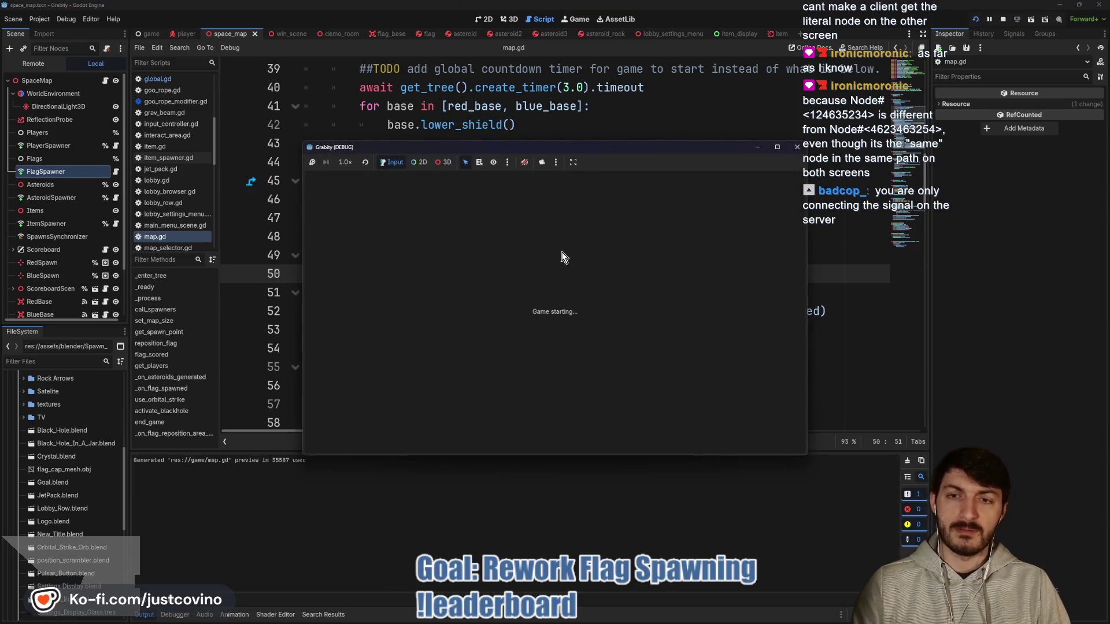
{"action": "left_click", "coordinate": [1003, 19]}
Cut the spawned.connect statement from line 50 and paste it into _ready after line 35
{"action": "left_click_drag", "start_coordinate": [643, 274], "coordinate": [280, 276]}
{"action": "key", "text": "ctrl+x"}
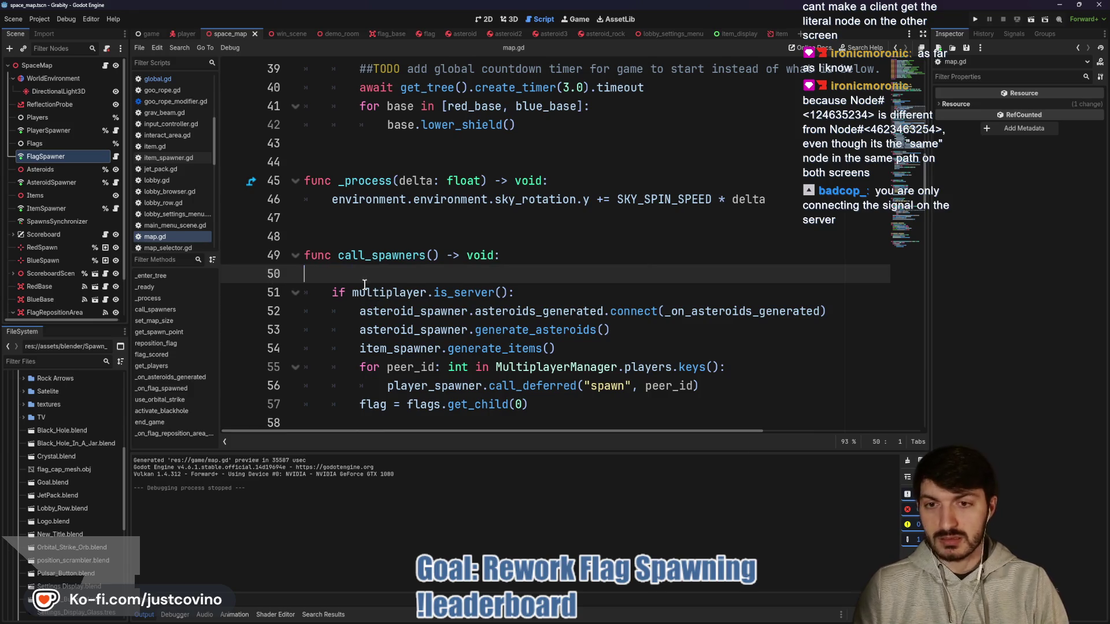
{"action": "key", "text": "BackSpace"}
{"action": "scroll", "coordinate": [442, 246], "scroll_direction": "up", "scroll_amount": 5}
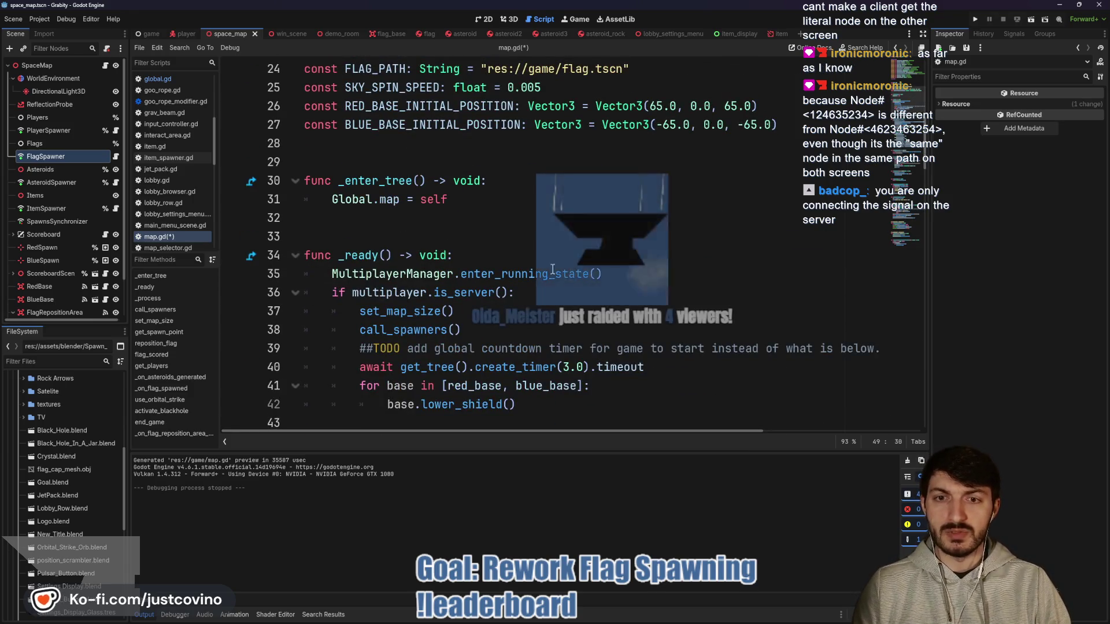
{"action": "left_click", "coordinate": [653, 274]}
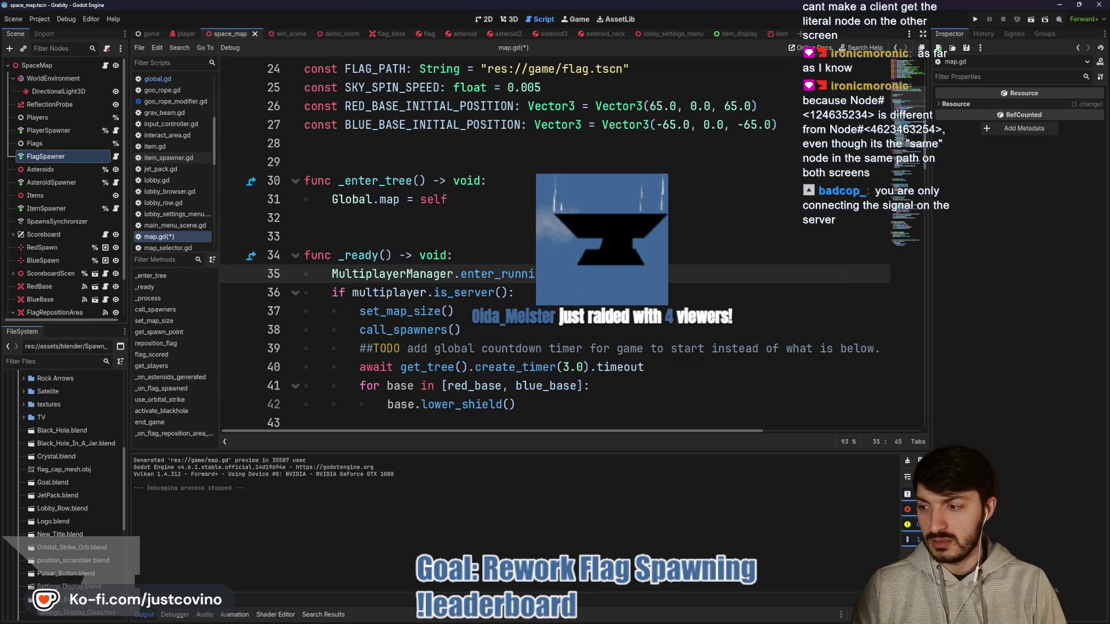
{"action": "key", "text": "Return"}
{"action": "key", "text": "ctrl+v"}
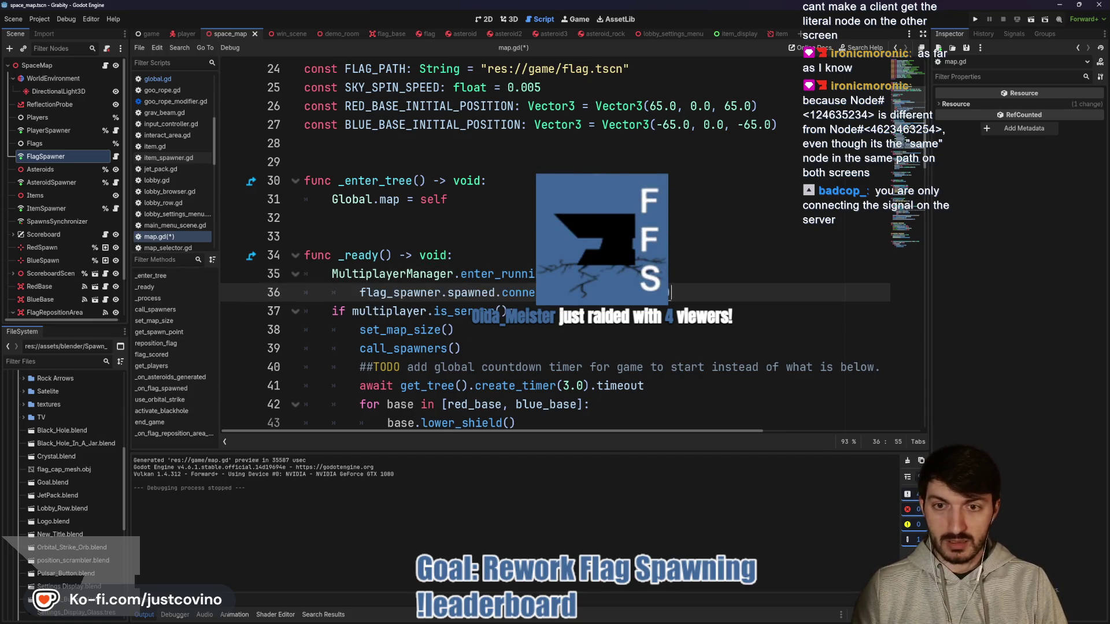
Remove the extra indent on line 36, save map.gd, and run the project with F5
{"action": "left_click", "coordinate": [357, 296]}
{"action": "key", "text": "BackSpace"}
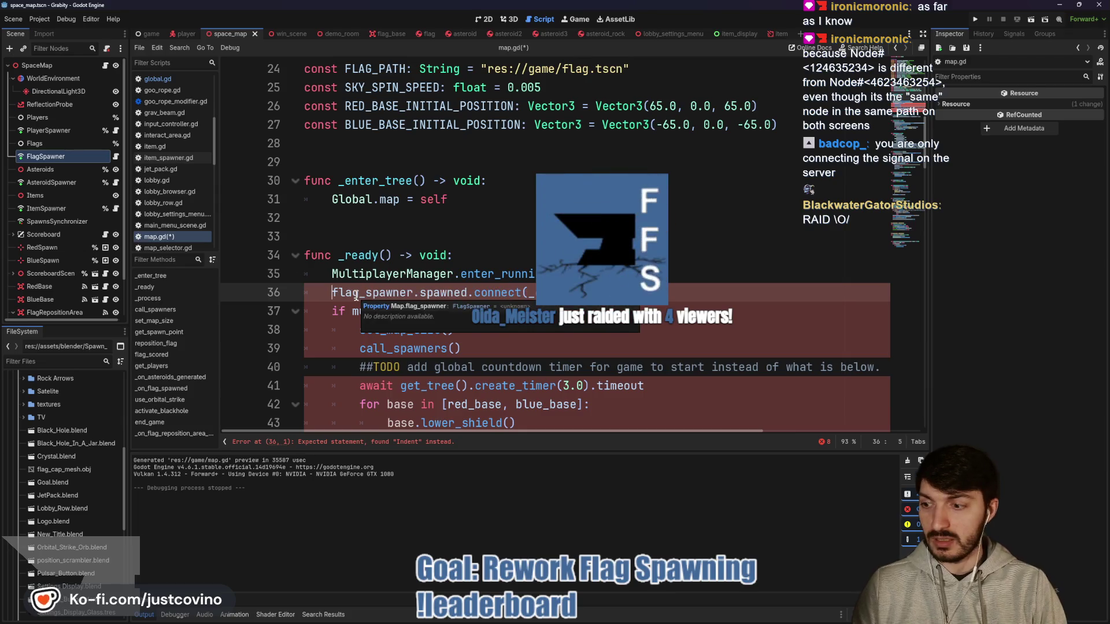
{"action": "key", "text": "ctrl+s"}
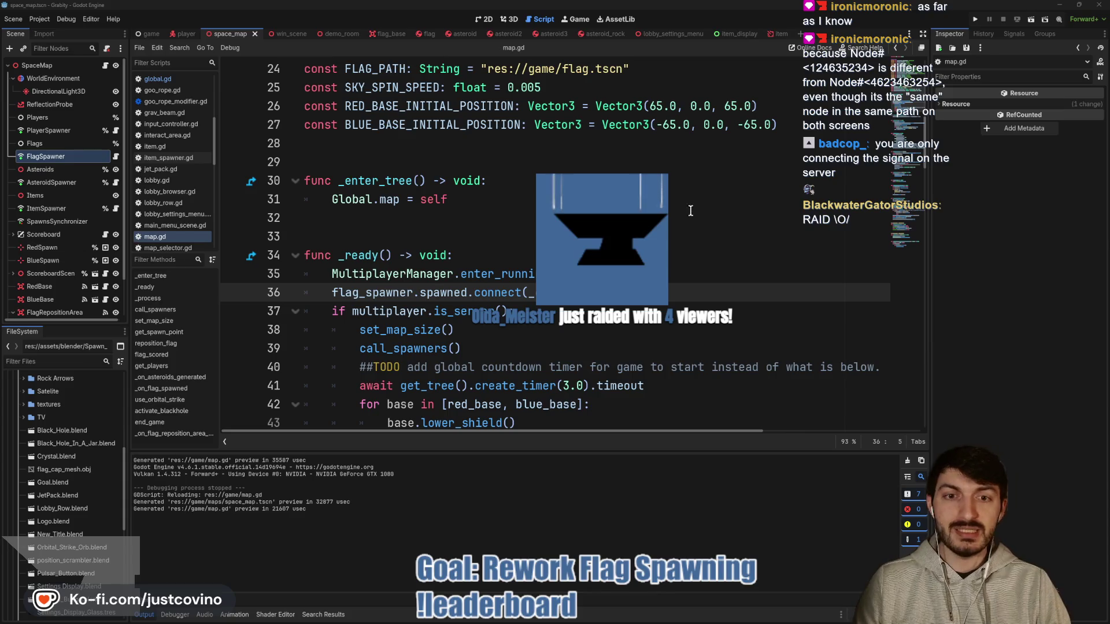
{"action": "key", "text": "F5"}
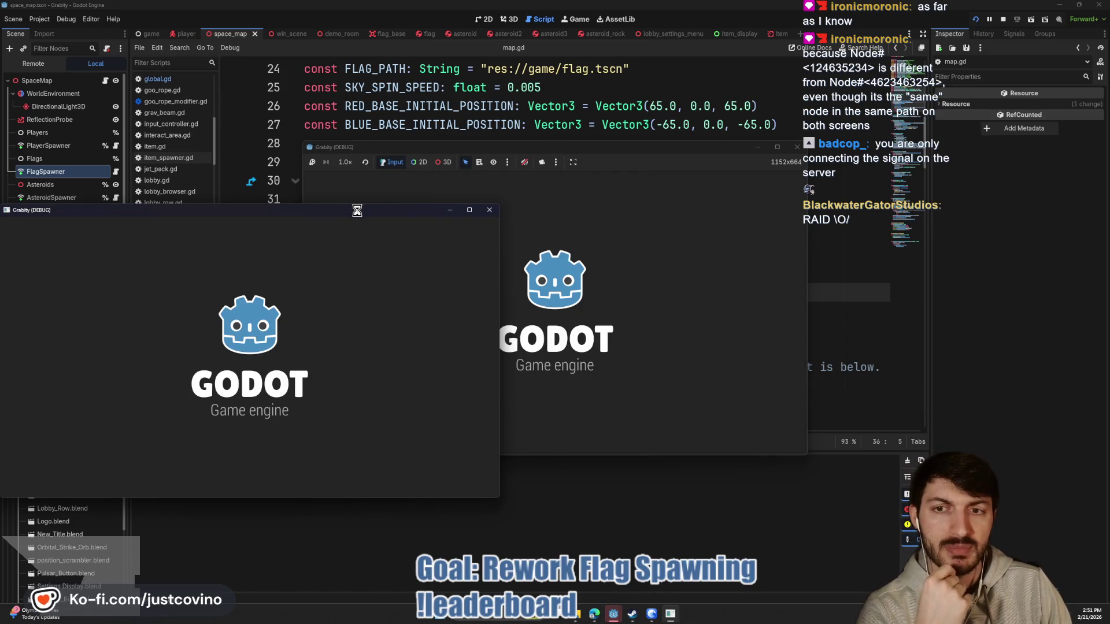
Place both game windows side by side, host on the left, join from the right, and start the match
{"action": "left_click_drag", "start_coordinate": [360, 214], "coordinate": [918, 176]}
{"action": "left_click_drag", "start_coordinate": [635, 147], "coordinate": [347, 154]}
{"action": "left_click", "coordinate": [104, 269]}
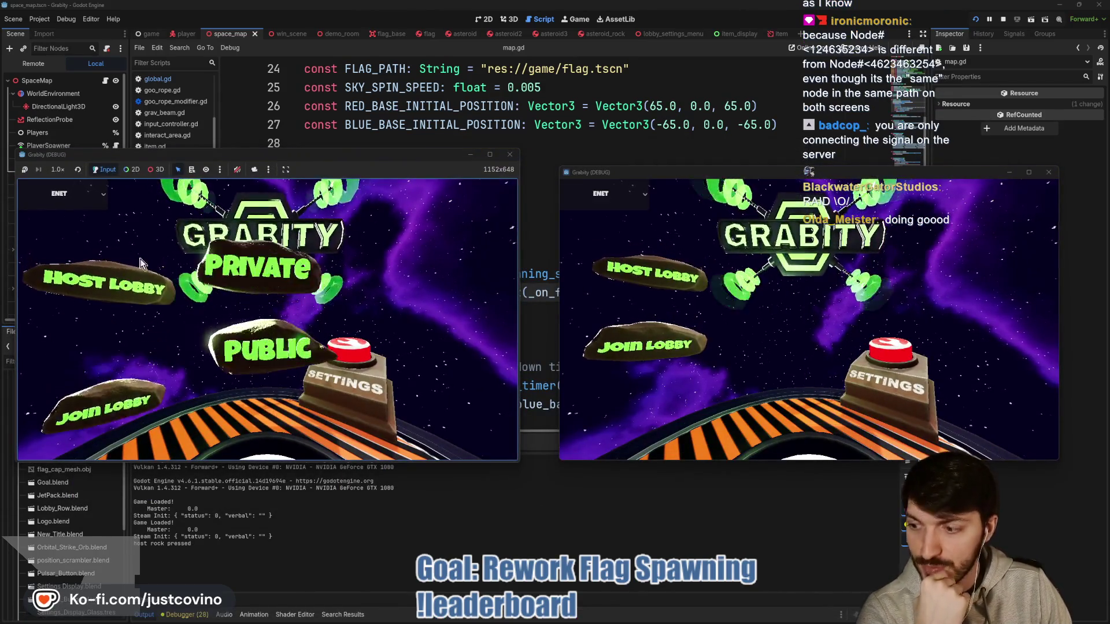
{"action": "left_click", "coordinate": [264, 249]}
{"action": "left_click", "coordinate": [634, 348]}
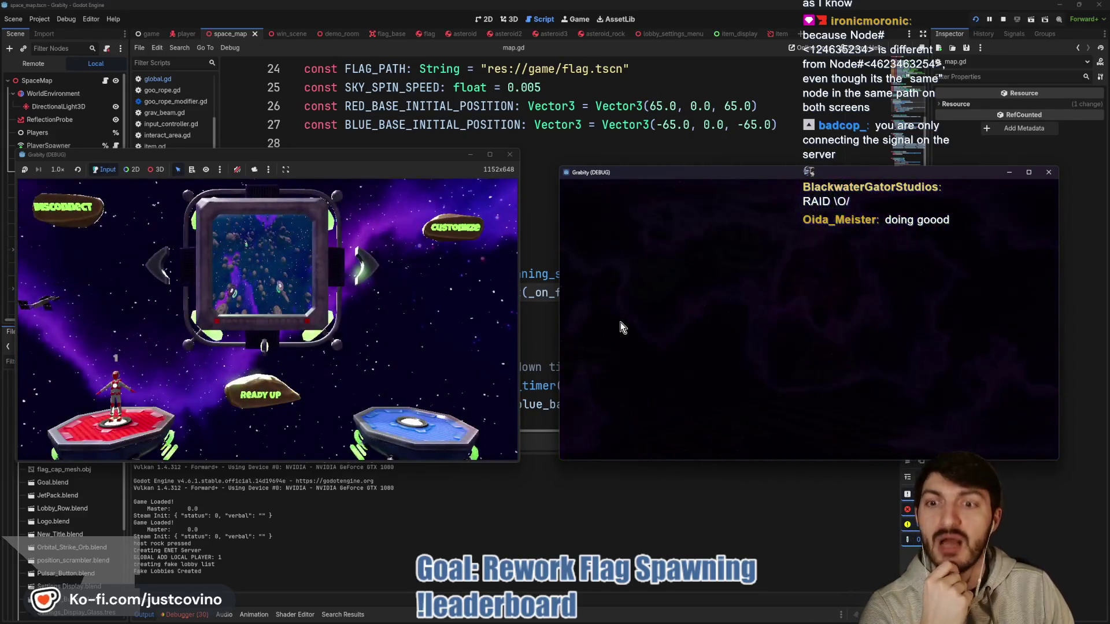
{"action": "left_click", "coordinate": [817, 271]}
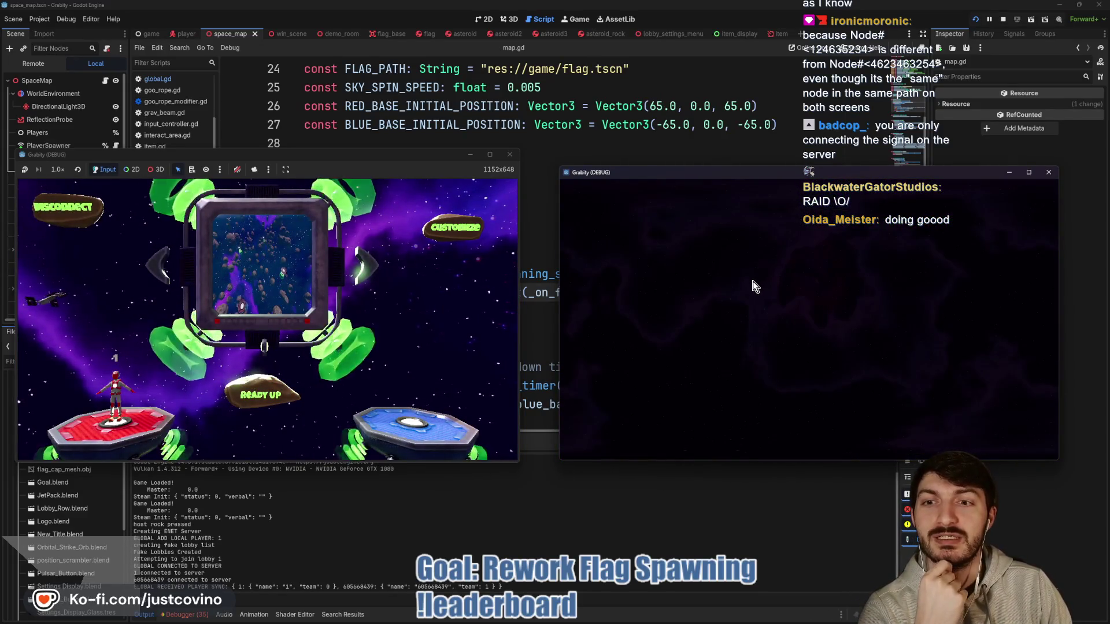
{"action": "left_click", "coordinate": [263, 402]}
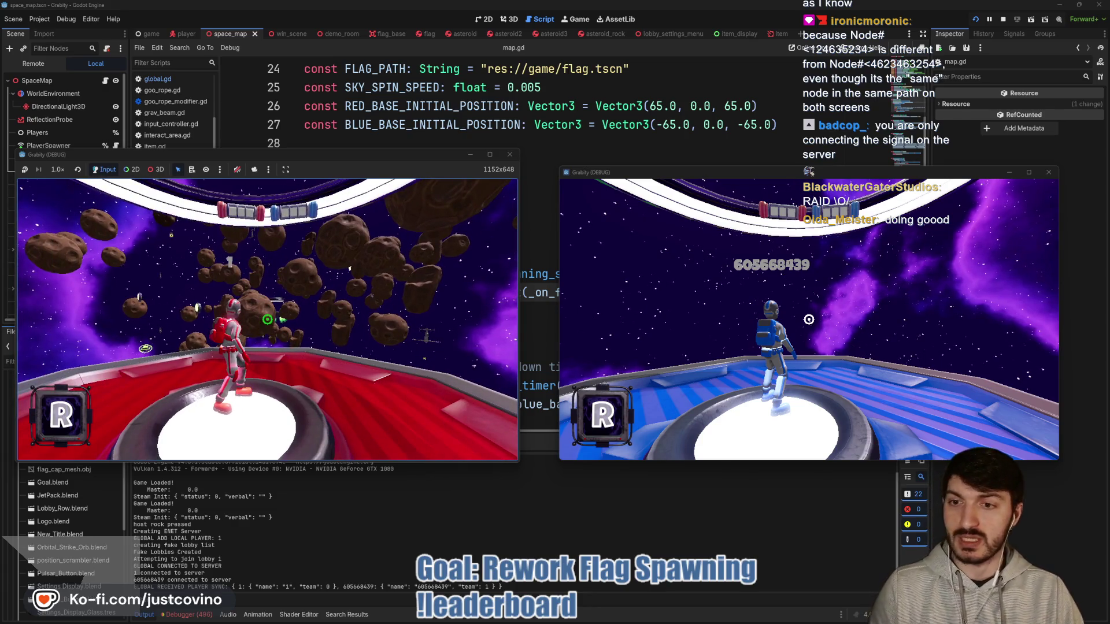
{"action": "mouse_move", "coordinate": [632, 619]}
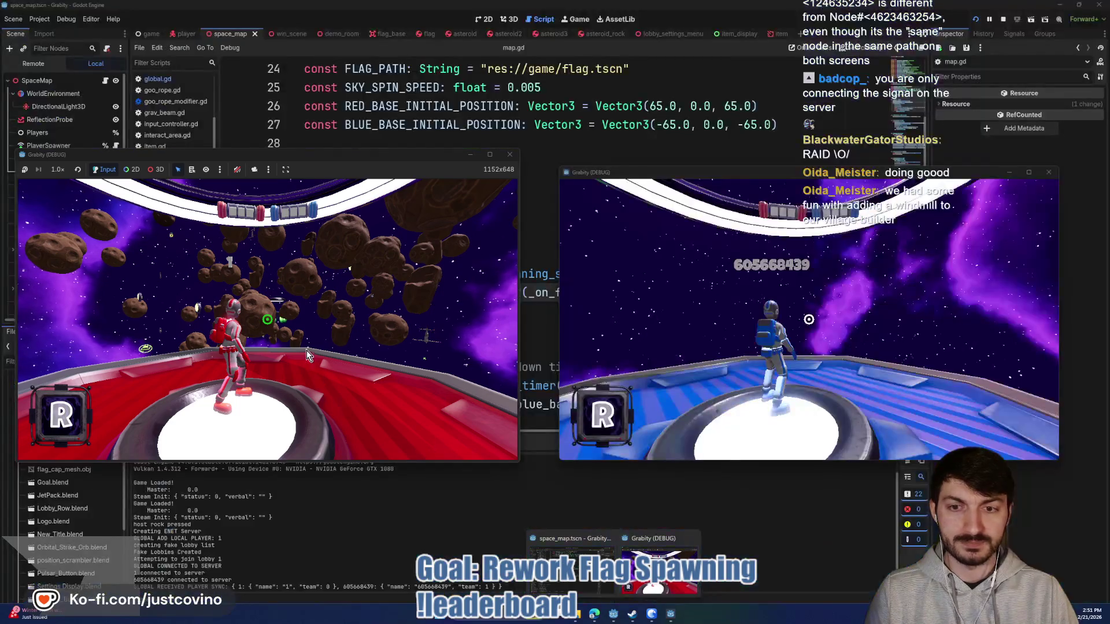
{"action": "left_click", "coordinate": [660, 588]}
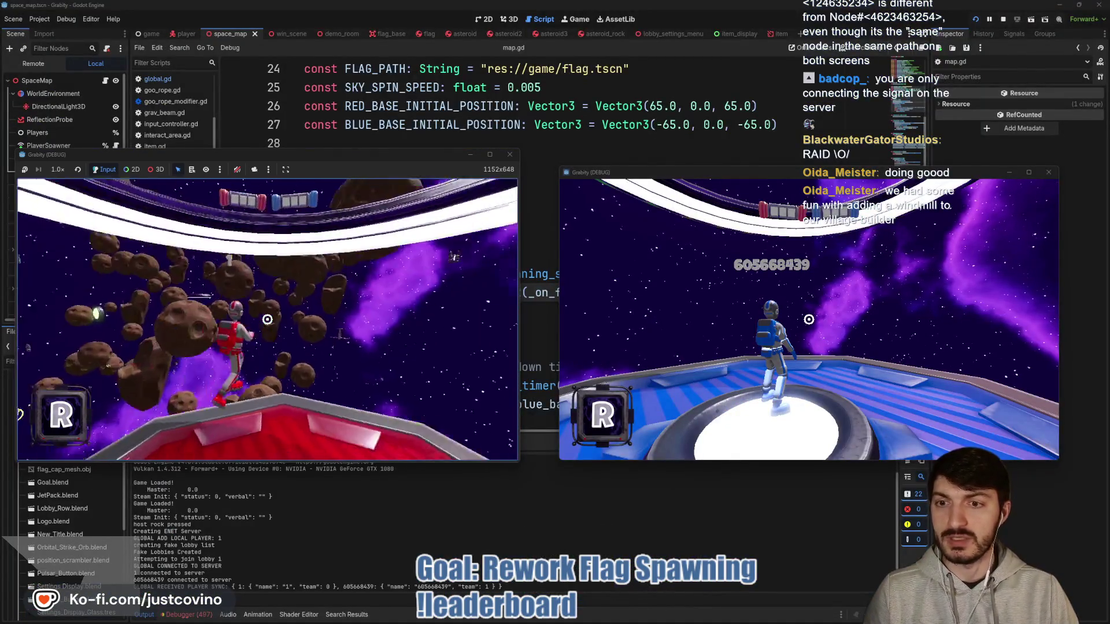
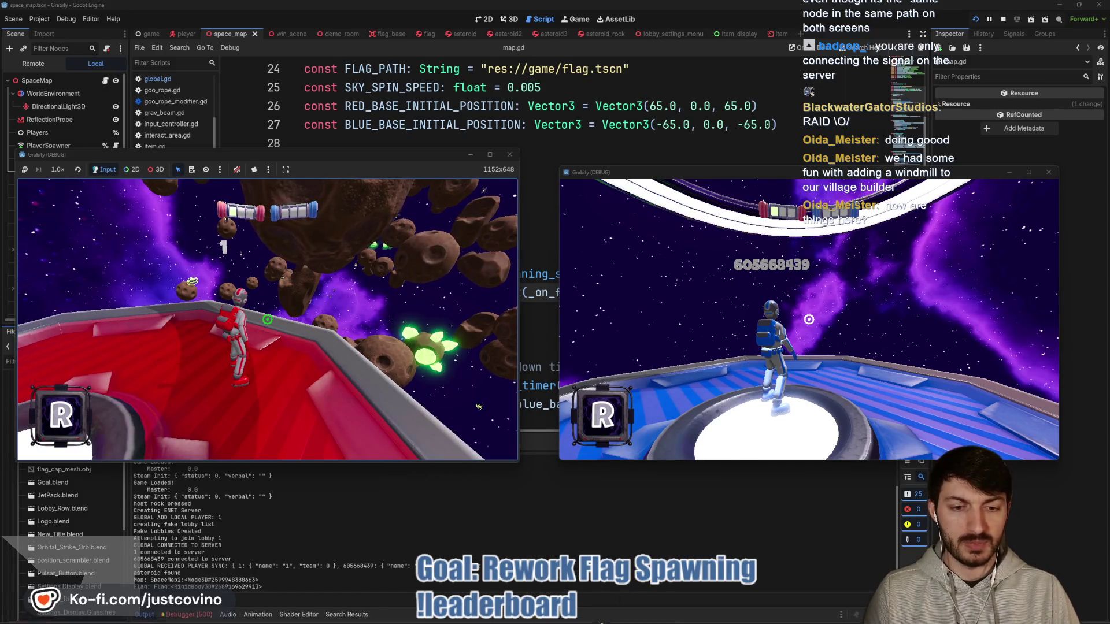
In the second game window, walk the blue player off the base and grapple across asteroids until the debugger breaks
{"action": "left_click", "coordinate": [679, 292]}
{"action": "key", "text": "w"}
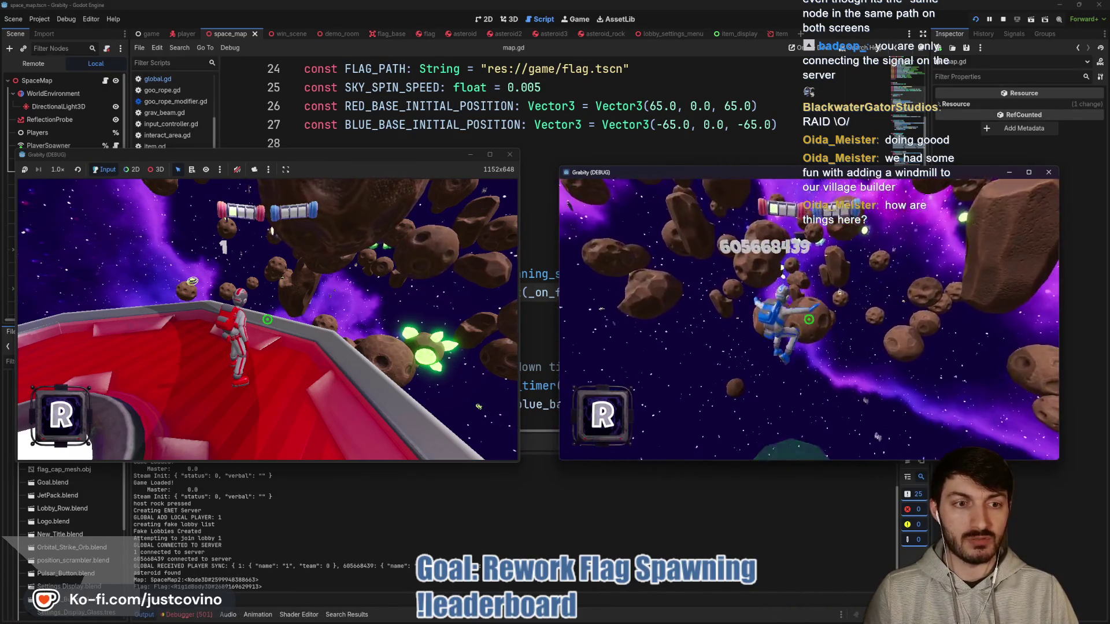
{"action": "left_click", "coordinate": [809, 319]}
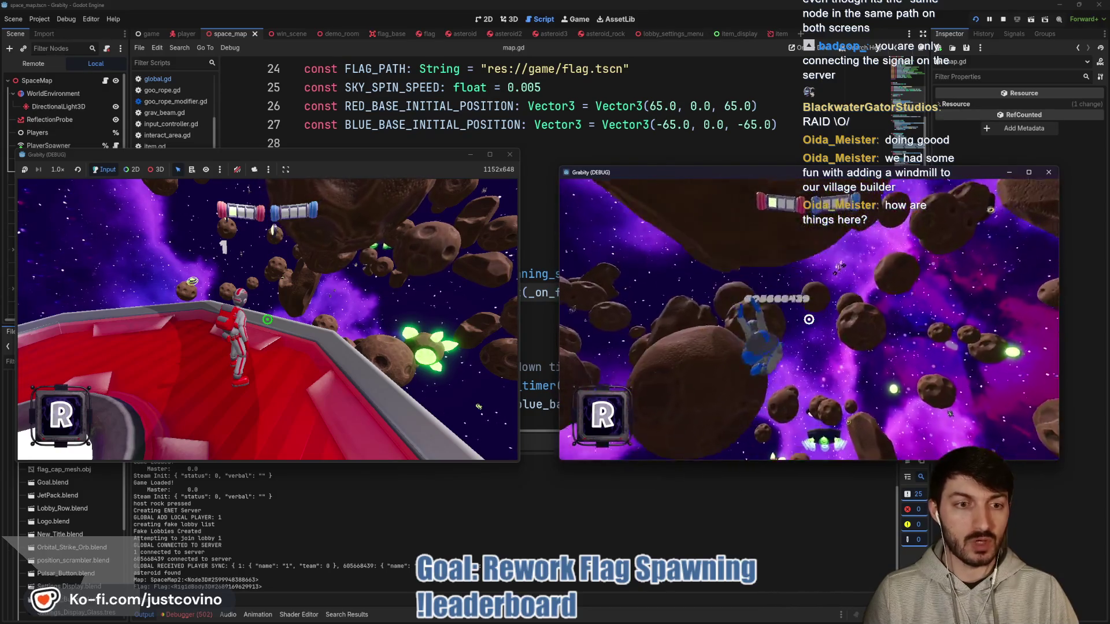
{"action": "left_click", "coordinate": [808, 319]}
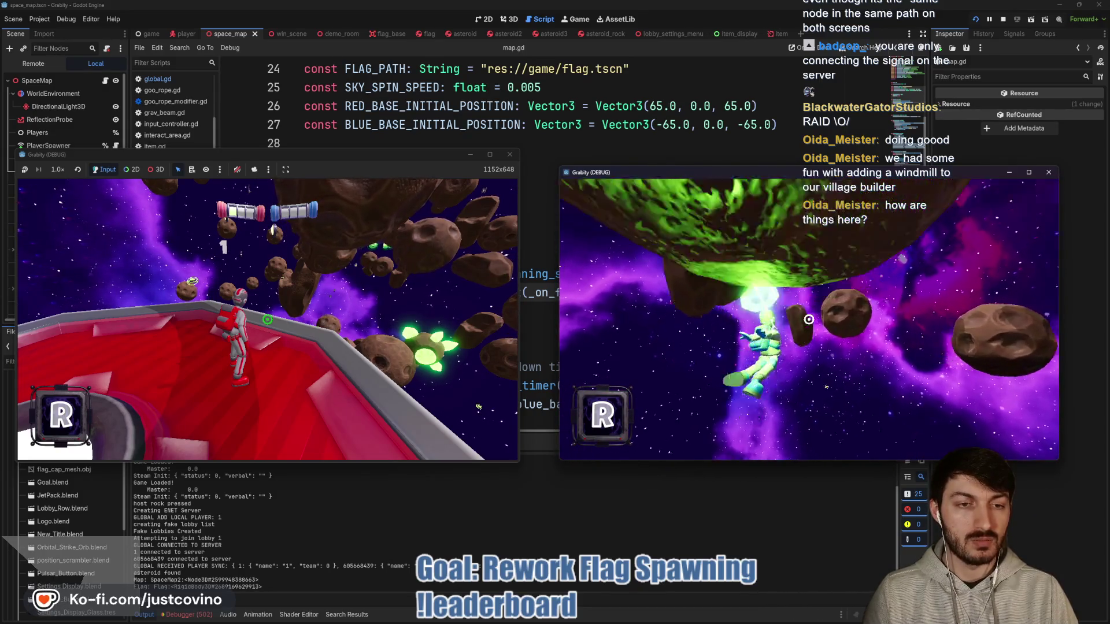
{"action": "left_click", "coordinate": [809, 319]}
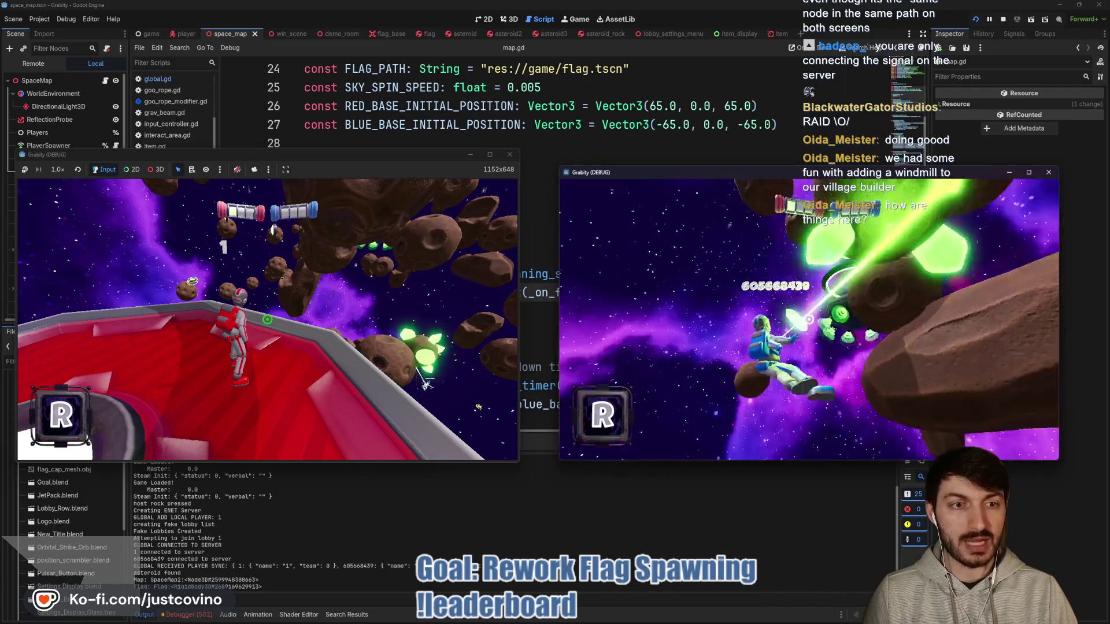
{"action": "left_click", "coordinate": [808, 319]}
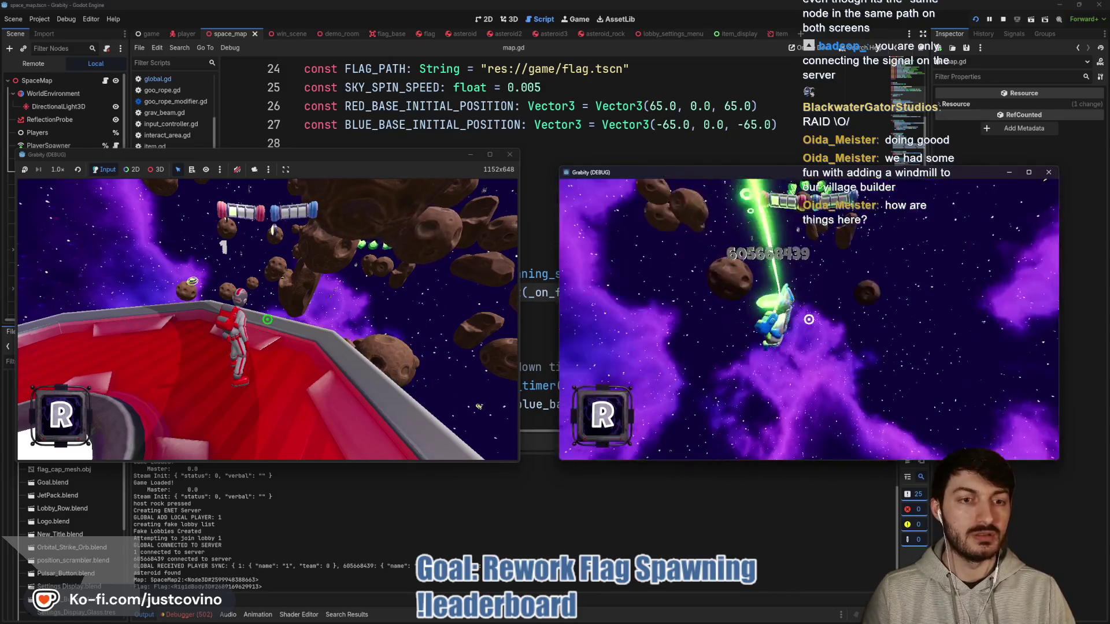
Remove the stray 'e' on line 244, select 'flag', and read the printed Map and Flag lines in Output
{"action": "type", "text": "e"}
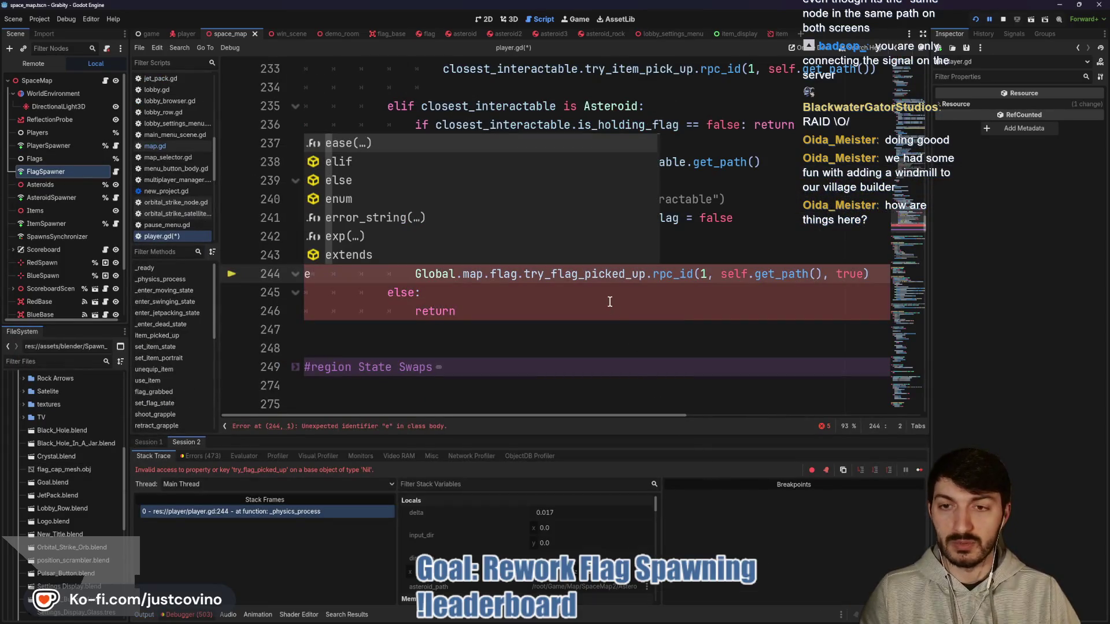
{"action": "key", "text": "BackSpace"}
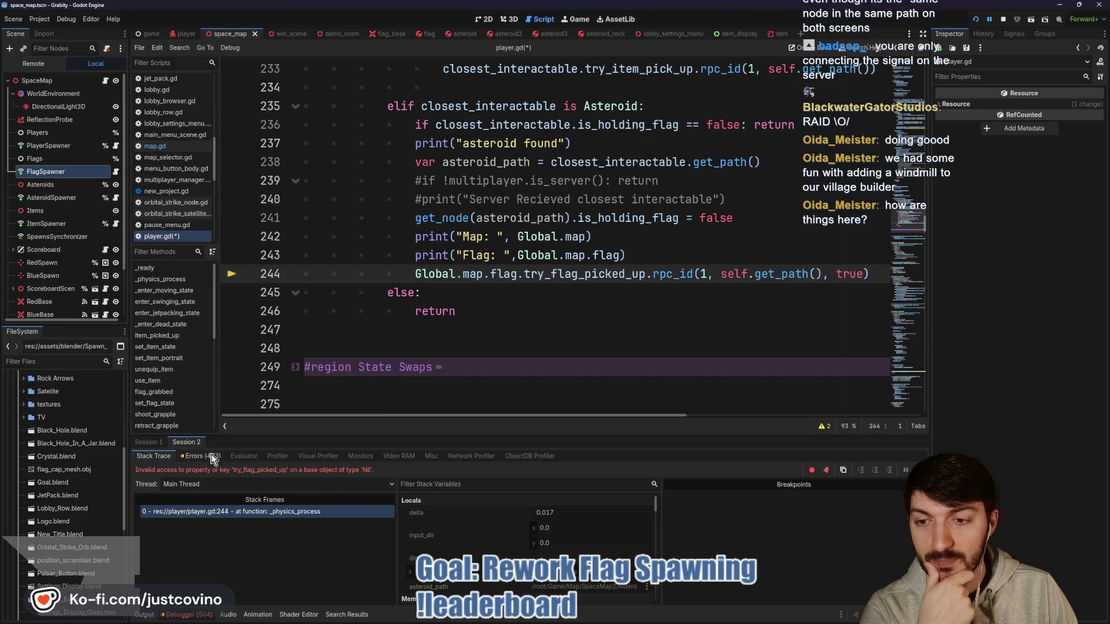
{"action": "double_click", "coordinate": [507, 275]}
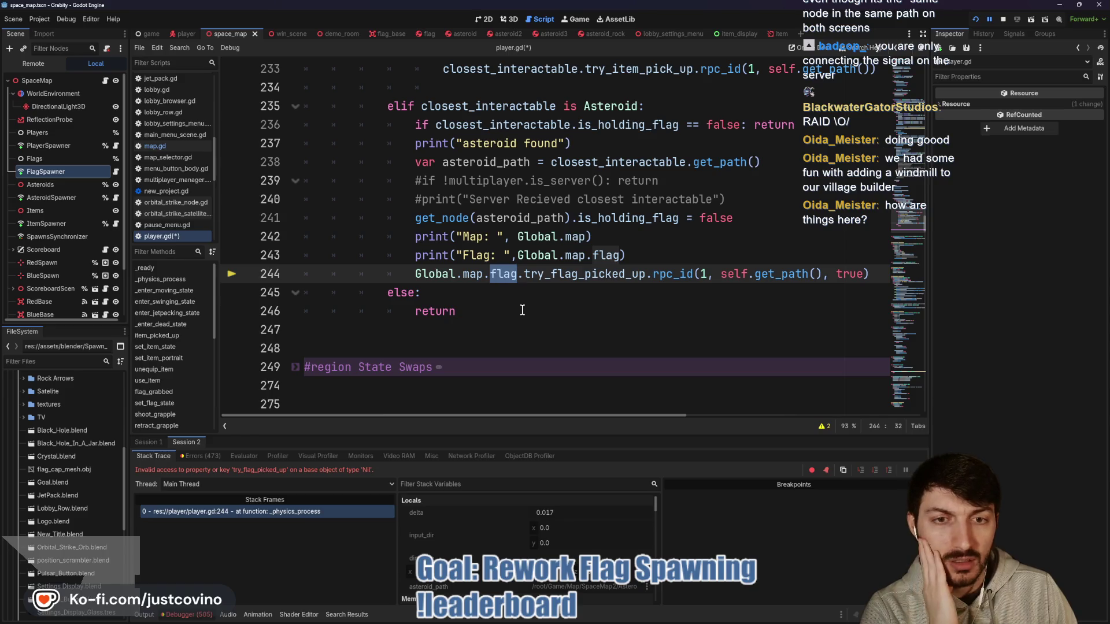
{"action": "left_click", "coordinate": [145, 615]}
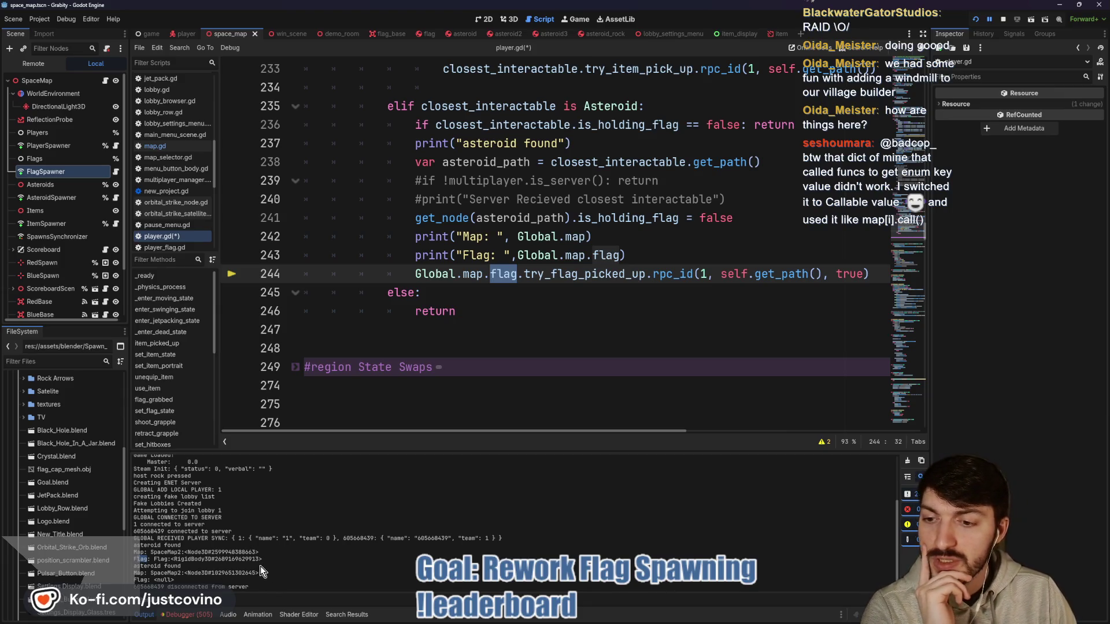
Add a multiplayer.is_server() check on a new line above the flag pickup call
{"action": "left_click_drag", "start_coordinate": [266, 559], "coordinate": [137, 559]}
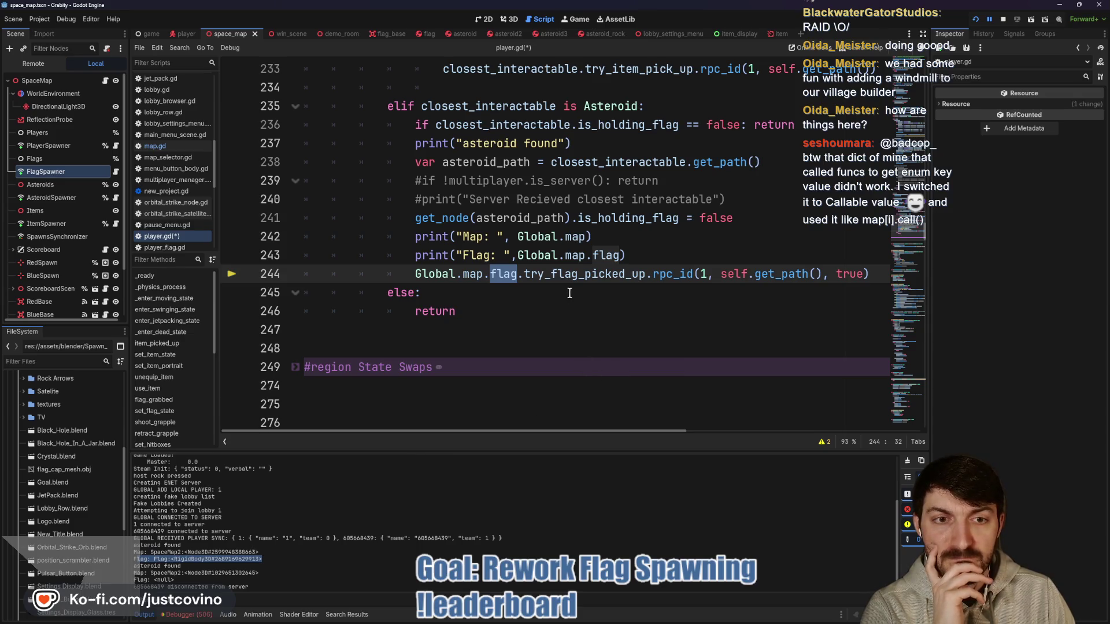
{"action": "left_click", "coordinate": [677, 255]}
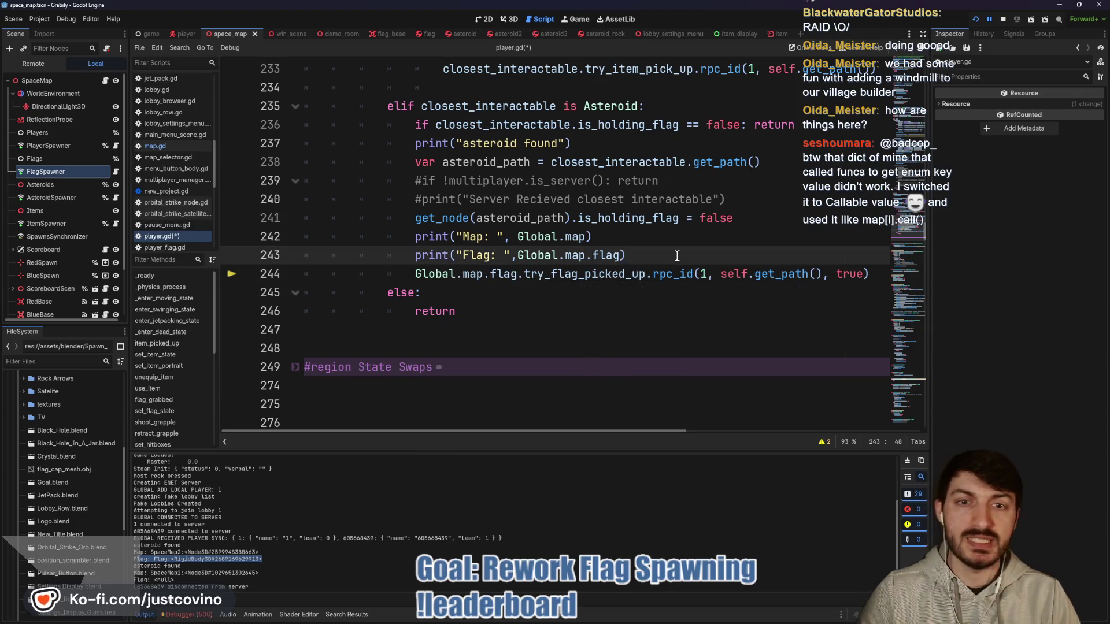
{"action": "key", "text": "Return"}
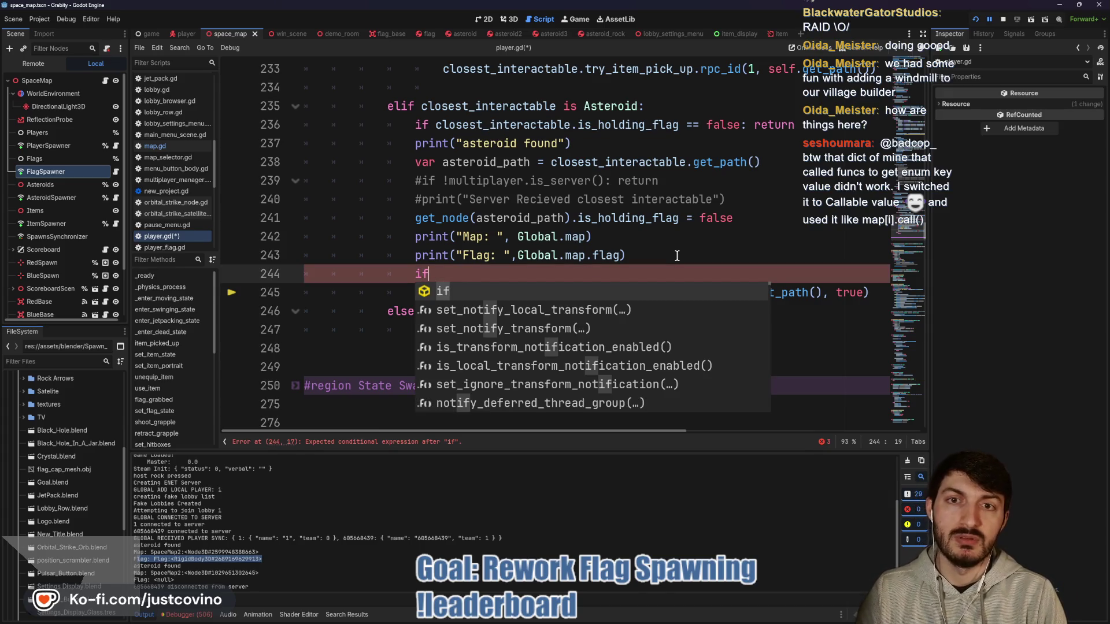
{"action": "type", "text": "!multiplayer."}
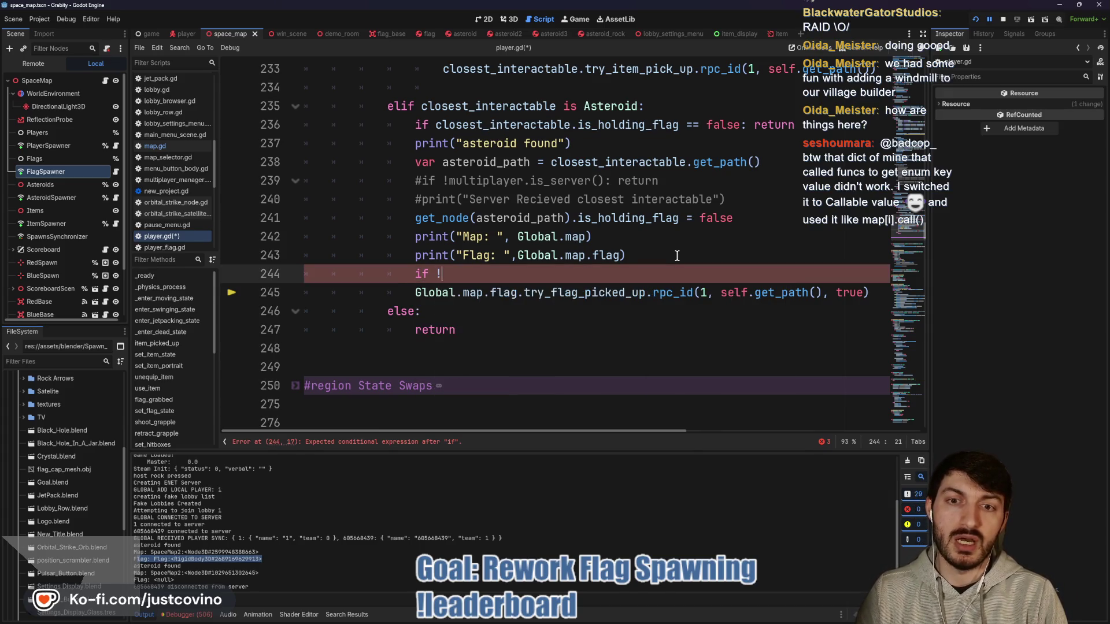
{"action": "type", "text": "is"}
{"action": "key", "text": "Return"}
{"action": "type", "text": ": return"}
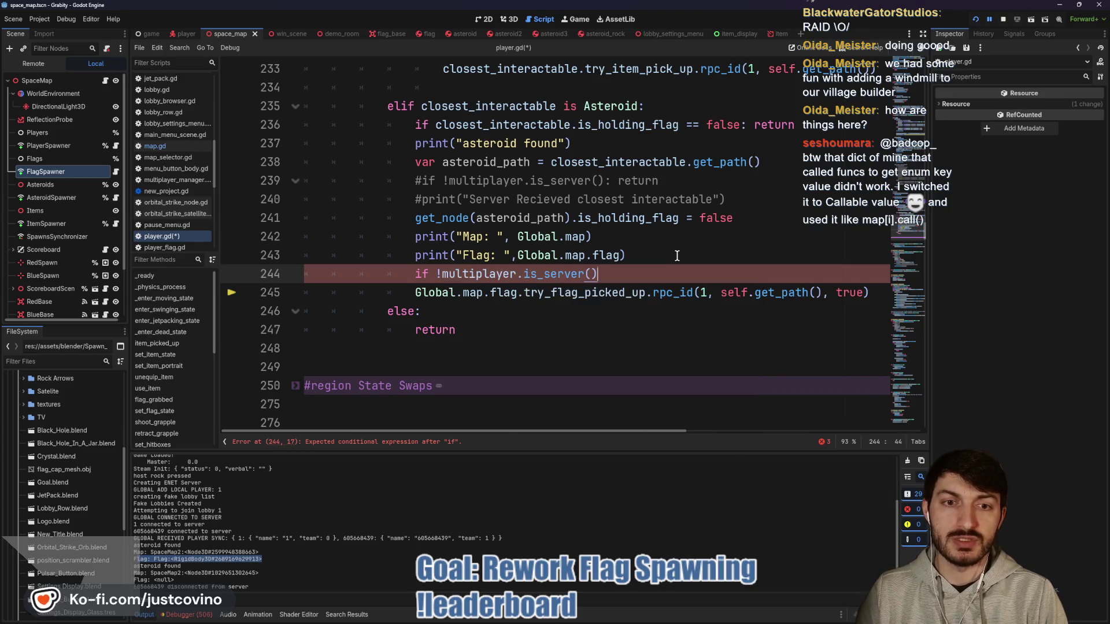
Remove the negation and stray return from the server check and indent the flag pickup call under it
{"action": "left_click", "coordinate": [441, 273]}
{"action": "key", "text": "BackSpace"}
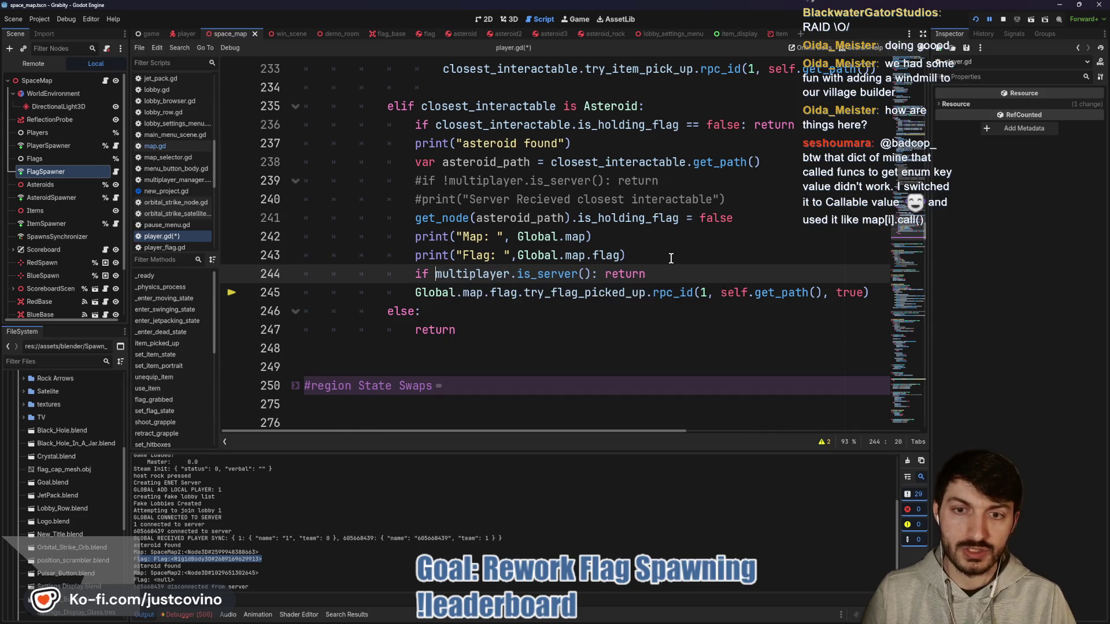
{"action": "double_click", "coordinate": [625, 273]}
{"action": "key", "text": "BackSpace"}
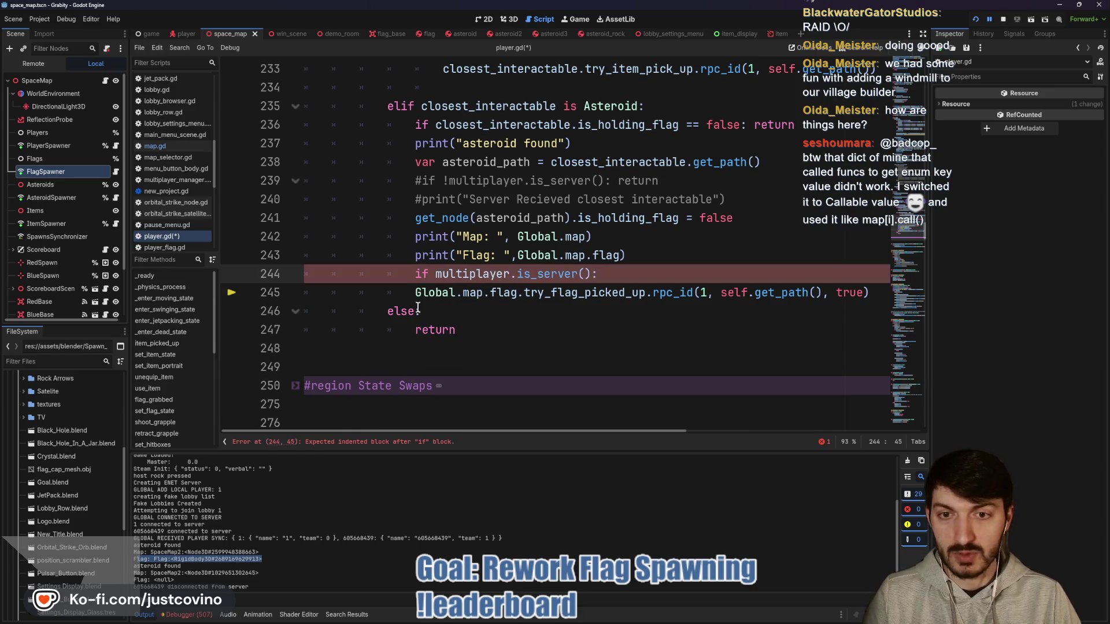
{"action": "left_click", "coordinate": [441, 295]}
{"action": "key", "text": "Tab"}
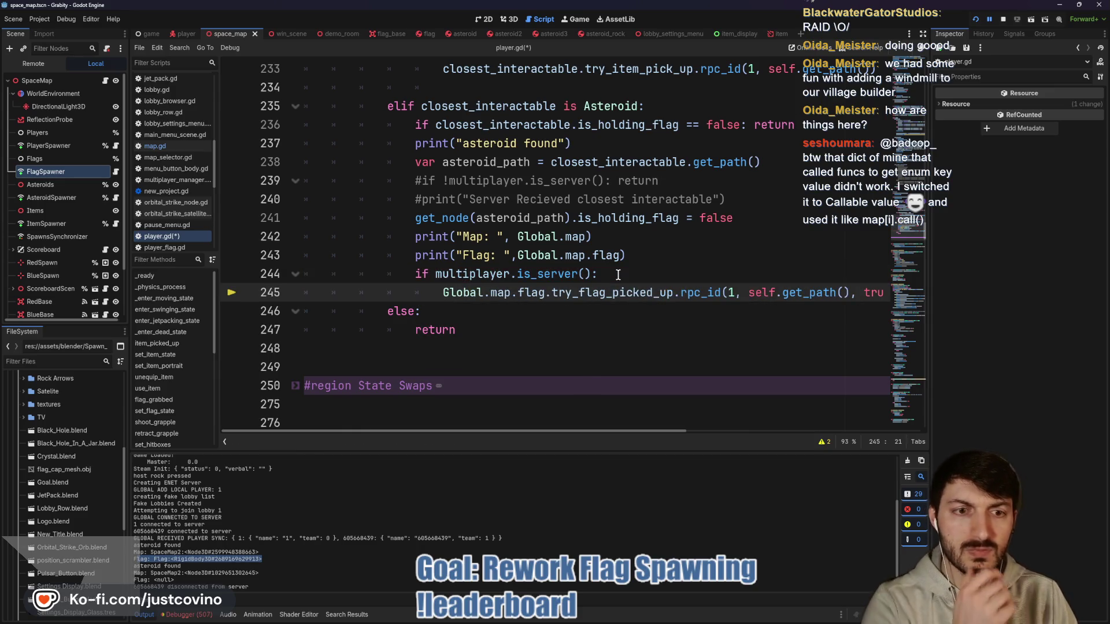
Relaunch the game to test the server-only flag pickup
{"action": "mouse_move", "coordinate": [702, 295]}
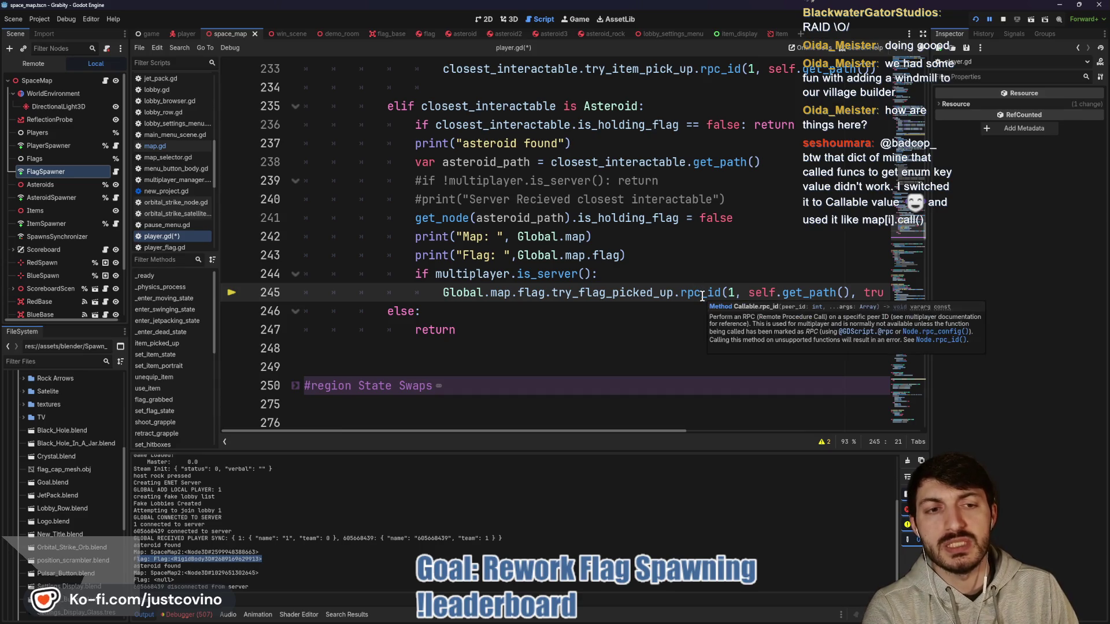
{"action": "mouse_move", "coordinate": [764, 293]}
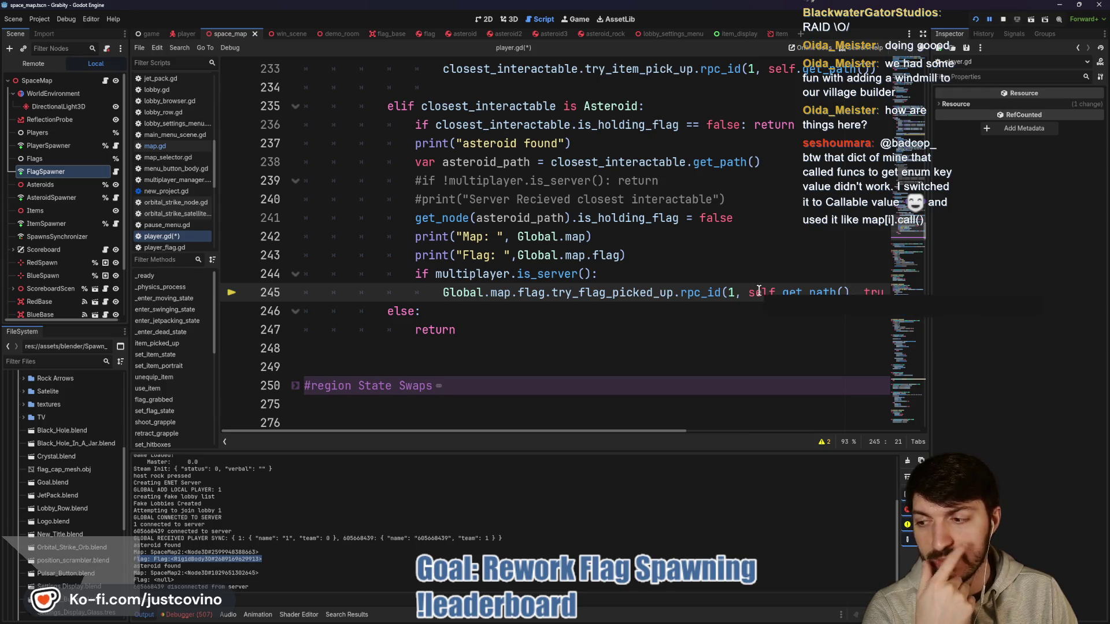
{"action": "left_click", "coordinate": [974, 20]}
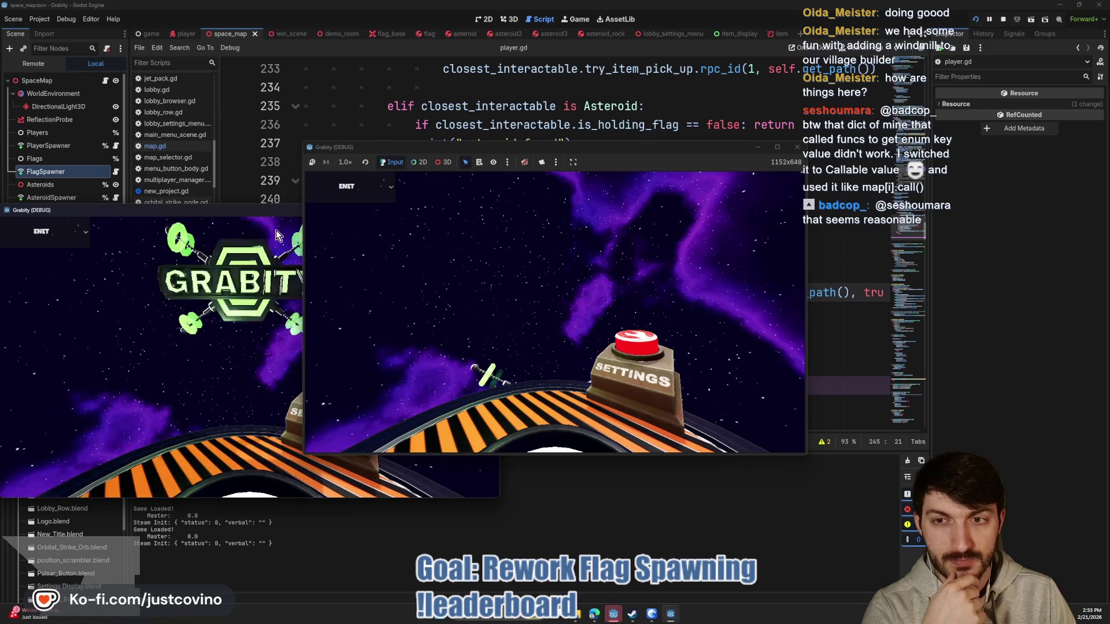
Host a private lobby in the left window, join it from the right, ready both players, and start
{"action": "left_click_drag", "start_coordinate": [581, 148], "coordinate": [328, 159]}
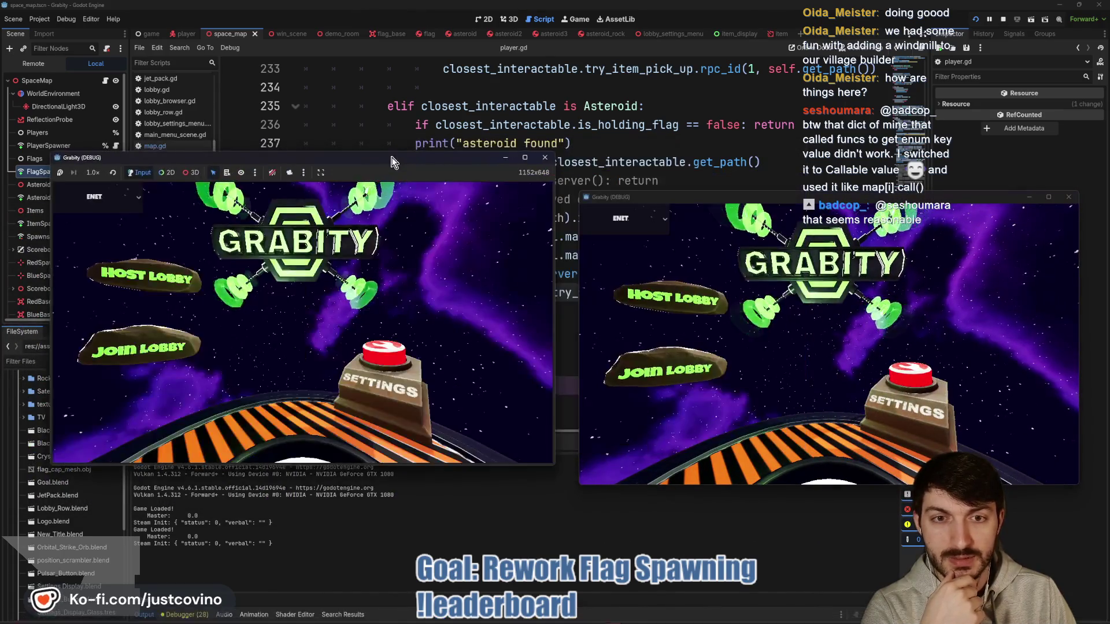
{"action": "left_click", "coordinate": [184, 286]}
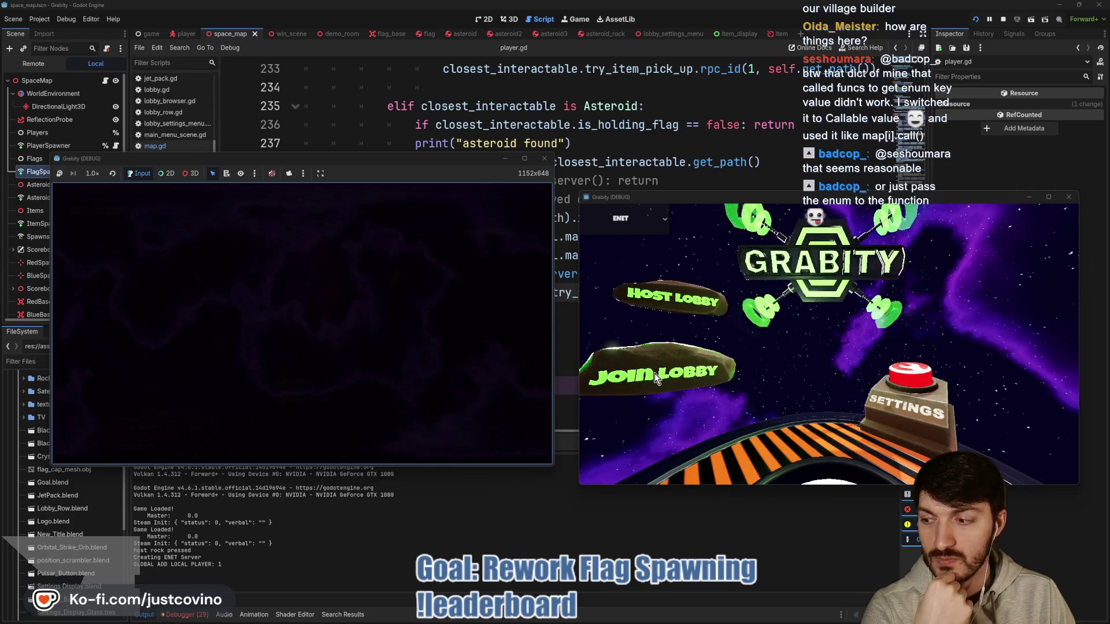
{"action": "left_click", "coordinate": [654, 372]}
{"action": "left_click", "coordinate": [858, 363]}
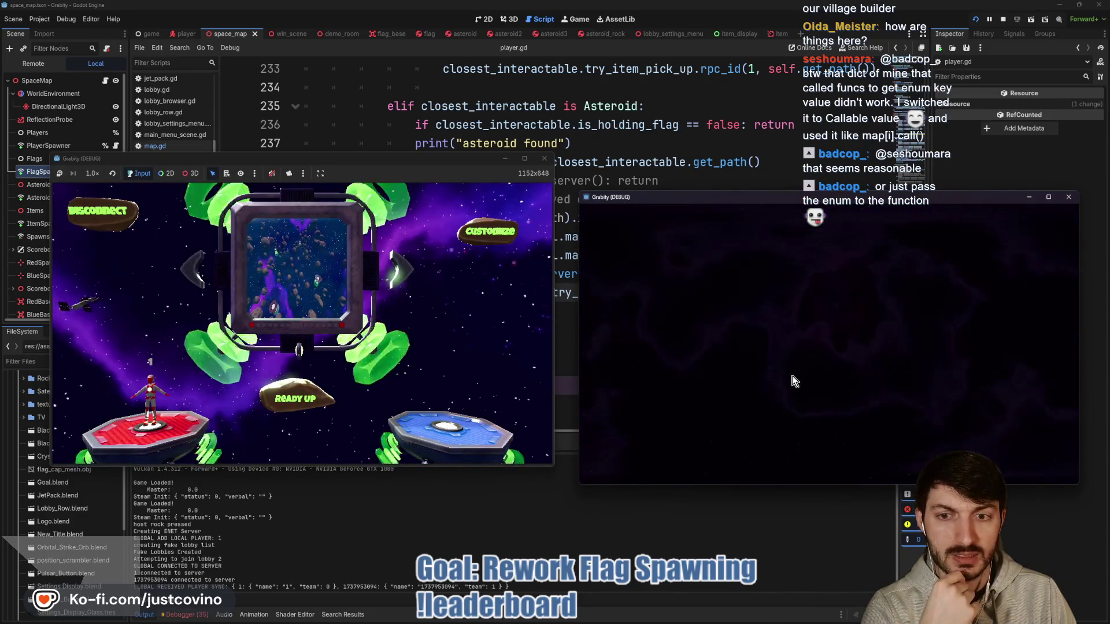
{"action": "left_click", "coordinate": [824, 406]}
{"action": "left_click", "coordinate": [300, 398]}
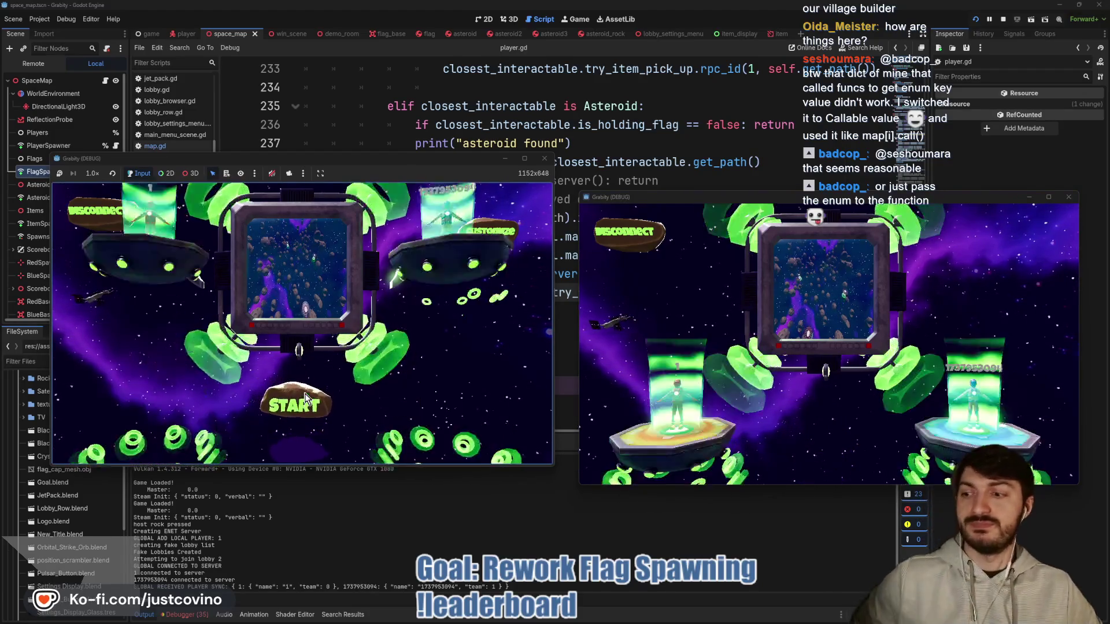
{"action": "left_click", "coordinate": [305, 398]}
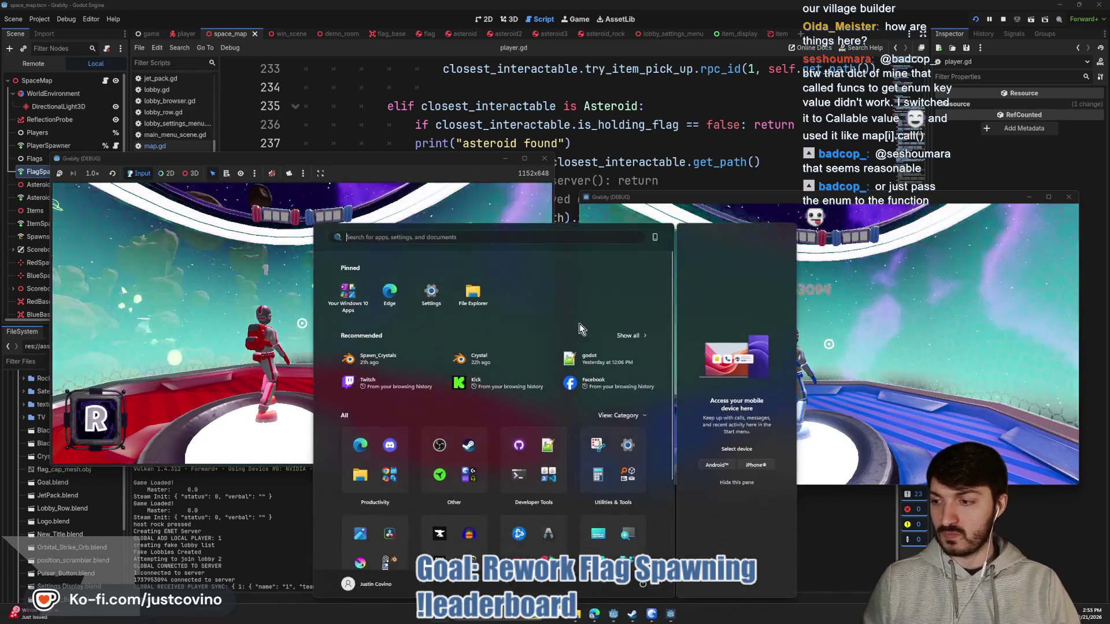
Retest by launching both players and grappling the flag asteroid, then close both Grabity debug windows
{"action": "key", "text": "w"}
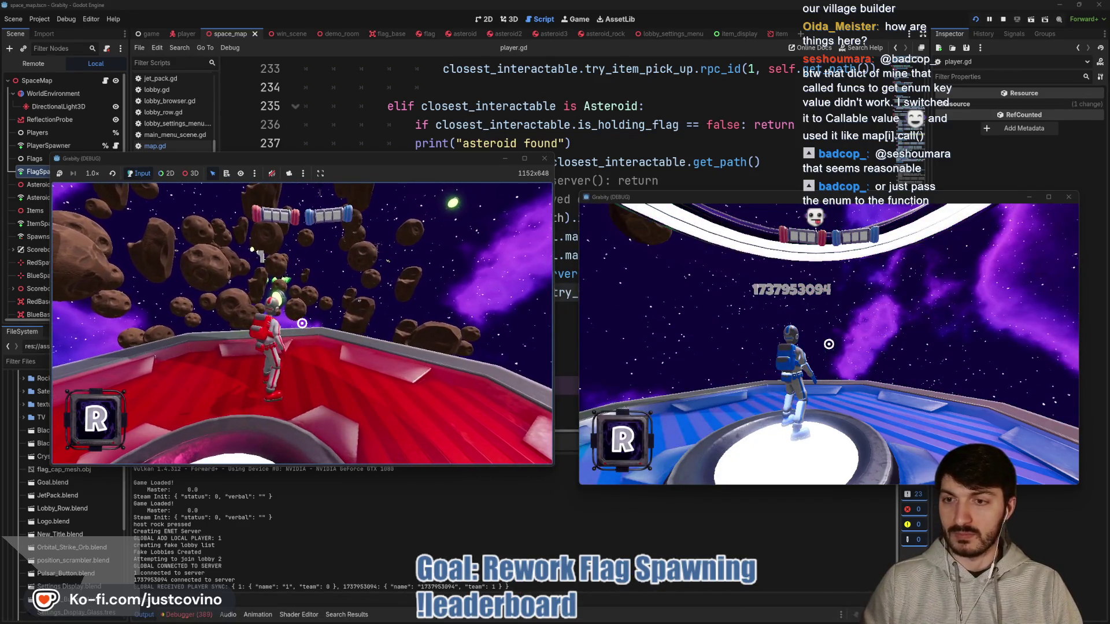
{"action": "key", "text": "space"}
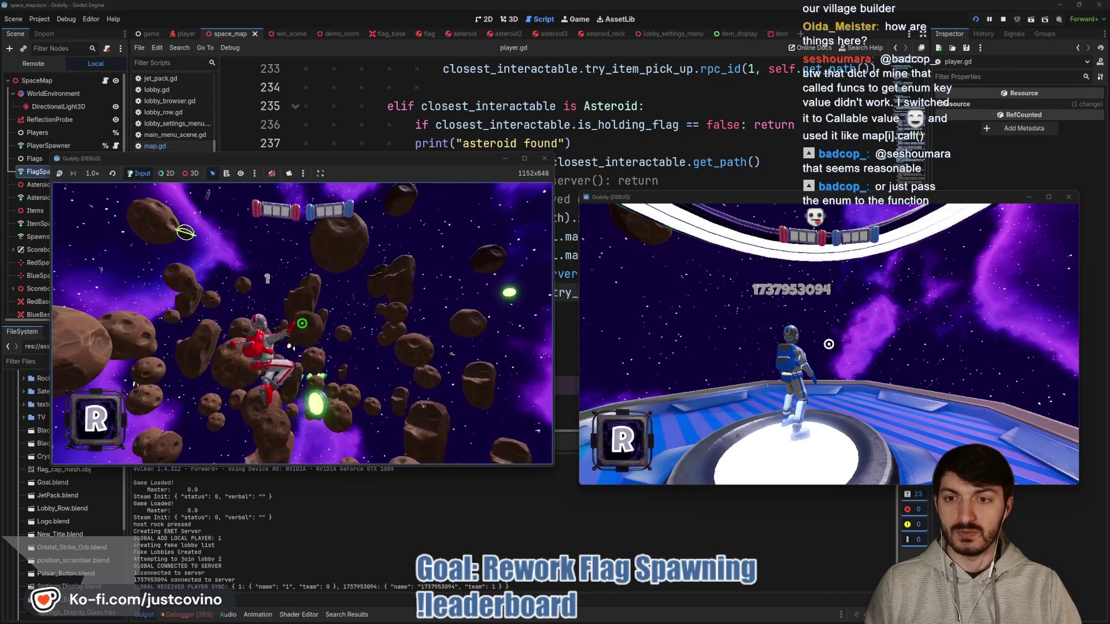
{"action": "left_click", "coordinate": [302, 323]}
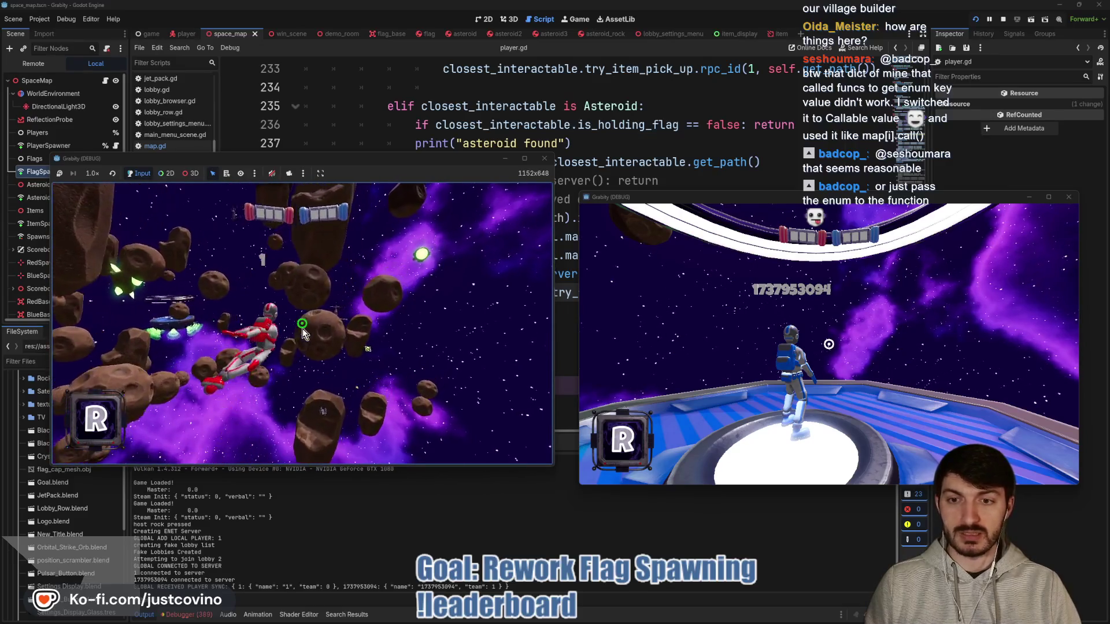
{"action": "left_click", "coordinate": [675, 617]}
{"action": "key", "text": "space"}
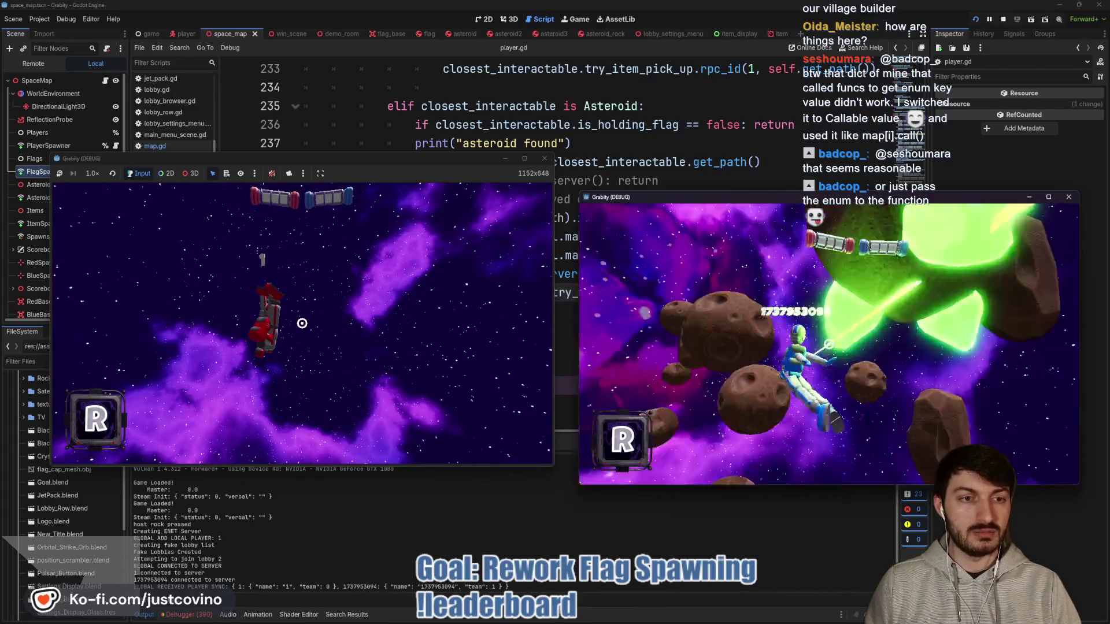
{"action": "left_click", "coordinate": [829, 344]}
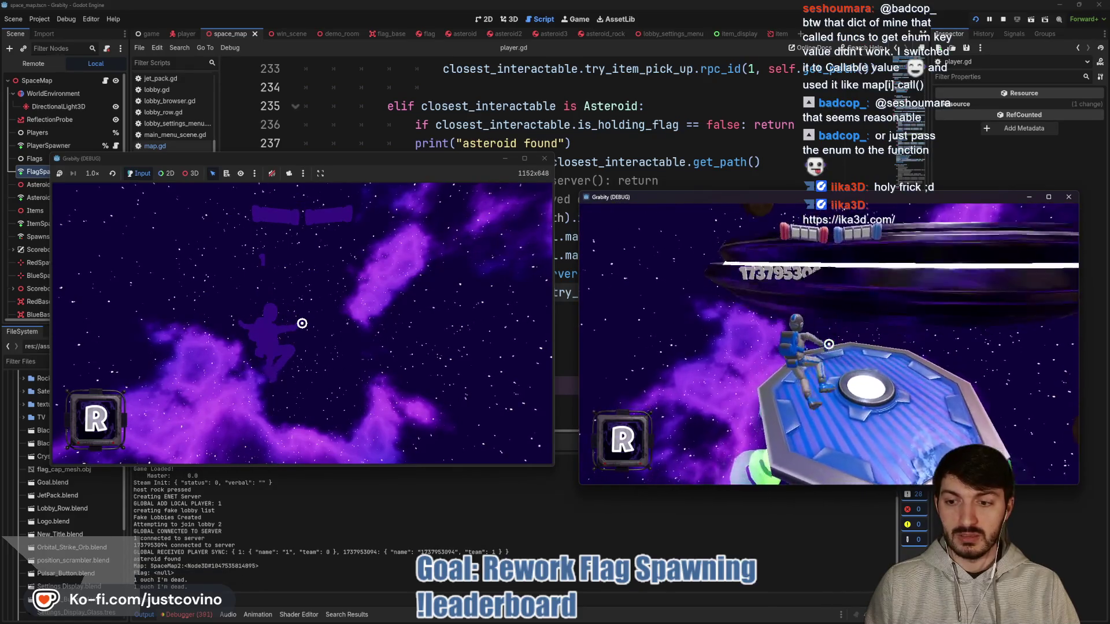
{"action": "left_click", "coordinate": [829, 343]}
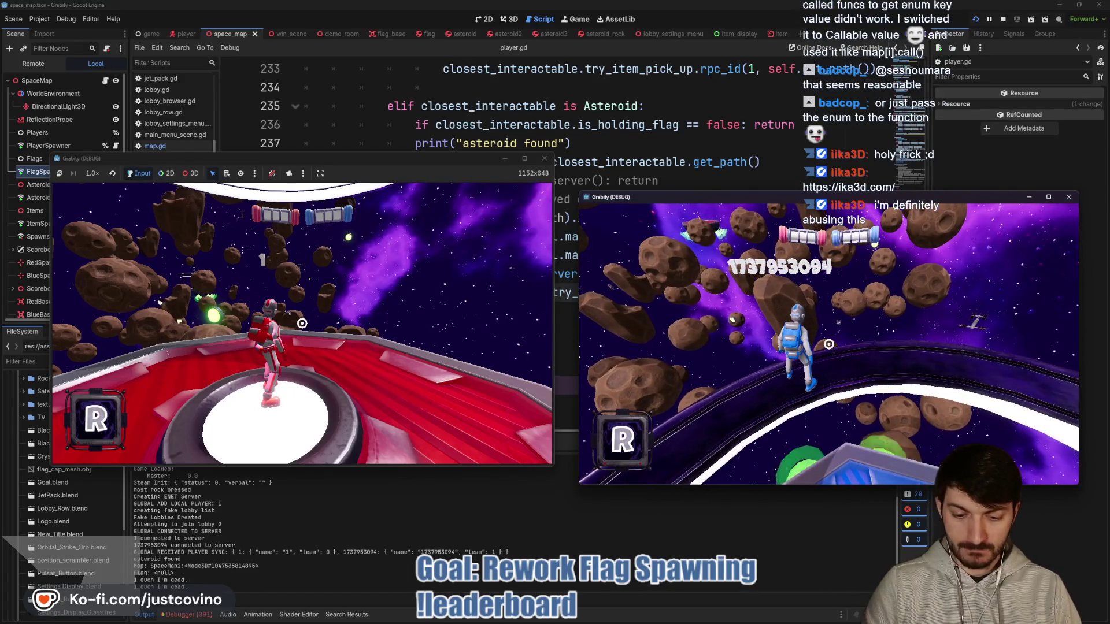
{"action": "left_click", "coordinate": [1068, 196]}
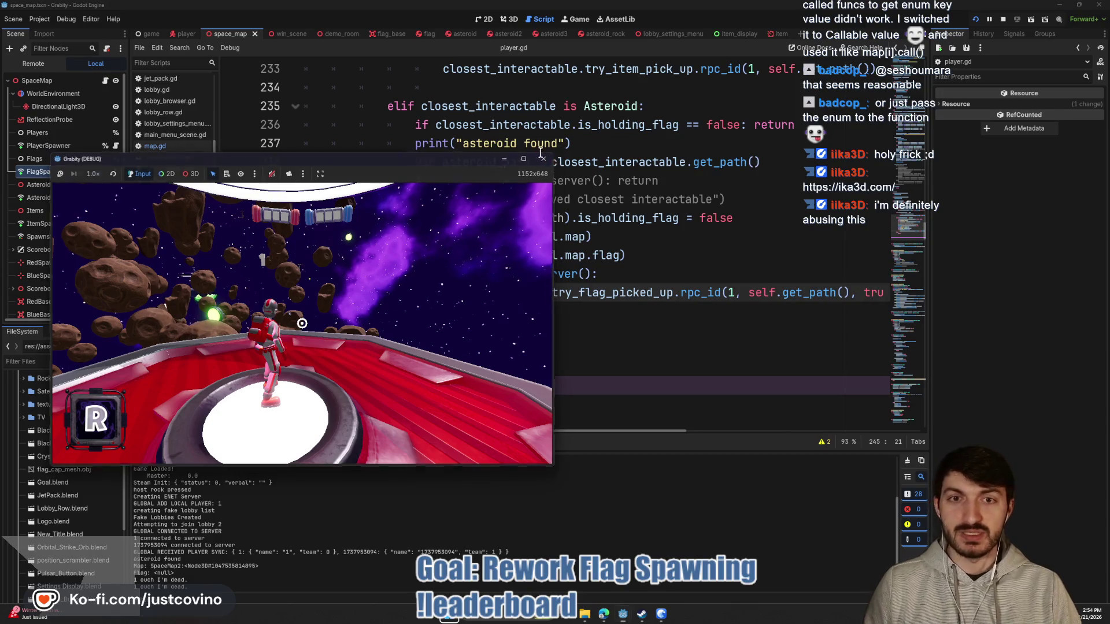
{"action": "left_click", "coordinate": [543, 158]}
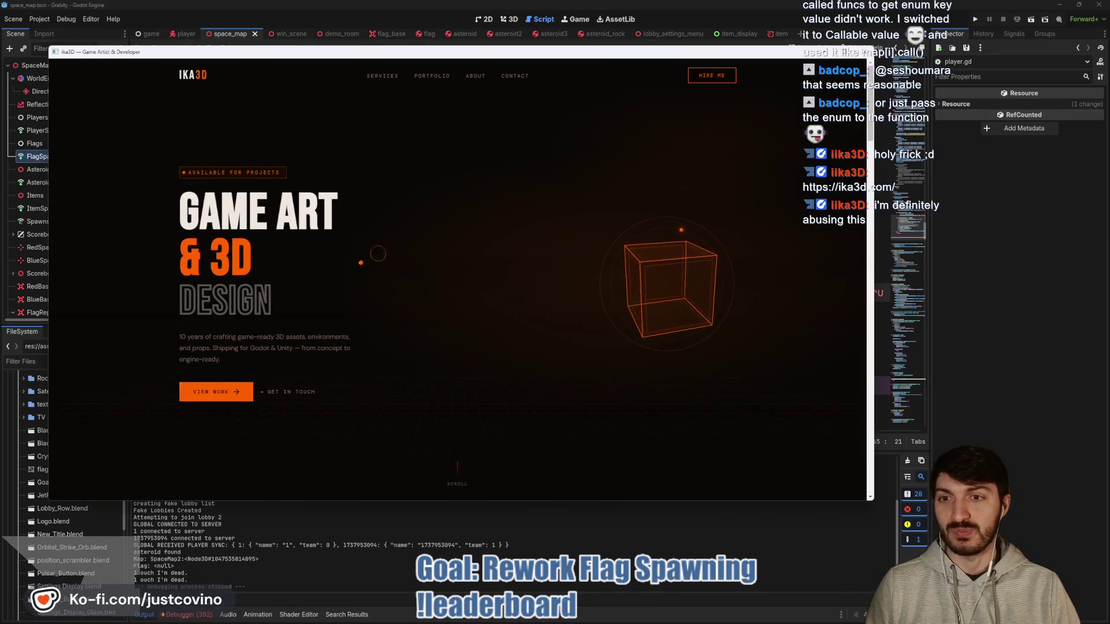
Browse the portfolio site, jumping to its SERVICES section and scrolling through the page
{"action": "double_click", "coordinate": [456, 297]}
{"action": "left_click", "coordinate": [346, 298]}
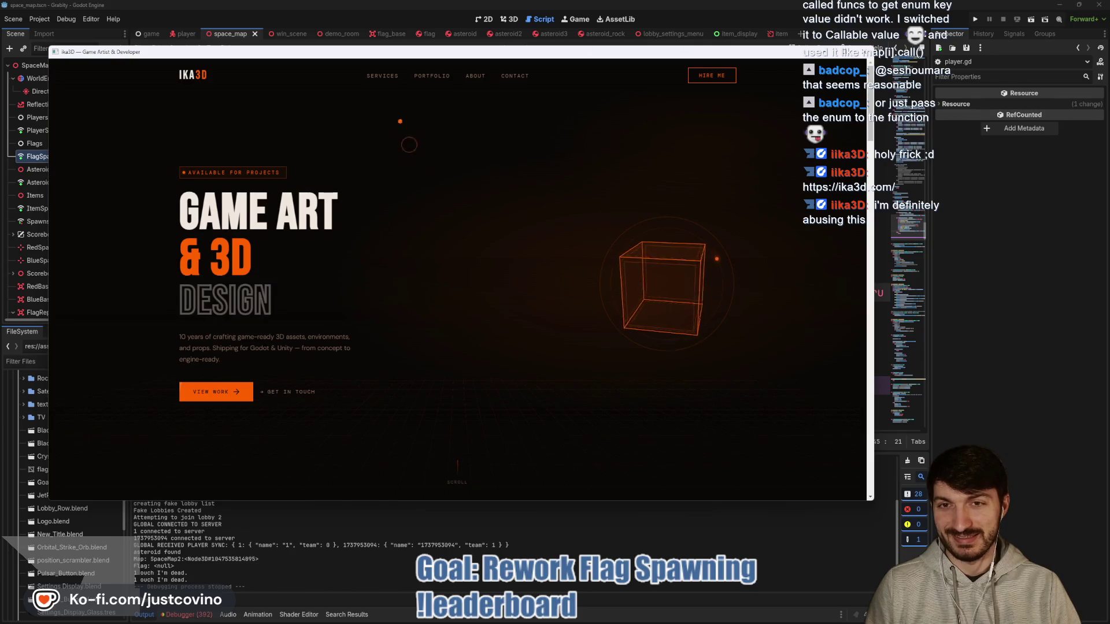
{"action": "left_click", "coordinate": [386, 76]}
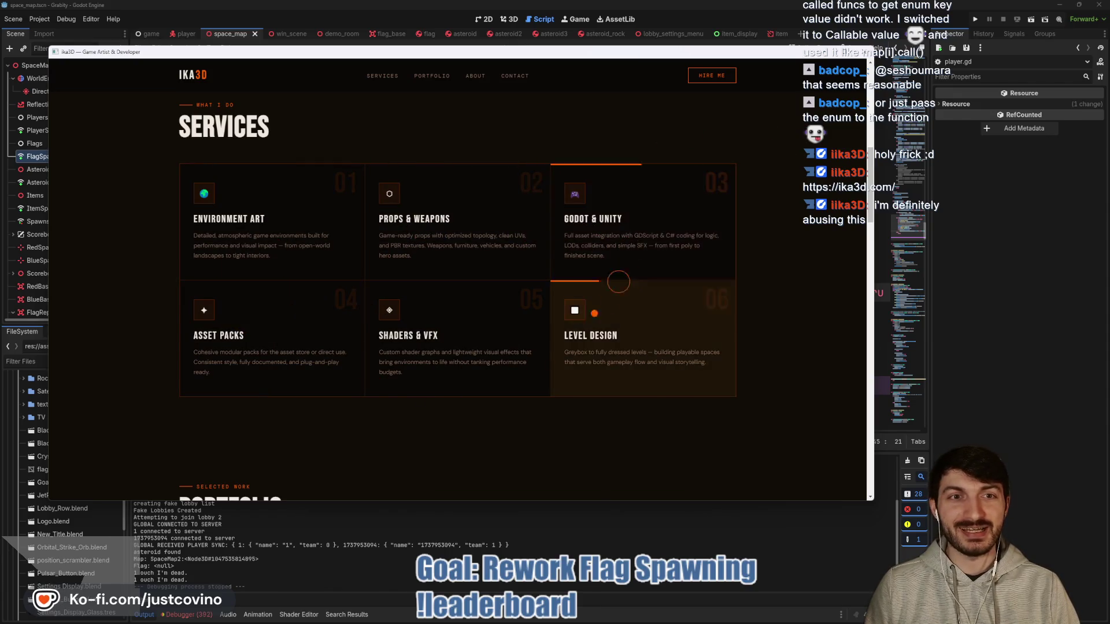
{"action": "scroll", "coordinate": [383, 333], "scroll_direction": "down", "scroll_amount": 6}
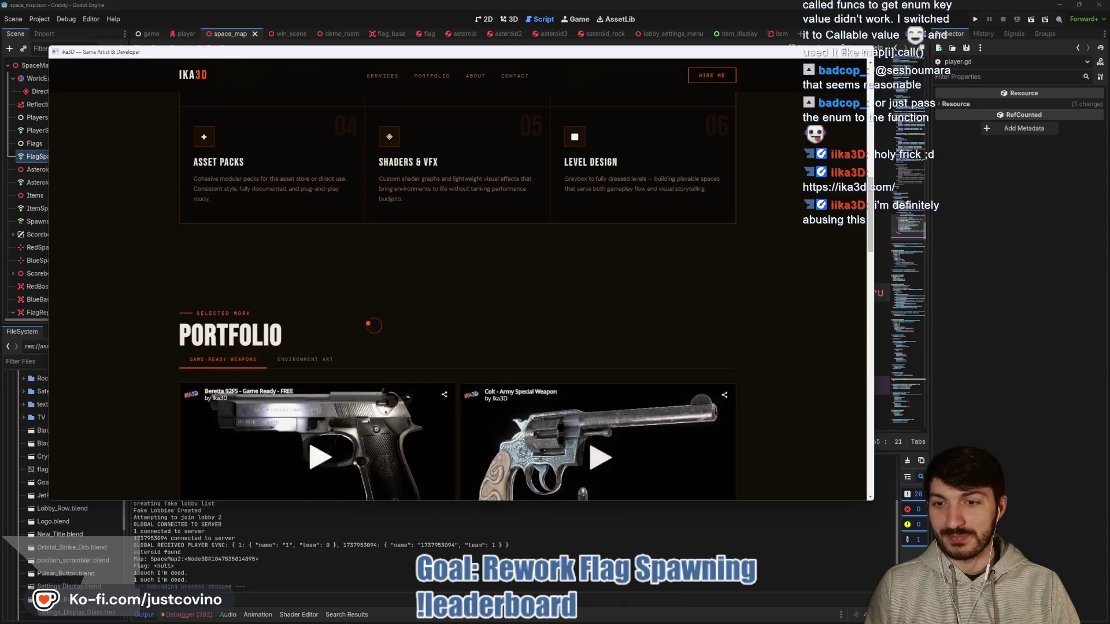
{"action": "scroll", "coordinate": [406, 341], "scroll_direction": "down", "scroll_amount": 2}
{"action": "scroll", "coordinate": [510, 341], "scroll_direction": "up", "scroll_amount": 15}
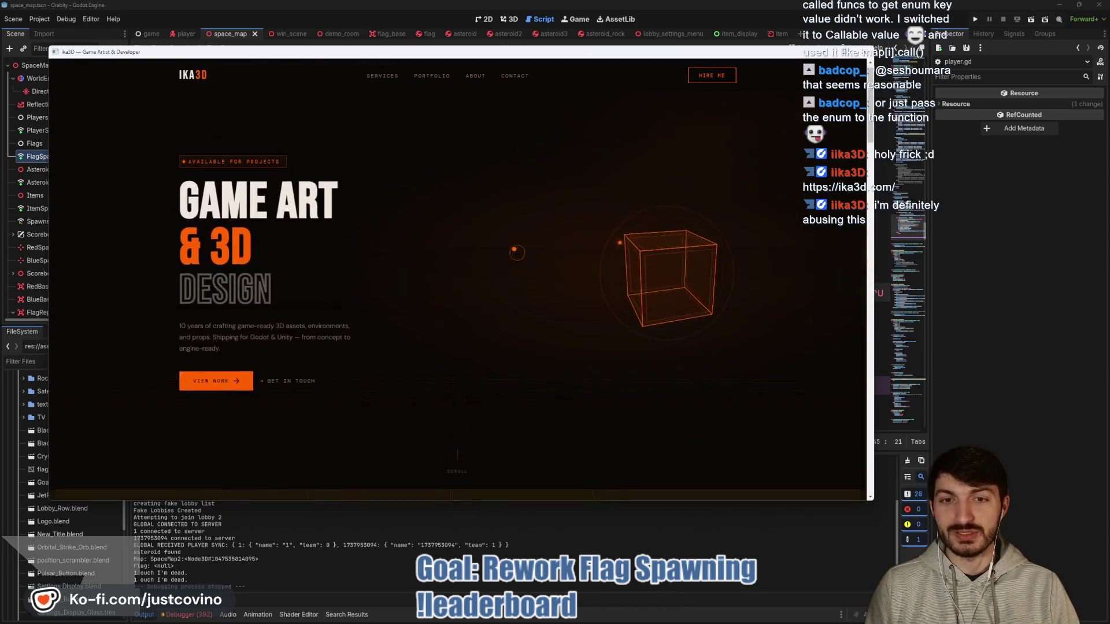
{"action": "scroll", "coordinate": [448, 260], "scroll_direction": "down", "scroll_amount": 2}
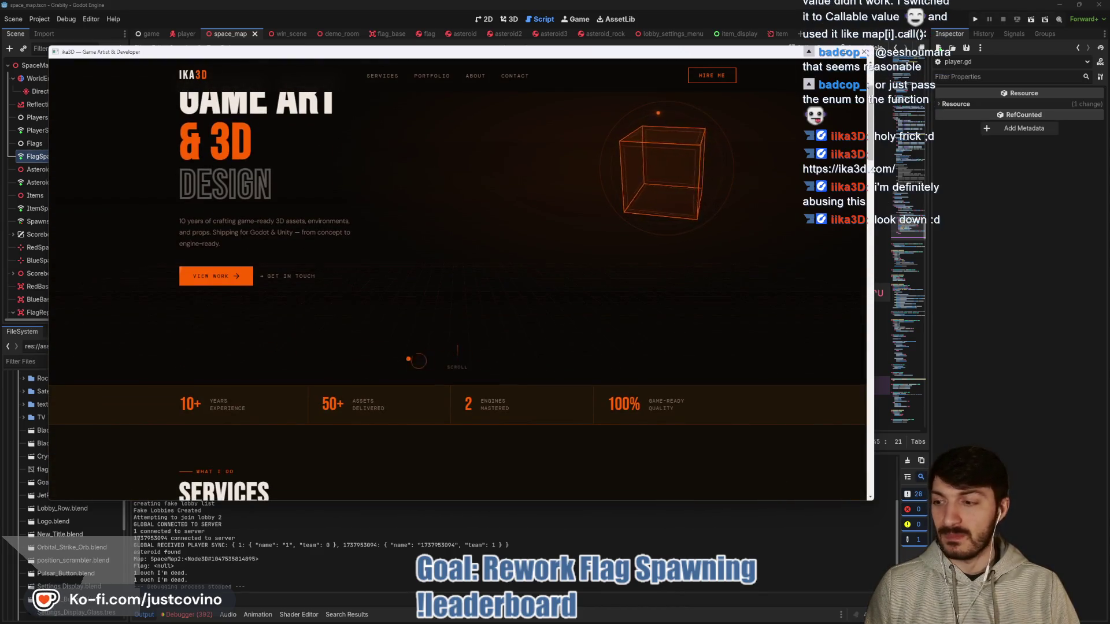
{"action": "scroll", "coordinate": [500, 345], "scroll_direction": "down", "scroll_amount": 10}
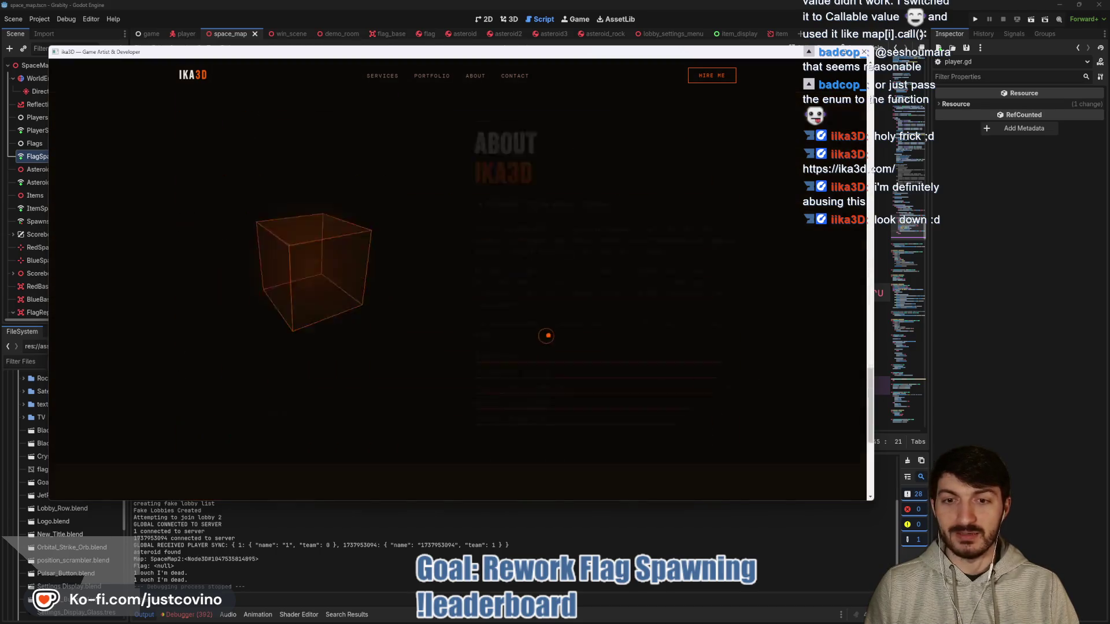
{"action": "scroll", "coordinate": [548, 335], "scroll_direction": "down", "scroll_amount": 3}
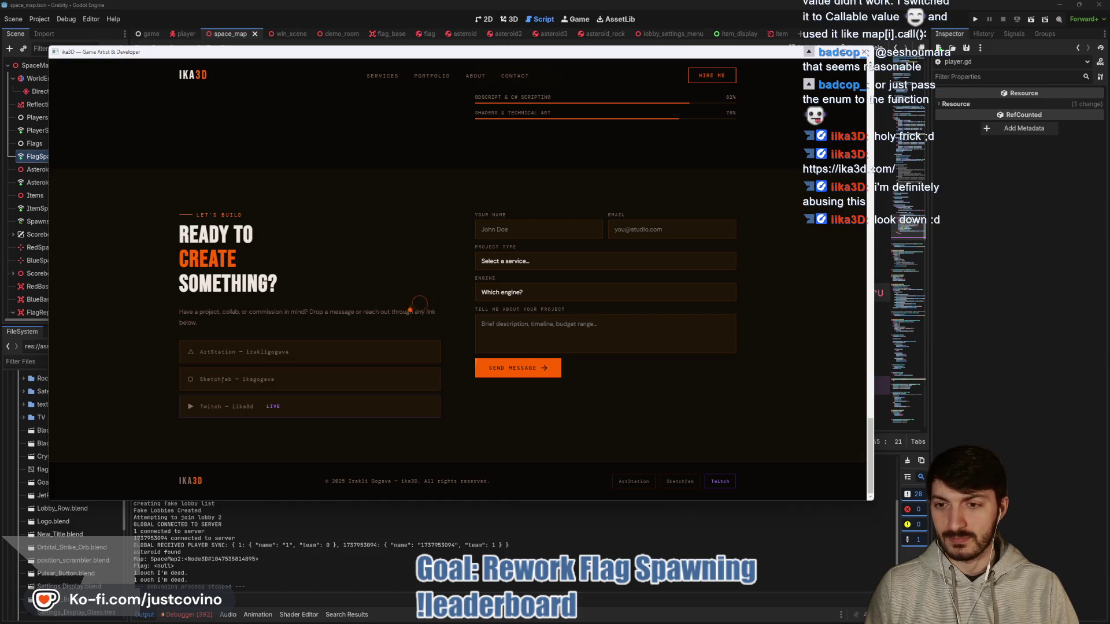
Visit the site's Twitch link, close it, then close the portfolio browser window
{"action": "left_click", "coordinate": [275, 408]}
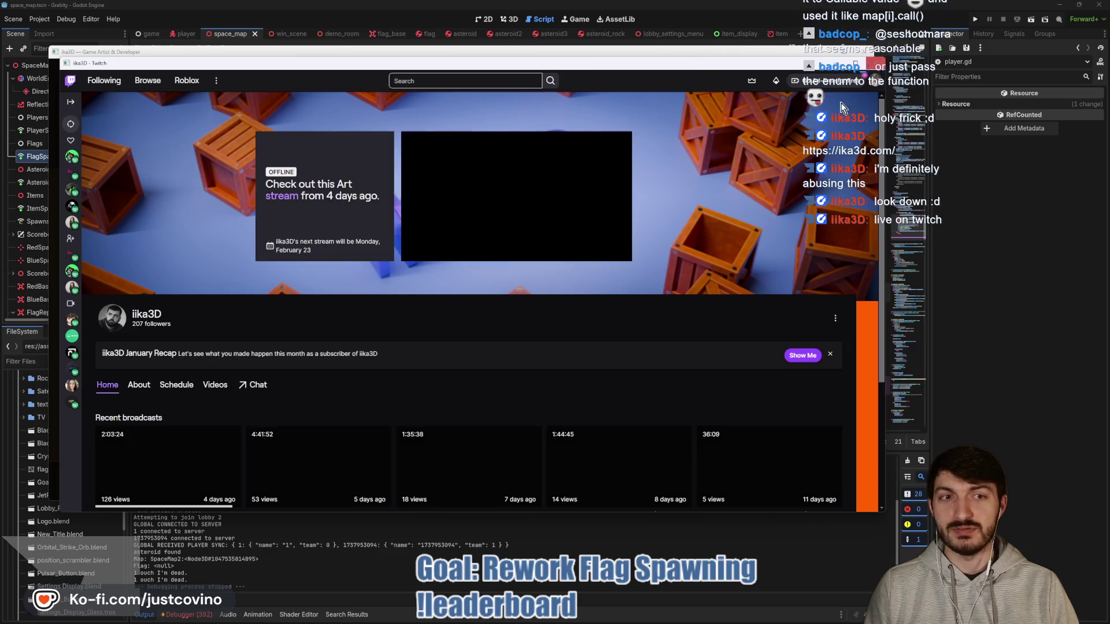
{"action": "left_click", "coordinate": [875, 63]}
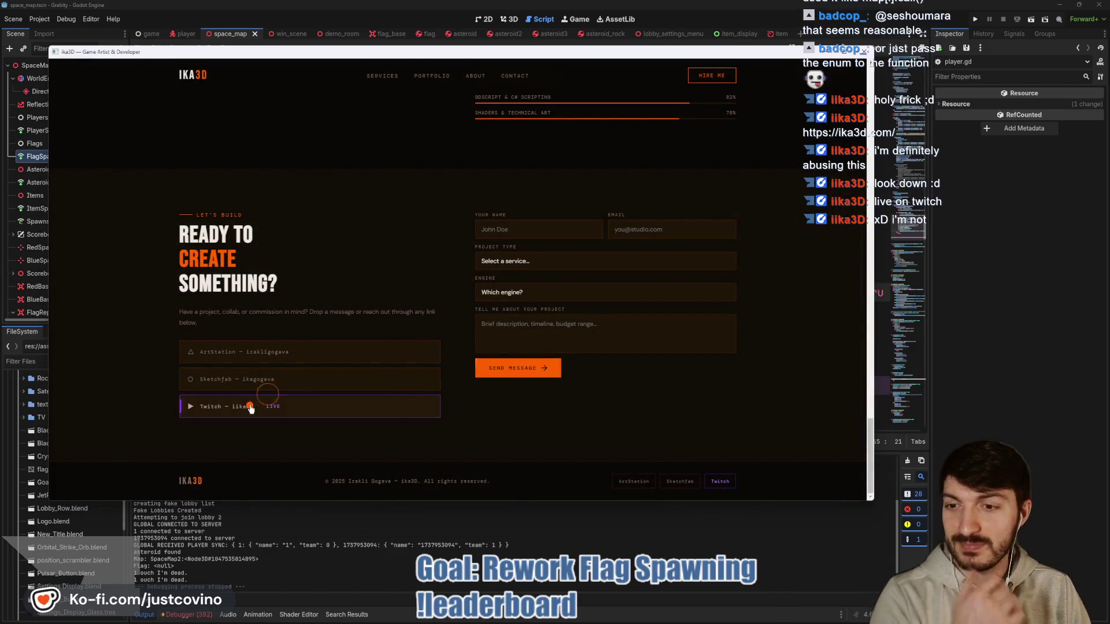
{"action": "scroll", "coordinate": [396, 306], "scroll_direction": "up", "scroll_amount": 5}
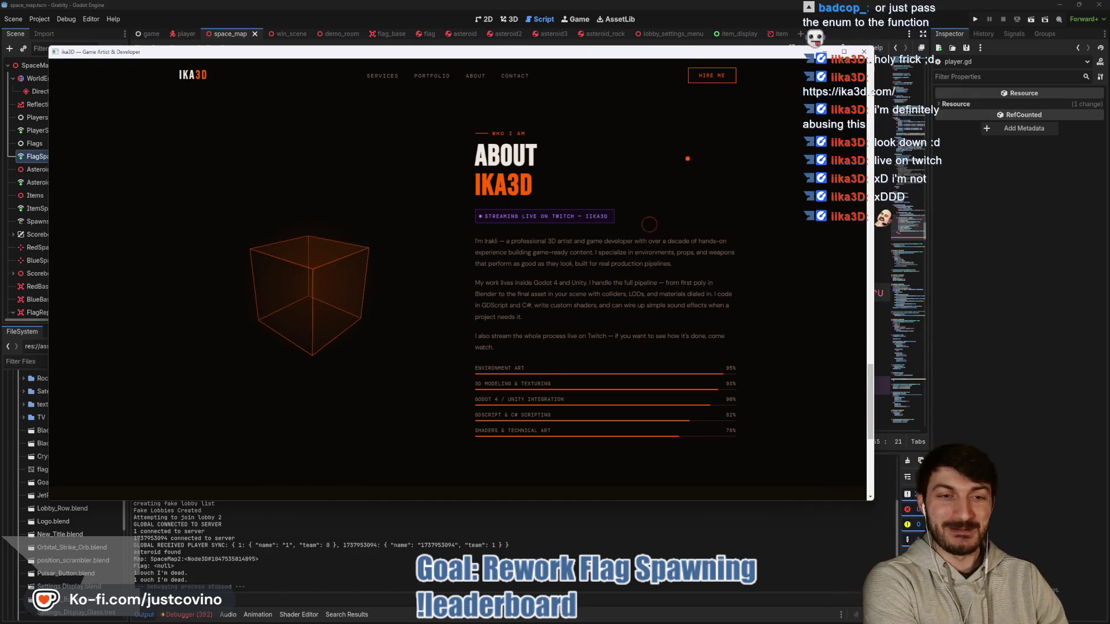
{"action": "left_click", "coordinate": [863, 51]}
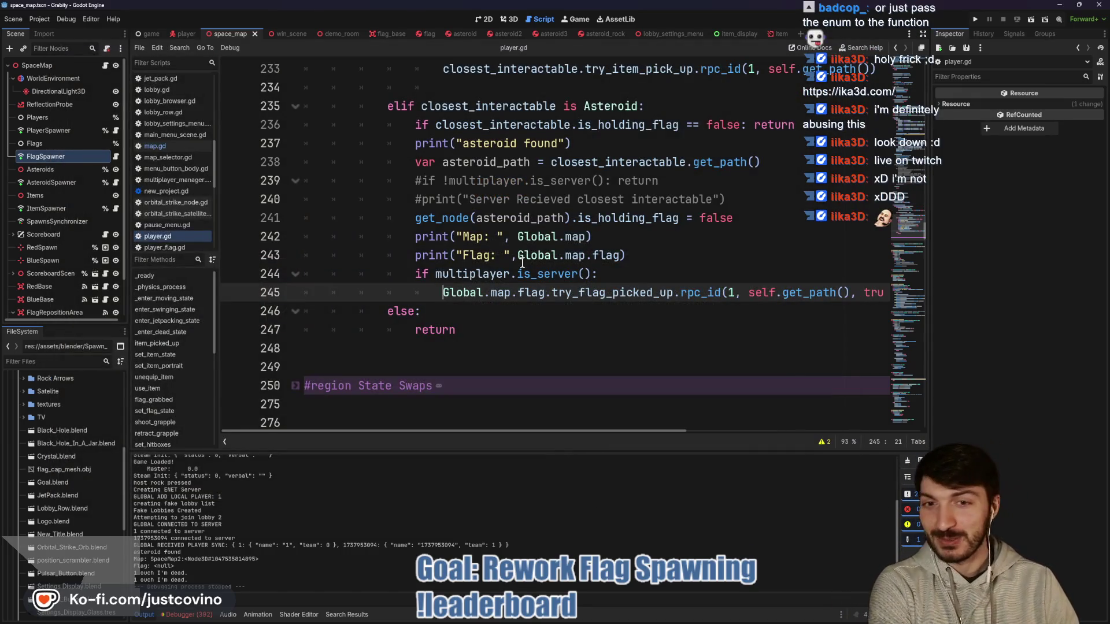
{"action": "left_click", "coordinate": [490, 298]}
{"action": "left_click", "coordinate": [729, 289]}
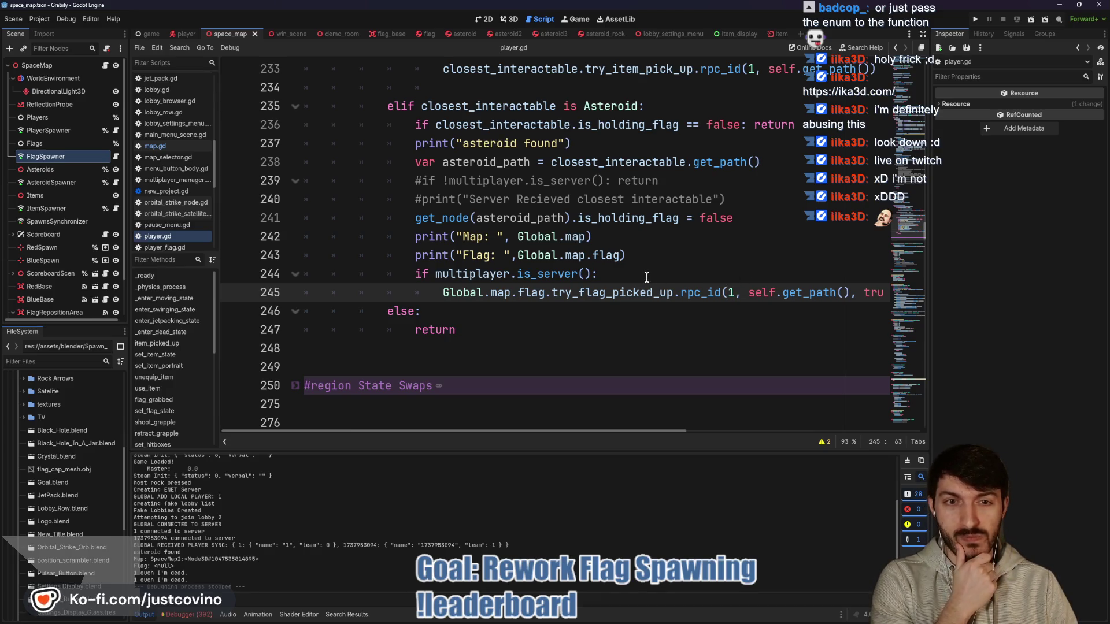
{"action": "scroll", "coordinate": [646, 280], "scroll_direction": "right", "scroll_amount": 3}
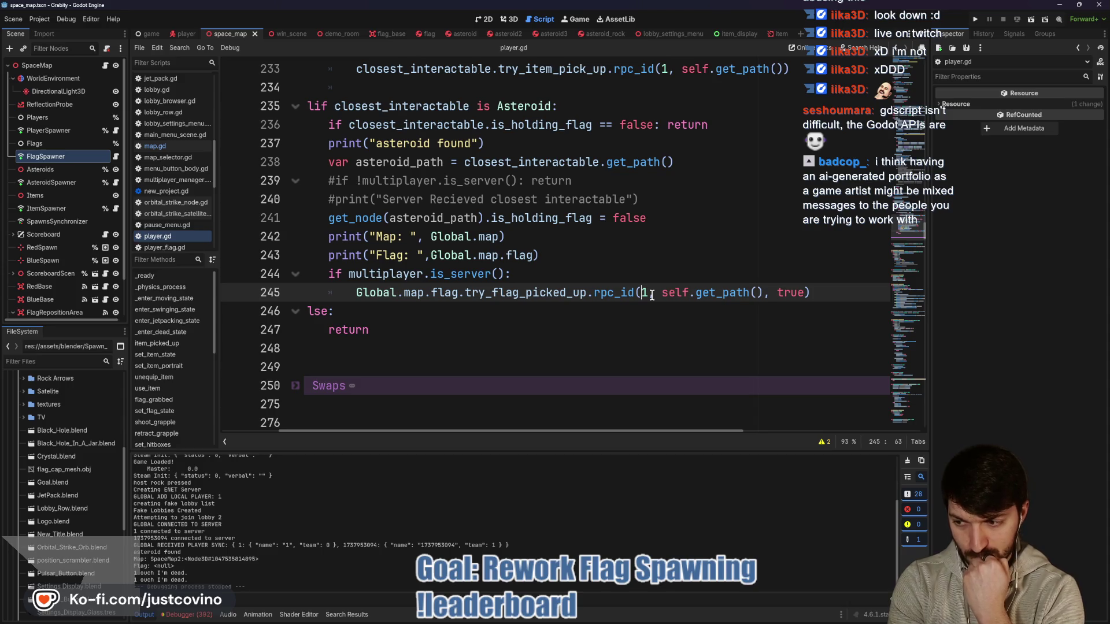
{"action": "key", "text": "ctrl+shift+z"}
Declare the new variable as 'var flag_path: String'
{"action": "key", "text": "BackSpace"}
{"action": "key", "text": "BackSpace"}
{"action": "key", "text": "BackSpace"}
{"action": "type", "text": ": String"}
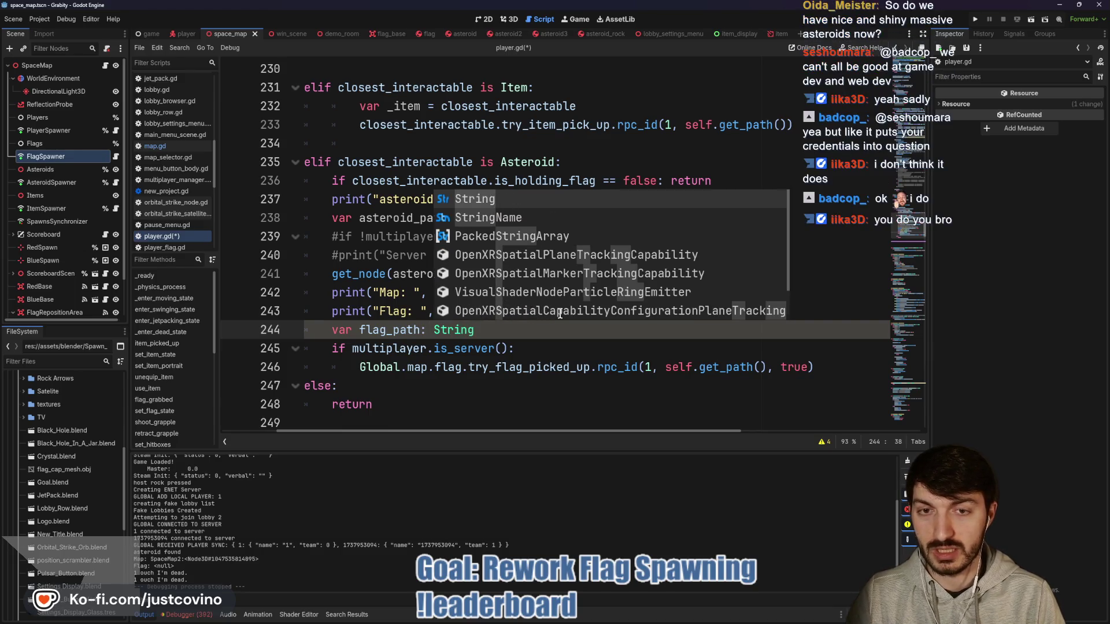
{"action": "key", "text": "Escape"}
Inside the is_server block, set flag_path = Global.map.flag.get_path()
{"action": "left_click", "coordinate": [539, 347]}
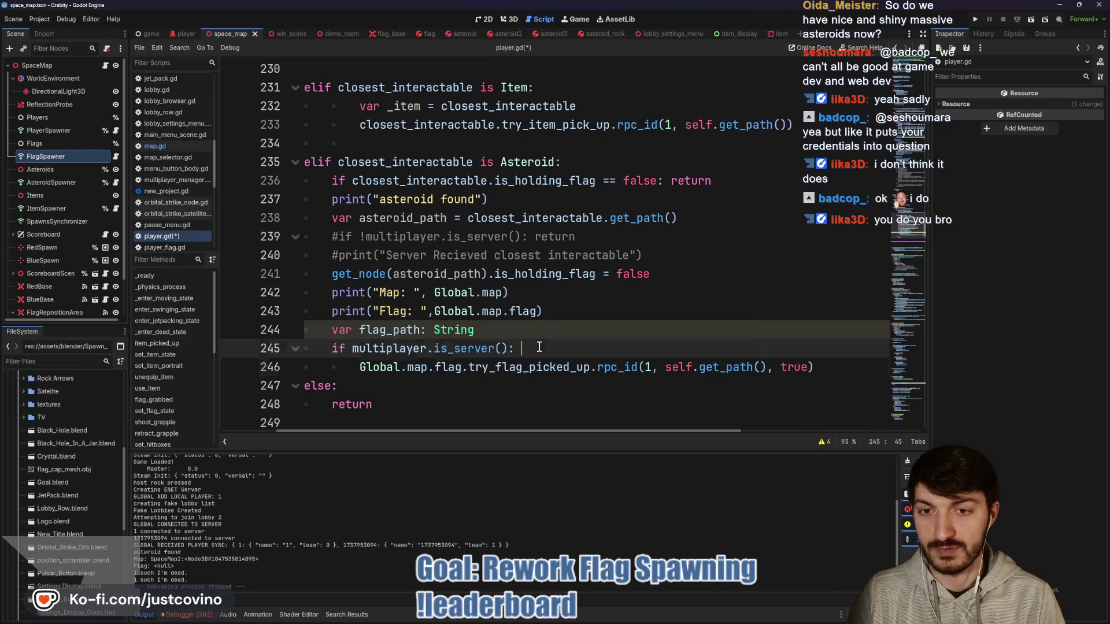
{"action": "key", "text": "Return"}
{"action": "type", "text": "flag"}
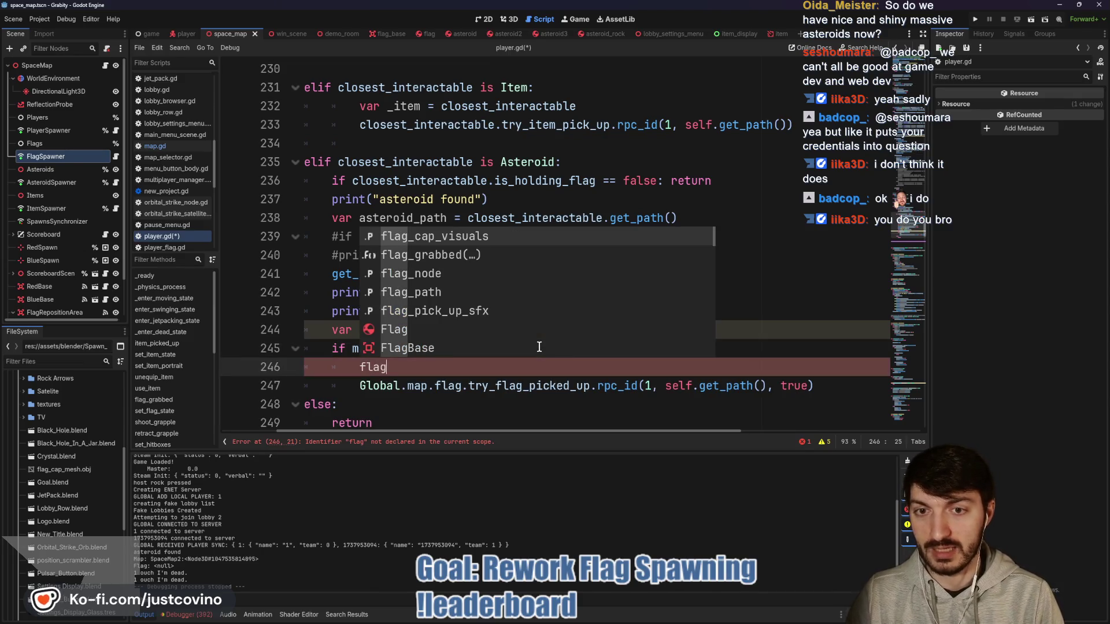
{"action": "key", "text": "Return"}
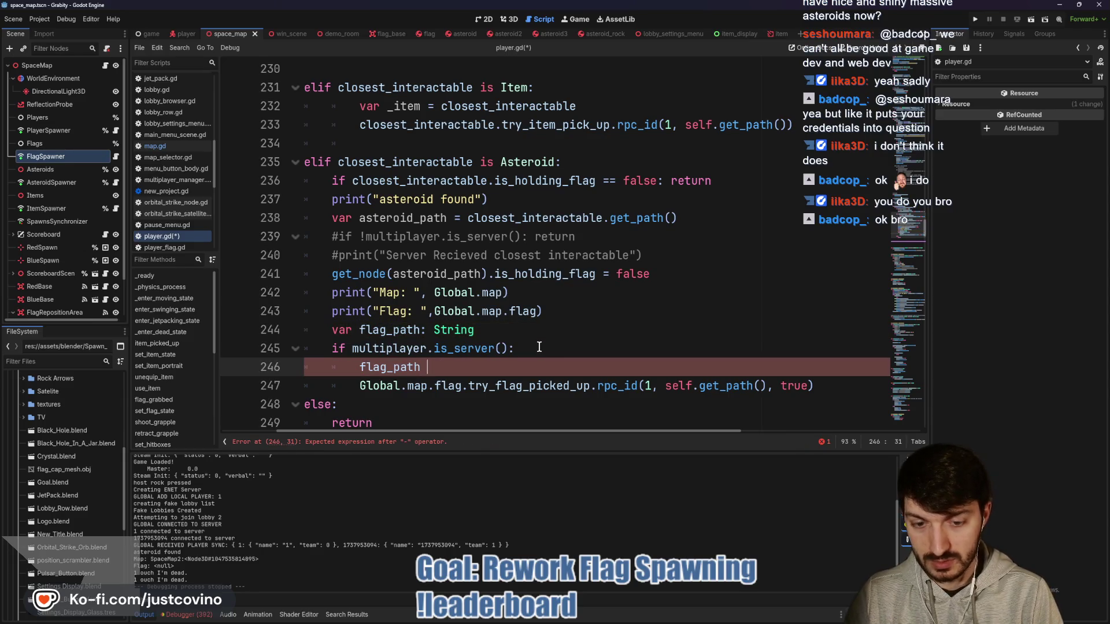
{"action": "type", "text": "= Global.m"}
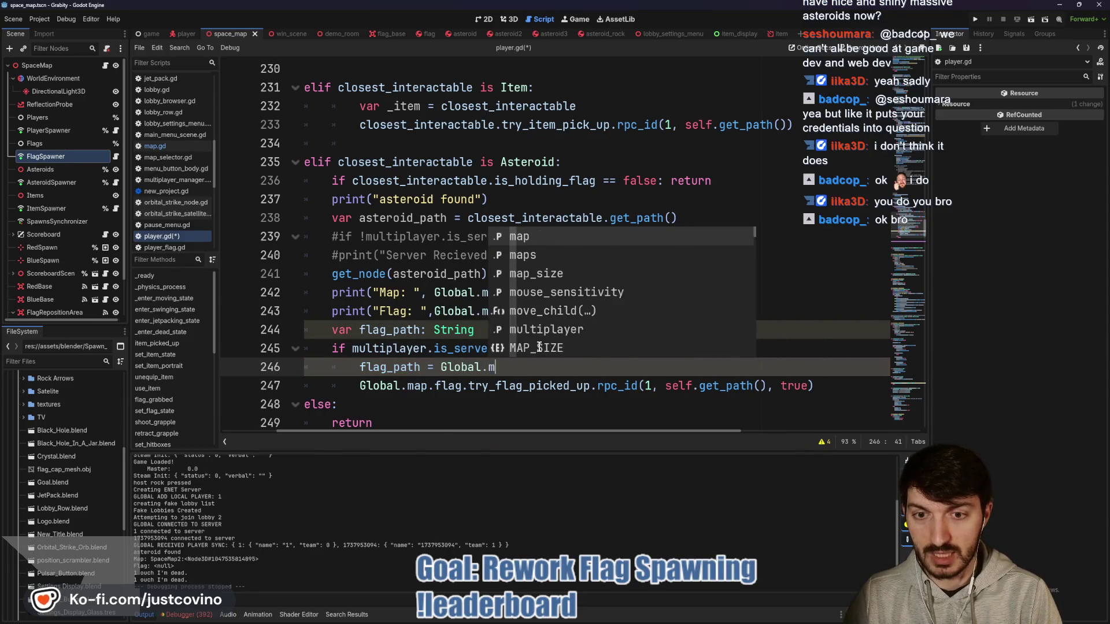
{"action": "type", "text": "ap.flag.get_path"}
{"action": "key", "text": "Return"}
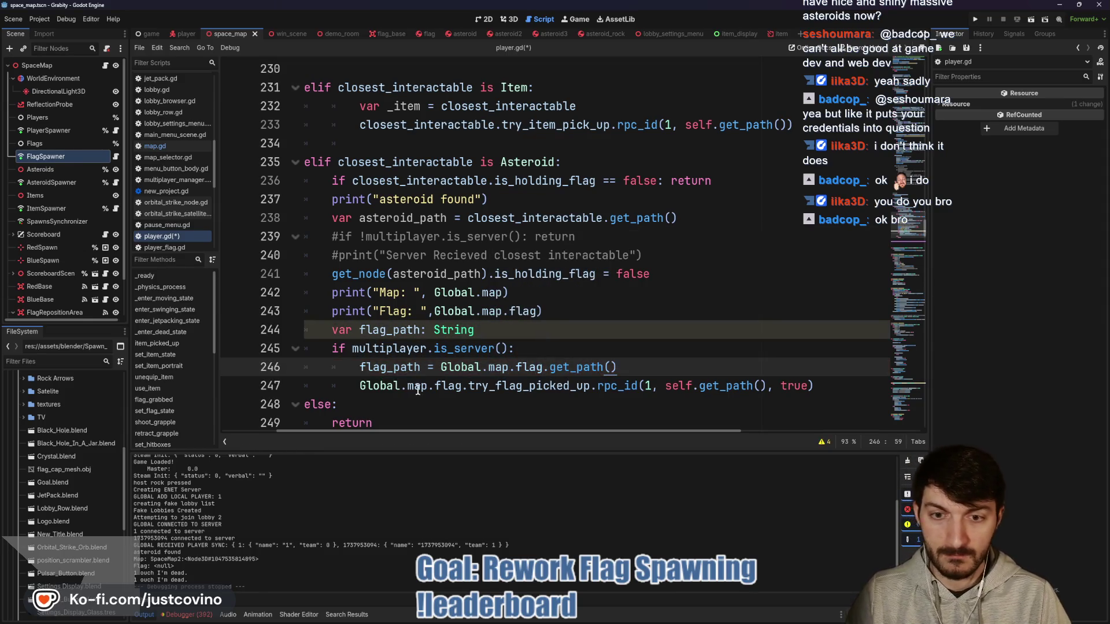
Unindent the flag pickup call and replace Global.map.flag with get_node(flag_path)
{"action": "left_click", "coordinate": [360, 386]}
{"action": "key", "text": "BackSpace"}
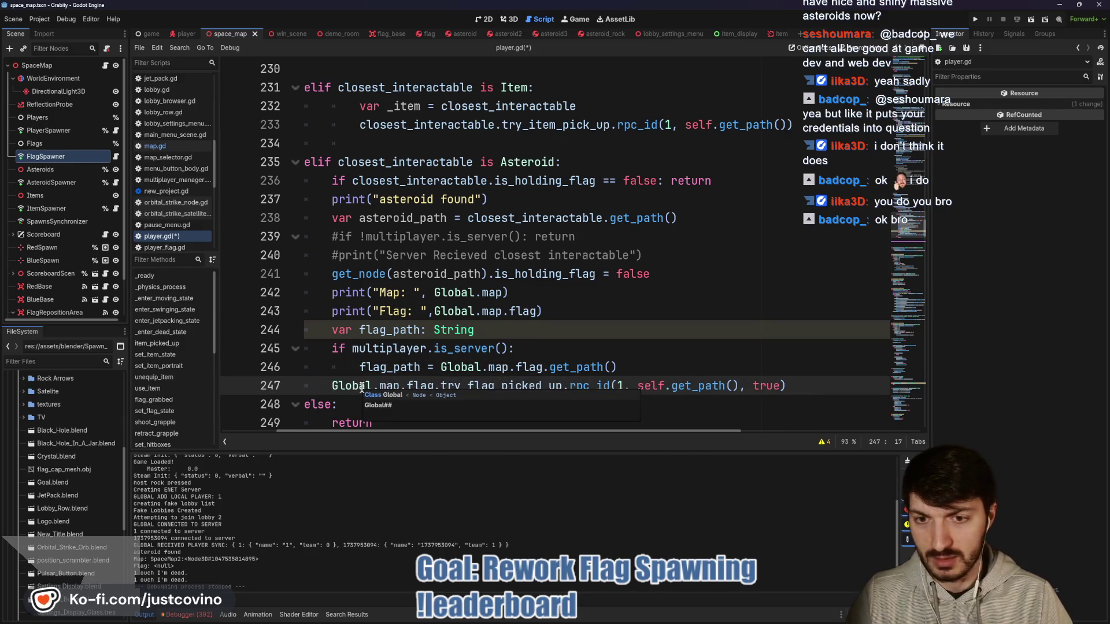
{"action": "left_click_drag", "start_coordinate": [433, 387], "coordinate": [334, 392]}
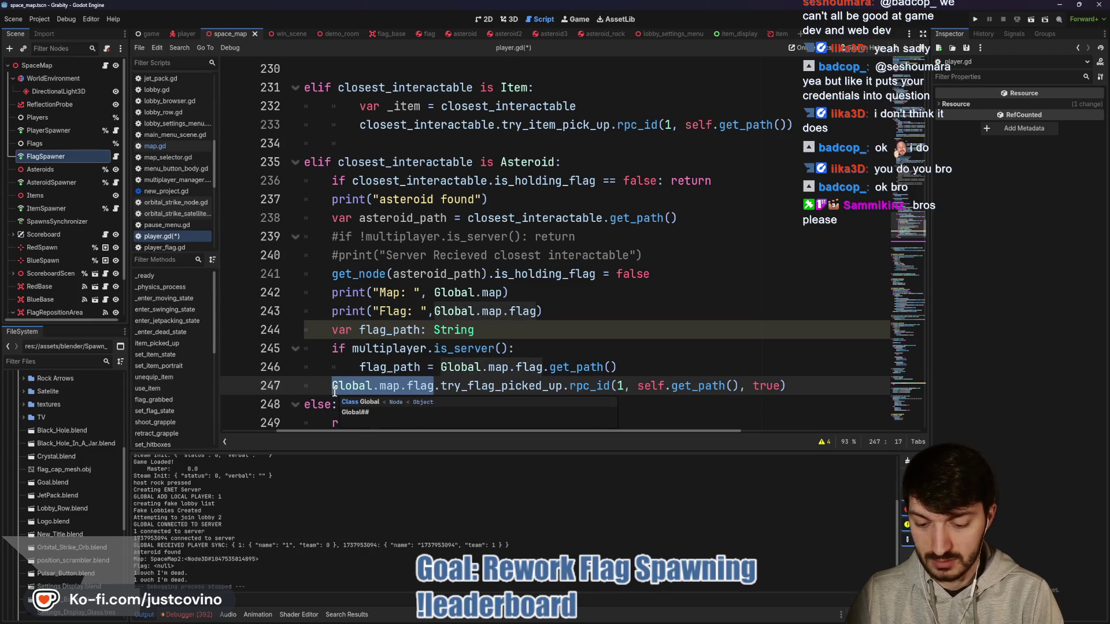
{"action": "type", "text": "get_node(flag_path"}
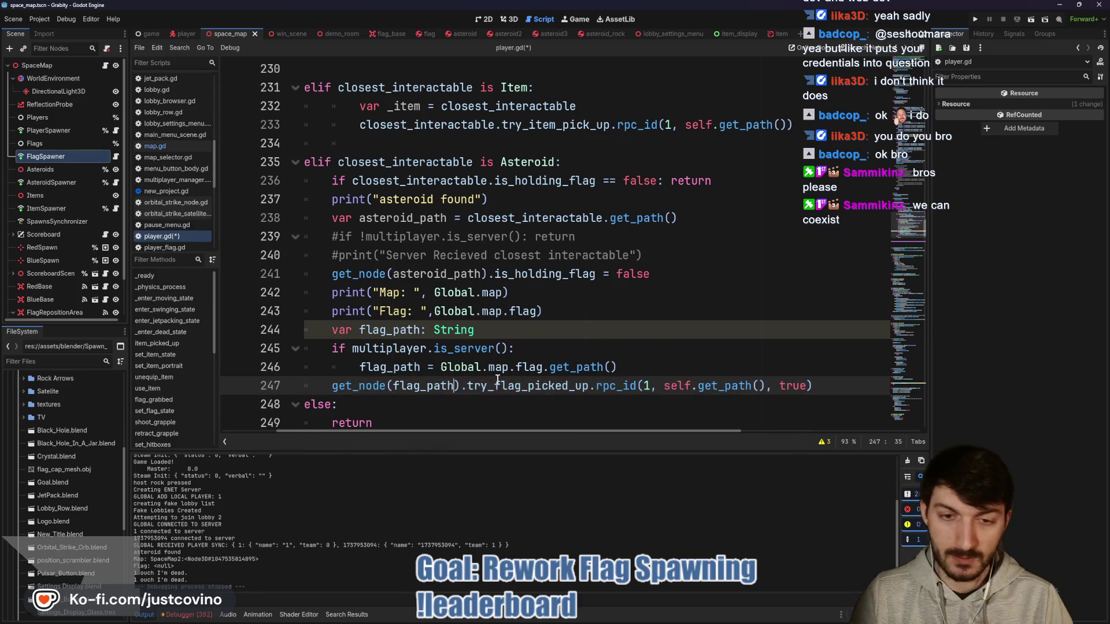
Initialise the flag_path declaration to Global.map.flag.get_path() and save player.gd
{"action": "left_click", "coordinate": [486, 330]}
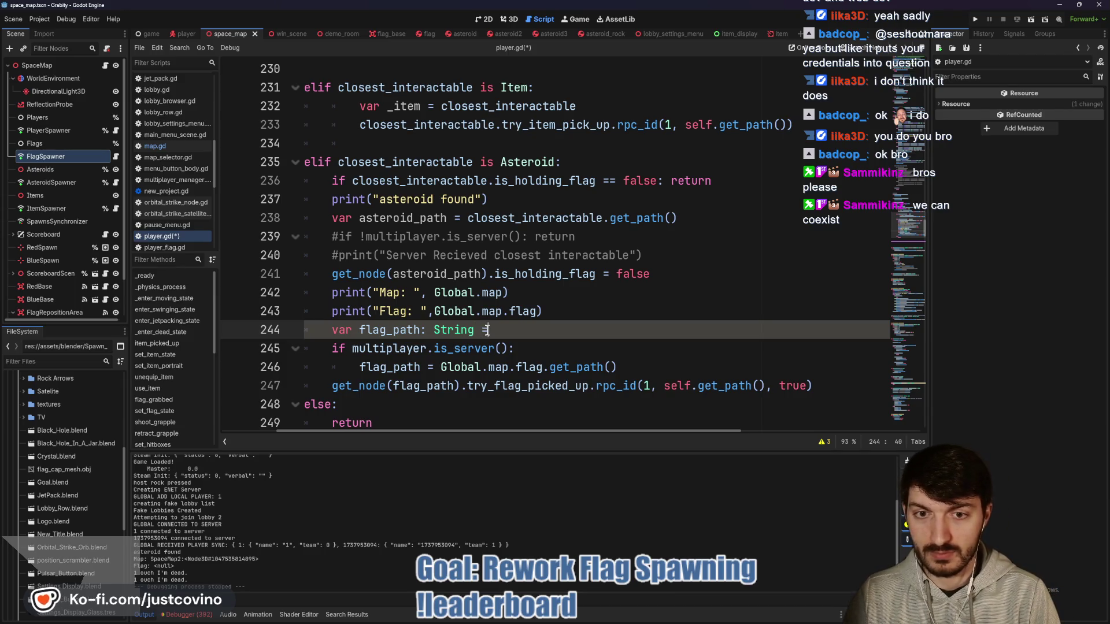
{"action": "type", "text": "= Global."}
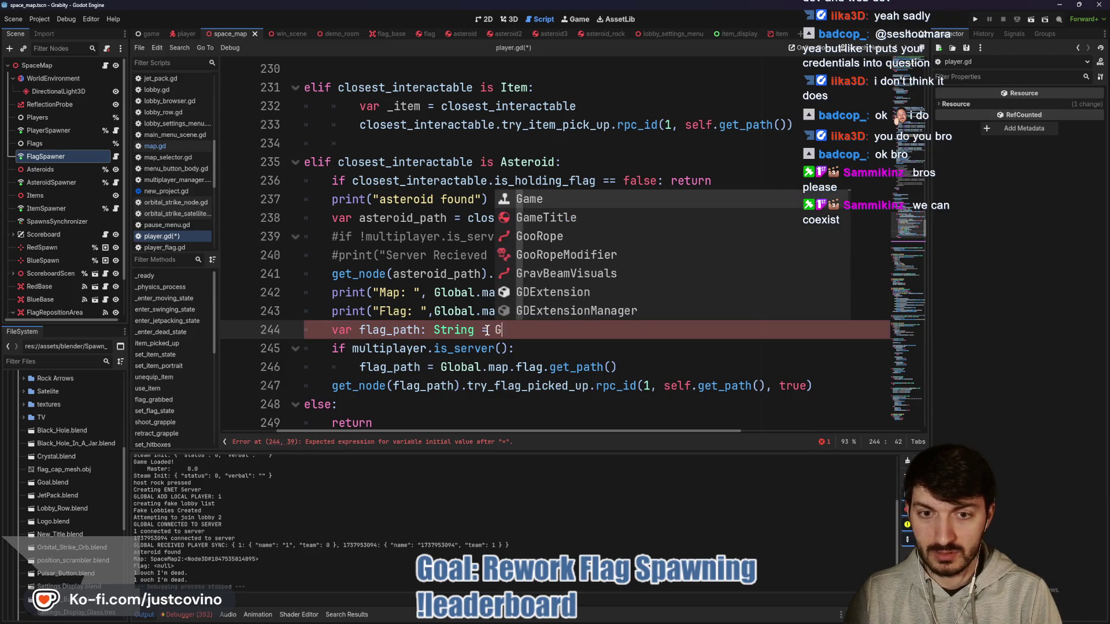
{"action": "type", "text": "map.flag.get"}
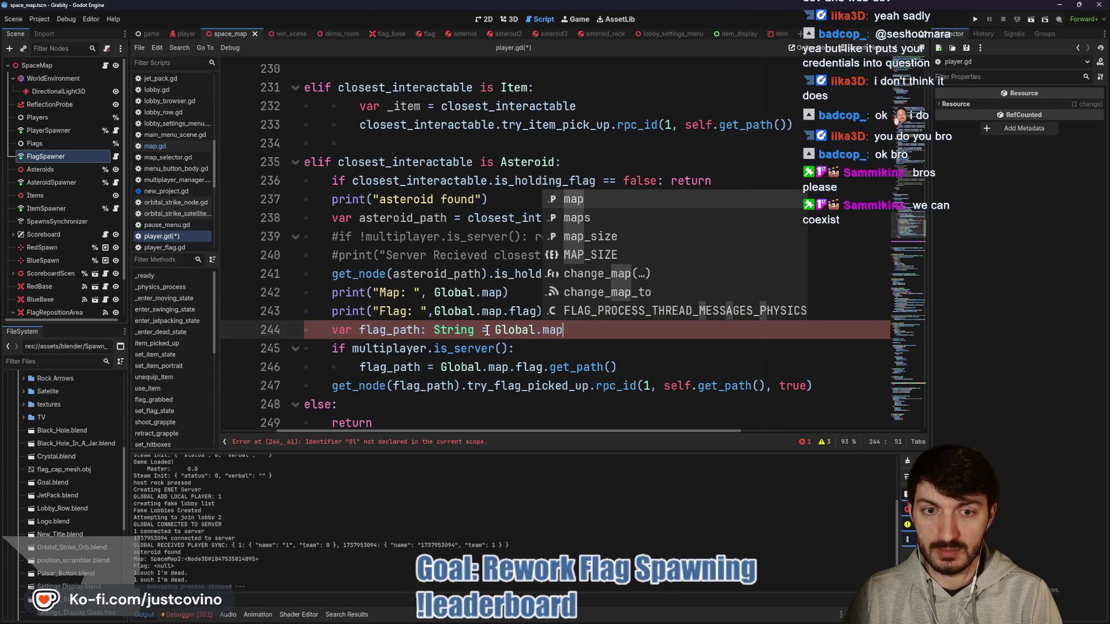
{"action": "type", "text": "_path"}
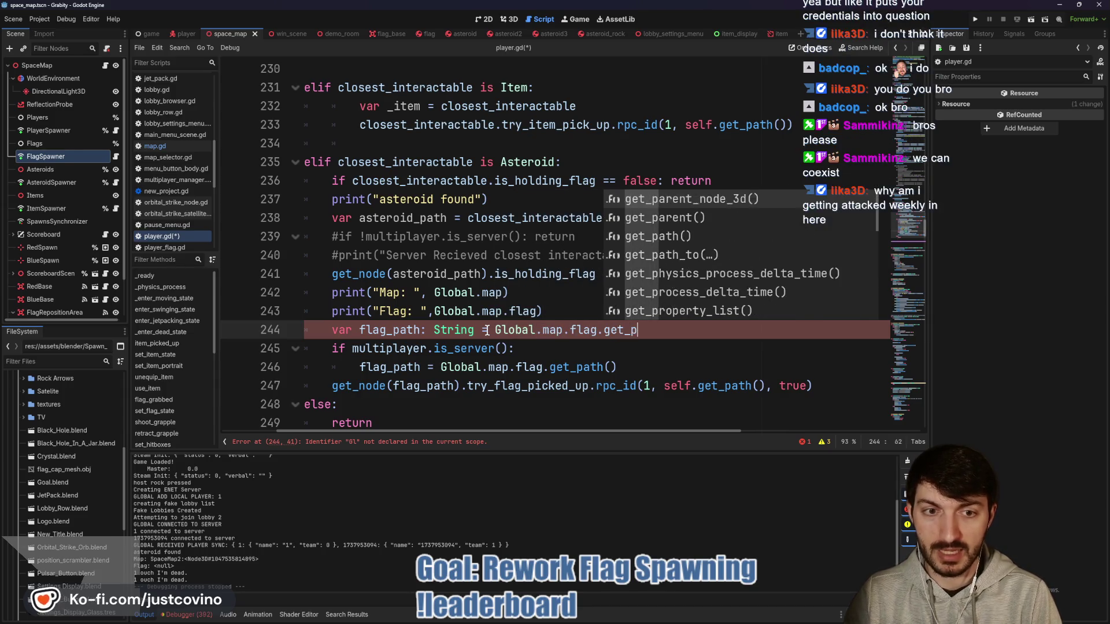
{"action": "key", "text": "Return"}
{"action": "left_click", "coordinate": [525, 349]}
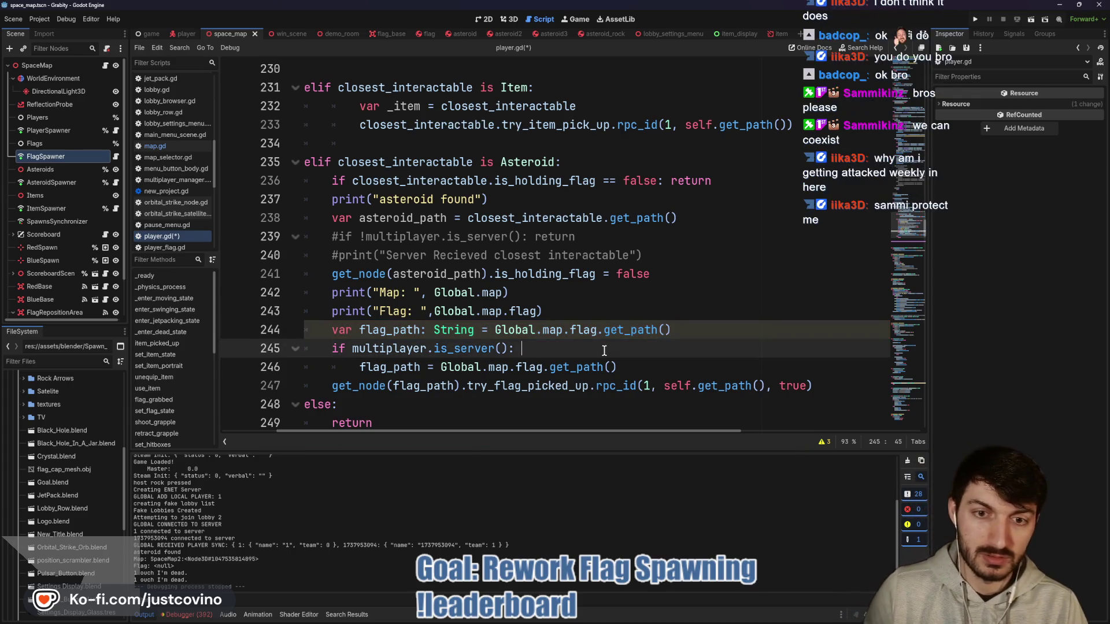
{"action": "key", "text": "ctrl+s"}
{"action": "left_click_drag", "start_coordinate": [708, 331], "coordinate": [320, 331]}
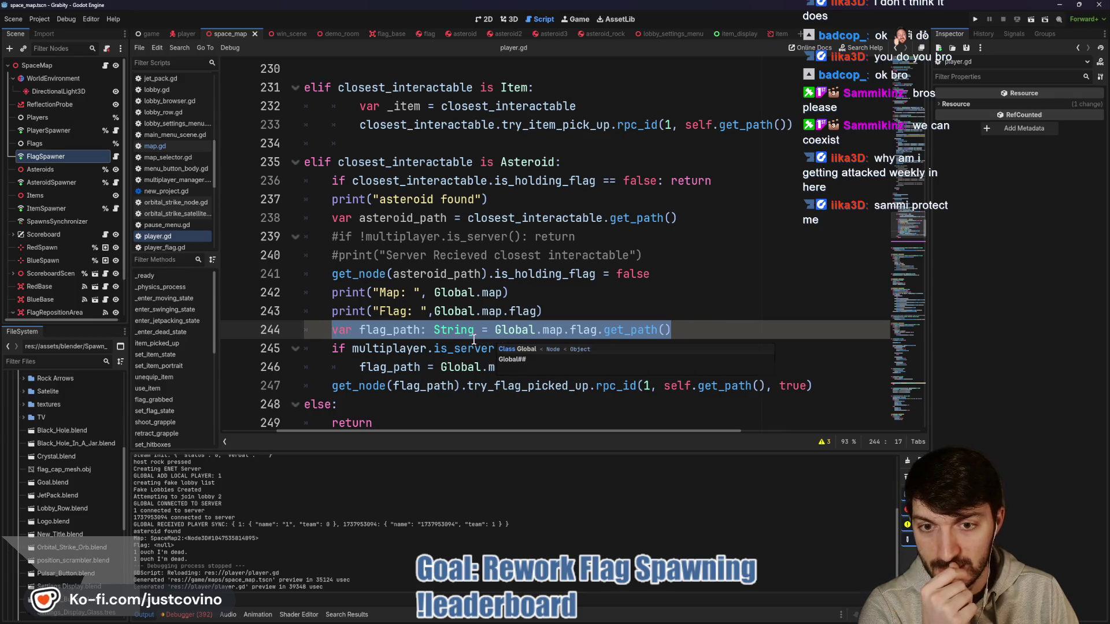